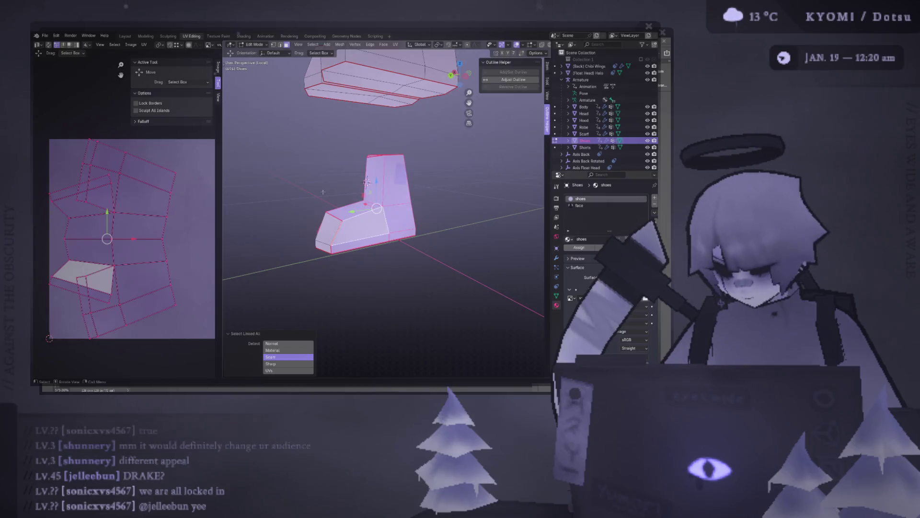
Unwrap the selected shaft faces into a UV island and rotate it to a new orientation
{"action": "key", "text": "ctrl+f"}
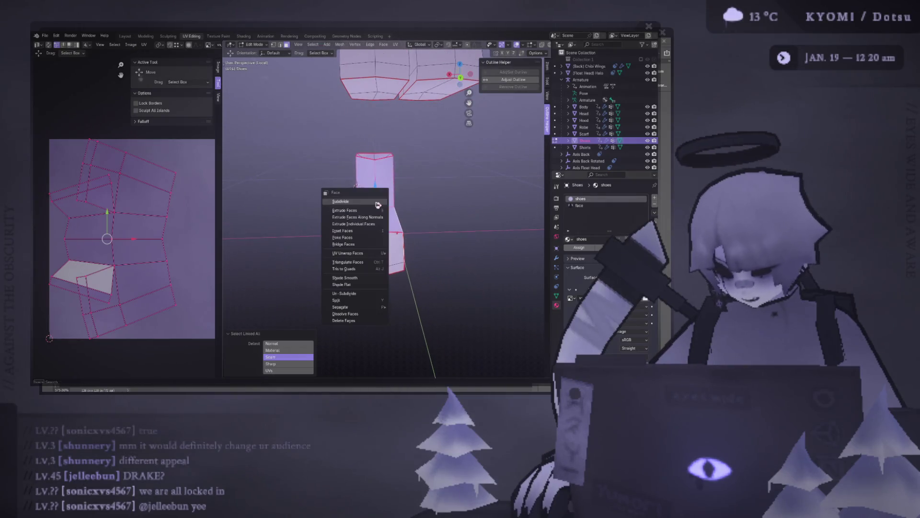
{"action": "mouse_move", "coordinate": [350, 253]}
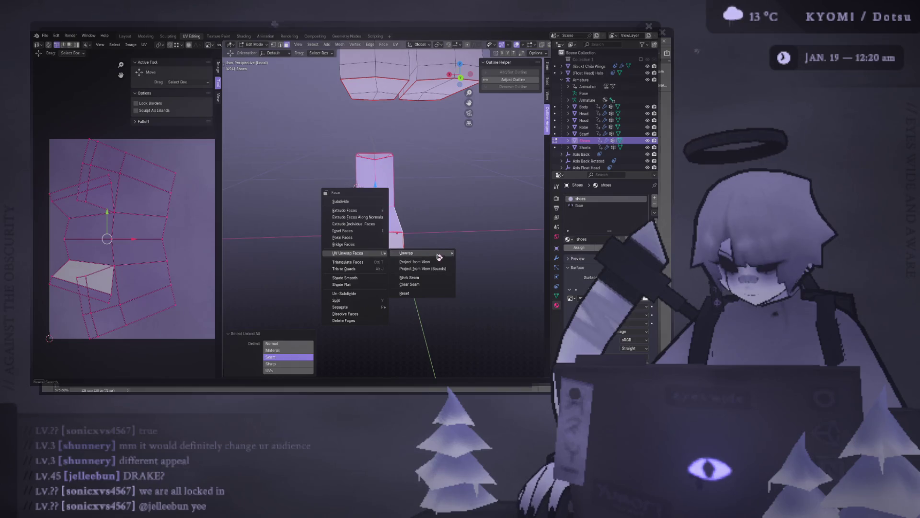
{"action": "left_click", "coordinate": [435, 256]}
{"action": "scroll", "coordinate": [132, 285], "scroll_direction": "down", "scroll_amount": 3}
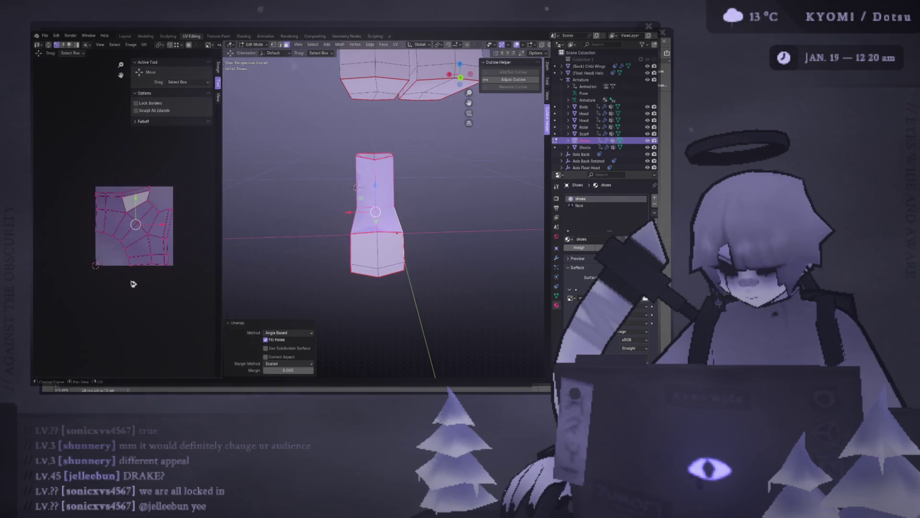
{"action": "scroll", "coordinate": [146, 189], "scroll_direction": "up", "scroll_amount": 2}
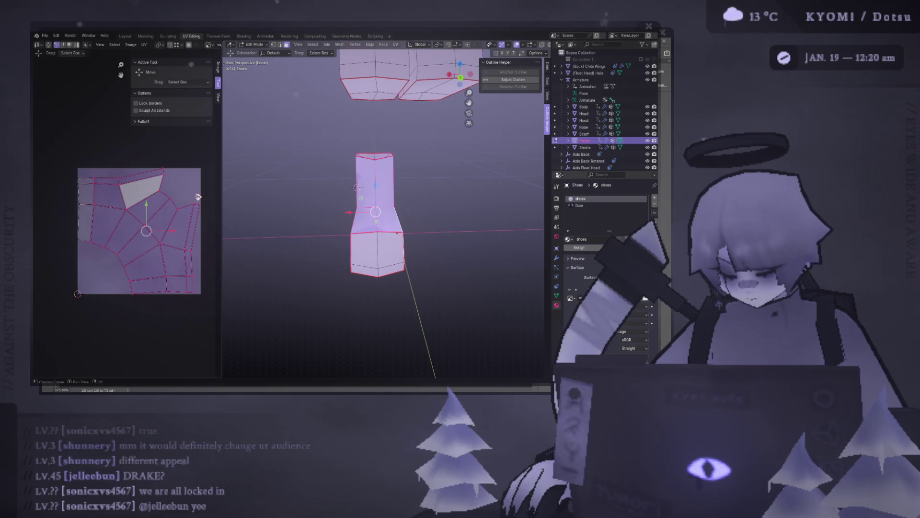
{"action": "key", "text": "r"}
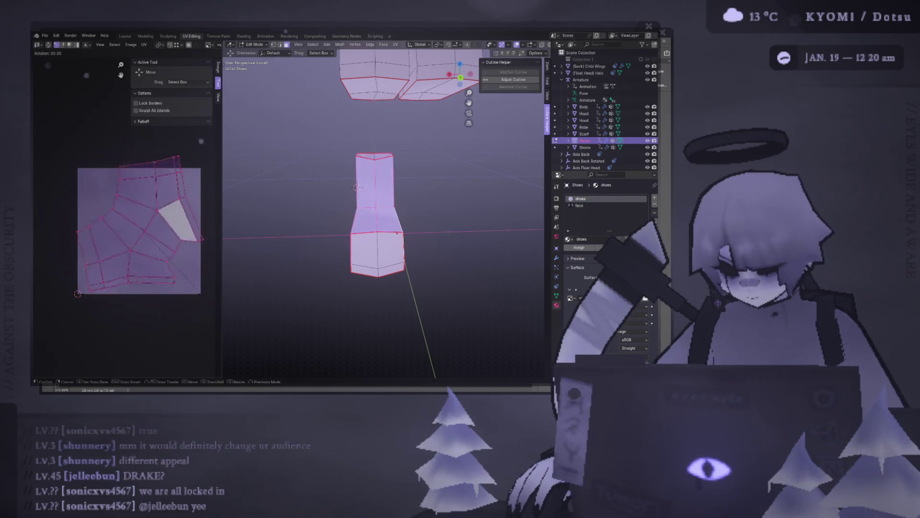
{"action": "left_click", "coordinate": [95, 118]}
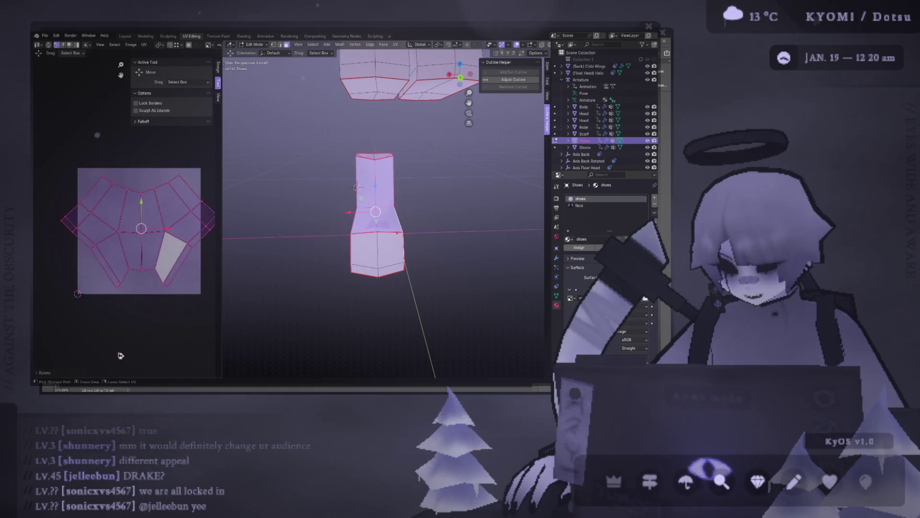
Switch the face material slot back to the shoes material and browse for its image texture
{"action": "left_click", "coordinate": [579, 205]}
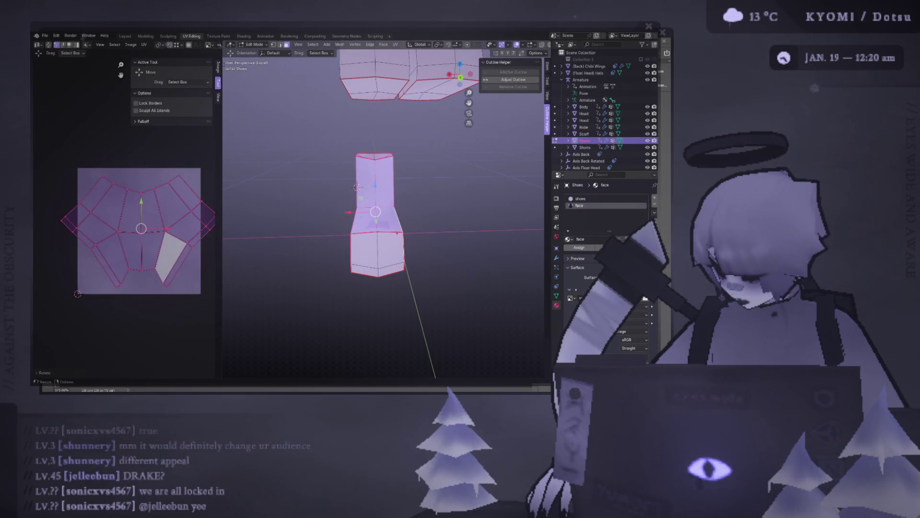
{"action": "left_click", "coordinate": [655, 209]}
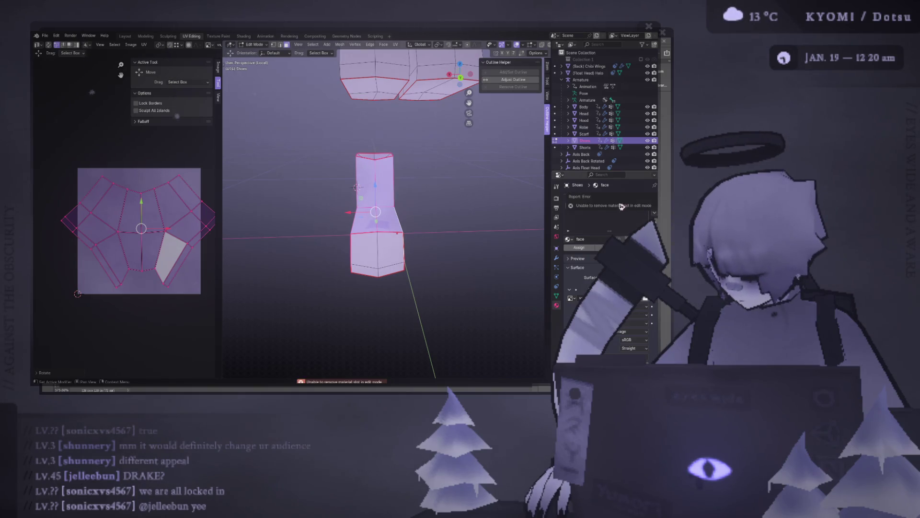
{"action": "left_click", "coordinate": [571, 300]}
Apply the checker texture to the shoe and select all its linked faces in edit mode
{"action": "left_click", "coordinate": [503, 323]}
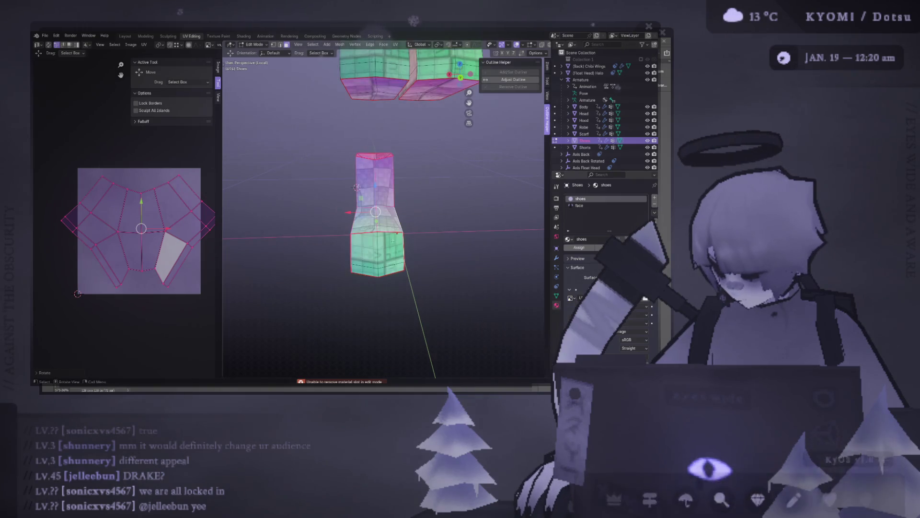
{"action": "key", "text": "alt+a"}
{"action": "mouse_move", "coordinate": [381, 216]}
{"action": "middle_mouse_down"}
{"action": "mouse_move", "coordinate": [409, 171]}
{"action": "mouse_move", "coordinate": [347, 227]}
{"action": "mouse_move", "coordinate": [366, 208]}
{"action": "middle_mouse_up"}
{"action": "key", "text": "Tab"}
{"action": "key", "text": "Tab"}
{"action": "left_click", "coordinate": [364, 210]}
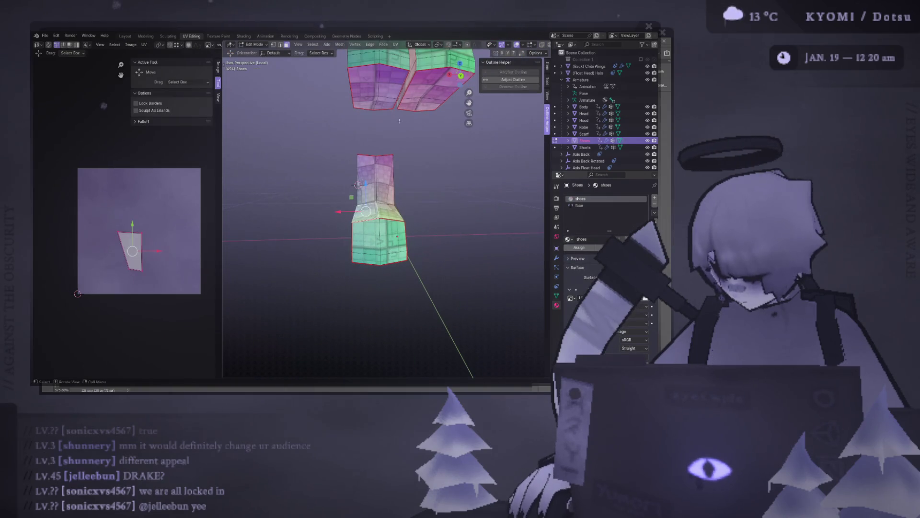
{"action": "key", "text": "ctrl+l"}
{"action": "scroll", "coordinate": [161, 254], "scroll_direction": "up", "scroll_amount": 1}
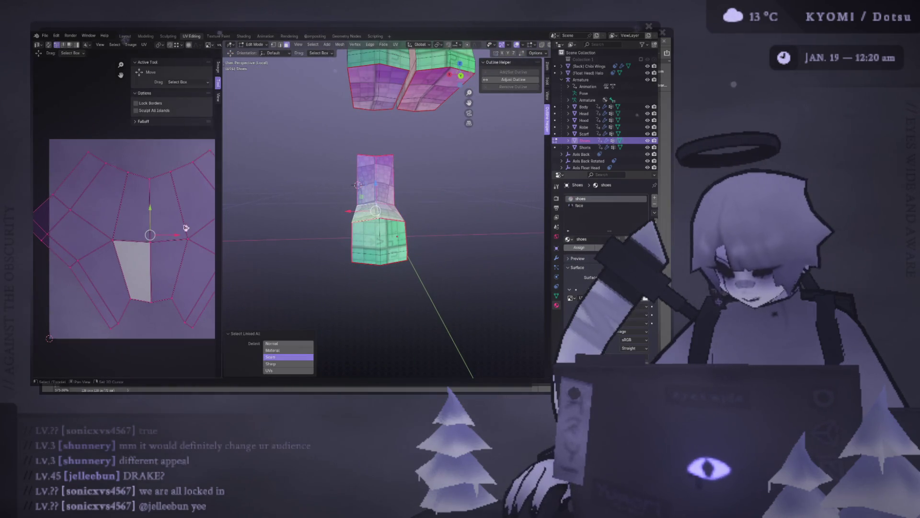
{"action": "scroll", "coordinate": [306, 236], "scroll_direction": "up", "scroll_amount": 3}
Enlarge the whole UV layout, shrink it slightly, then switch over to Photoshop
{"action": "key", "text": "1"}
{"action": "key", "text": "g"}
{"action": "key", "text": "s"}
{"action": "left_click", "coordinate": [158, 282]}
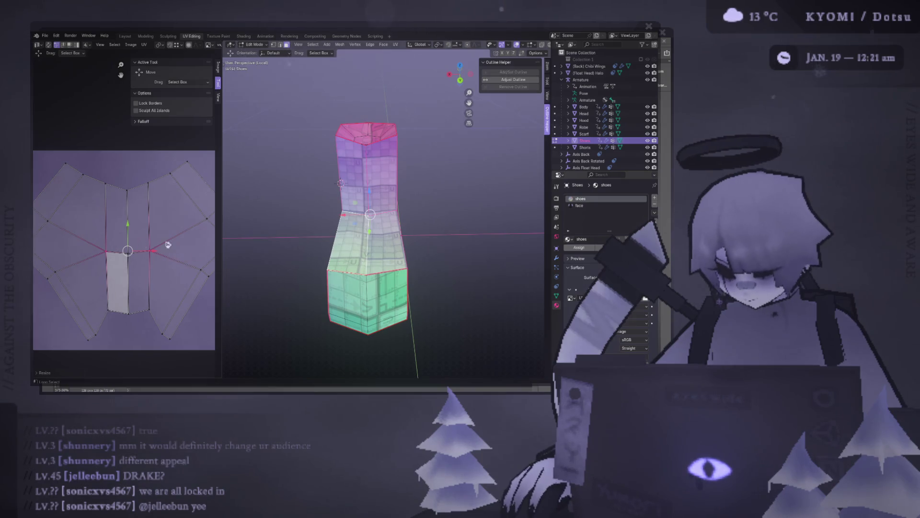
{"action": "key", "text": "s"}
{"action": "left_click", "coordinate": [189, 243]}
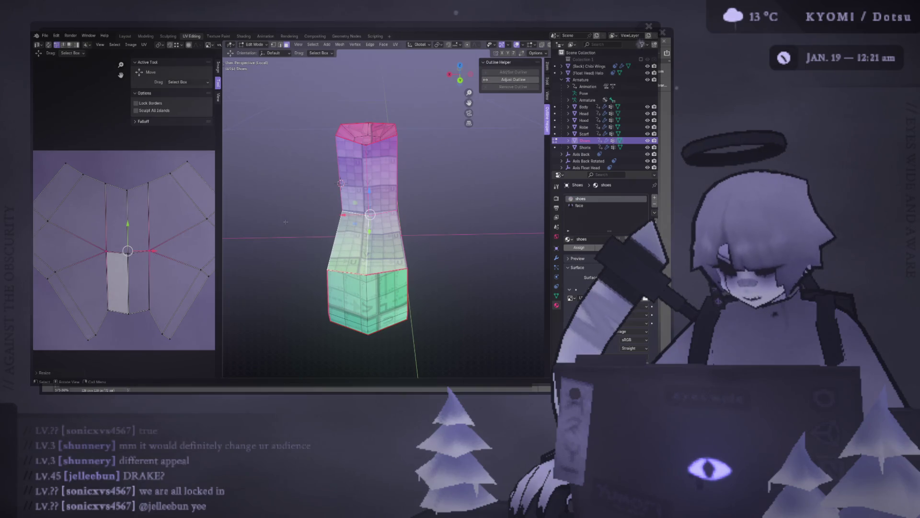
{"action": "left_click", "coordinate": [719, 481]}
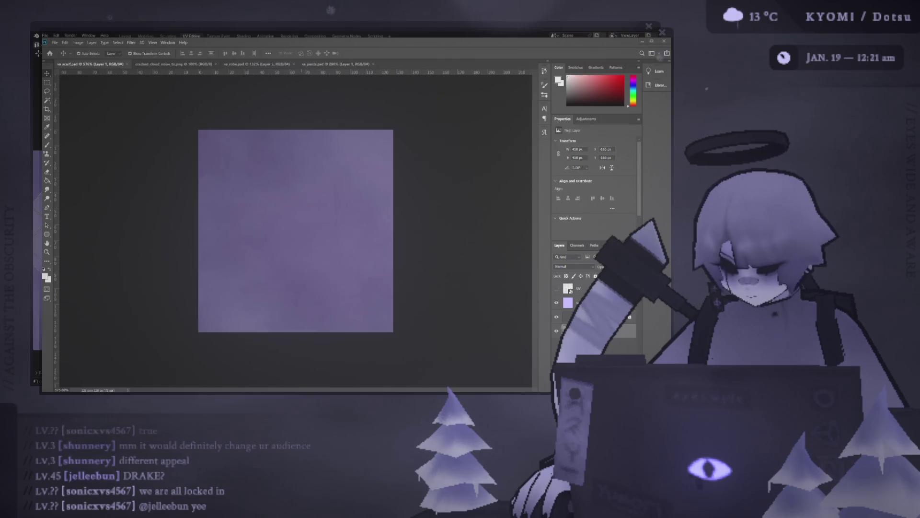
Return from the Photoshop noise texture to the Blender window
{"action": "key", "text": "alt+Tab"}
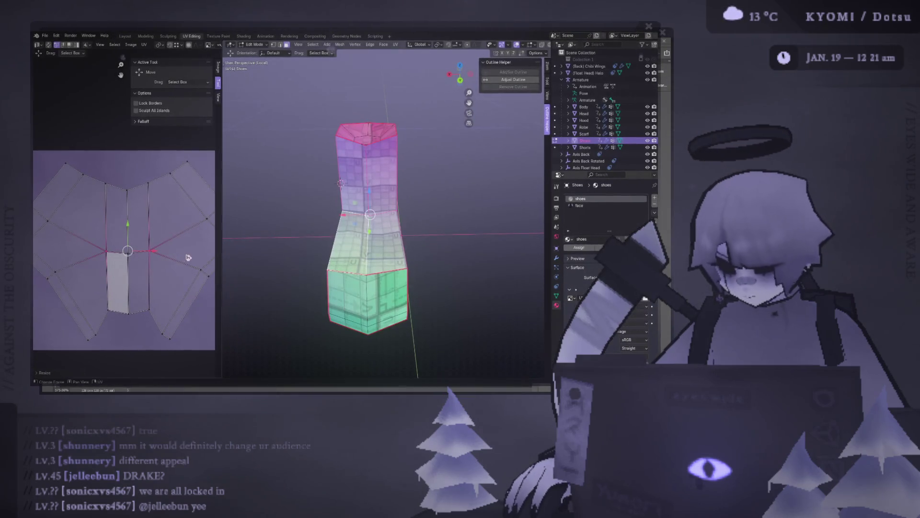
{"action": "scroll", "coordinate": [126, 248], "scroll_direction": "down", "scroll_amount": 1}
Box-select the top row of UV vertices, try Align Auto and undo it
{"action": "middle_click_drag", "start_coordinate": [288, 238], "coordinate": [324, 216]}
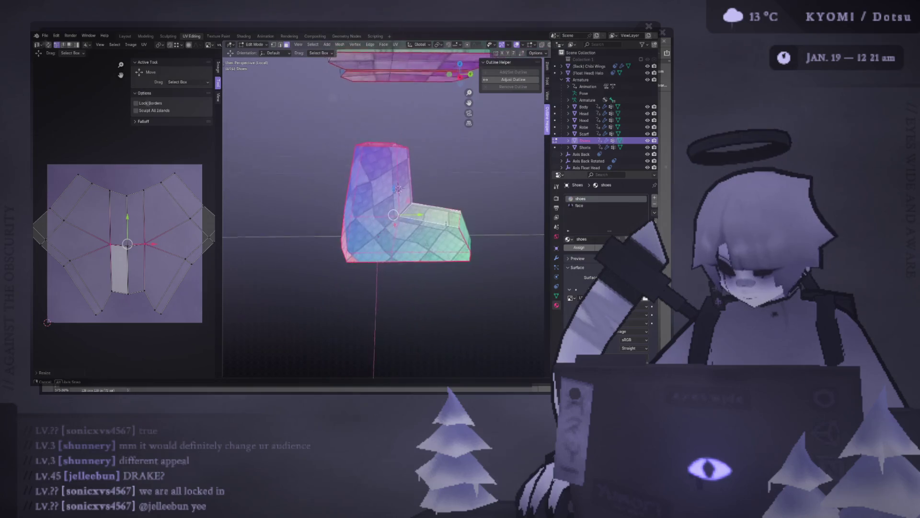
{"action": "left_click_drag", "start_coordinate": [59, 161], "coordinate": [198, 201]}
{"action": "middle_click_drag", "start_coordinate": [324, 252], "coordinate": [360, 237]}
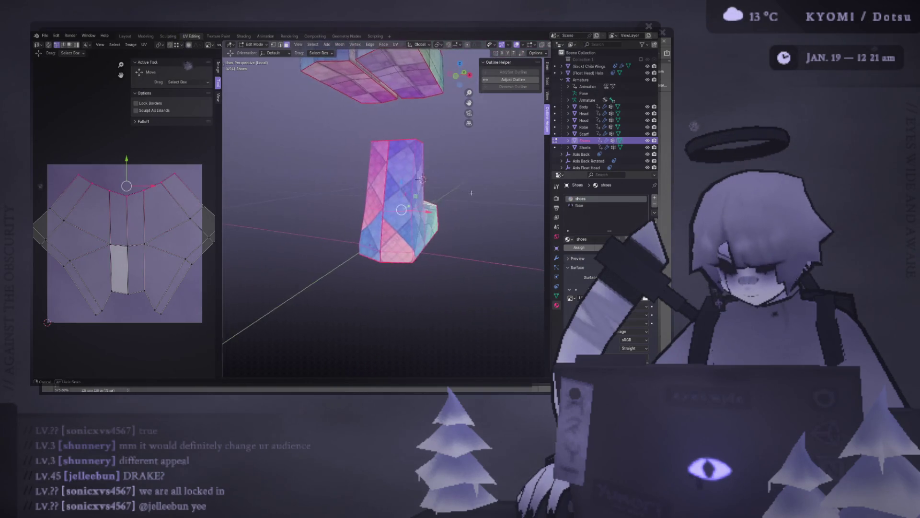
{"action": "key", "text": "u"}
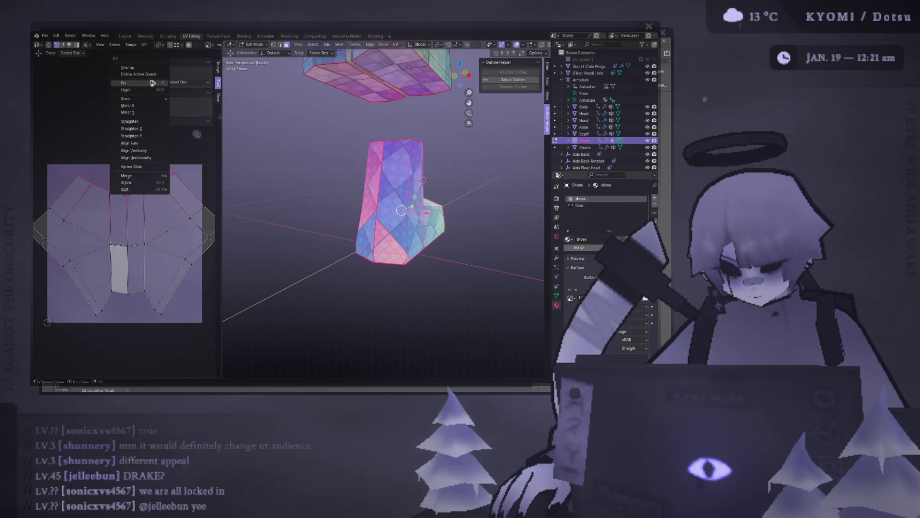
{"action": "left_click", "coordinate": [153, 129]}
{"action": "key", "text": "u"}
{"action": "key", "text": "Escape"}
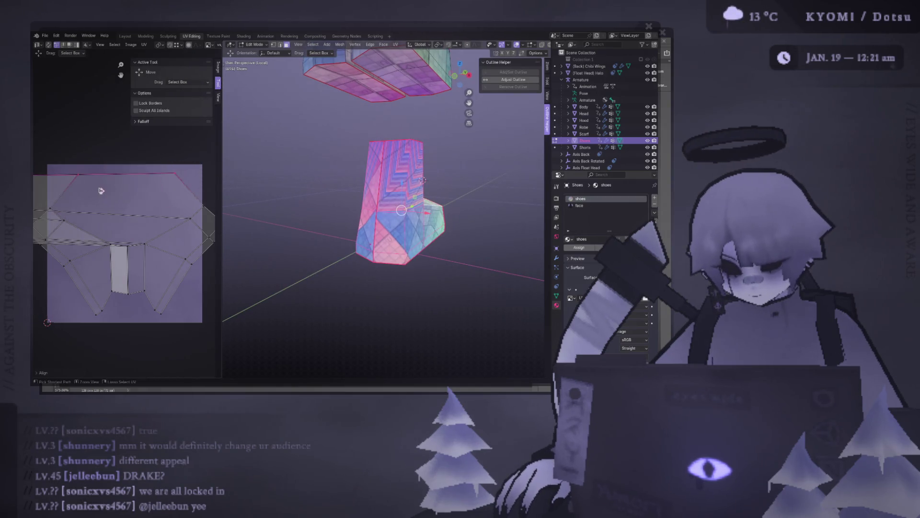
{"action": "key", "text": "ctrl+z"}
Straighten the top UV vertices horizontally with Straighten Y and view the shoe from the back
{"action": "key", "text": "u"}
{"action": "left_click", "coordinate": [106, 193]}
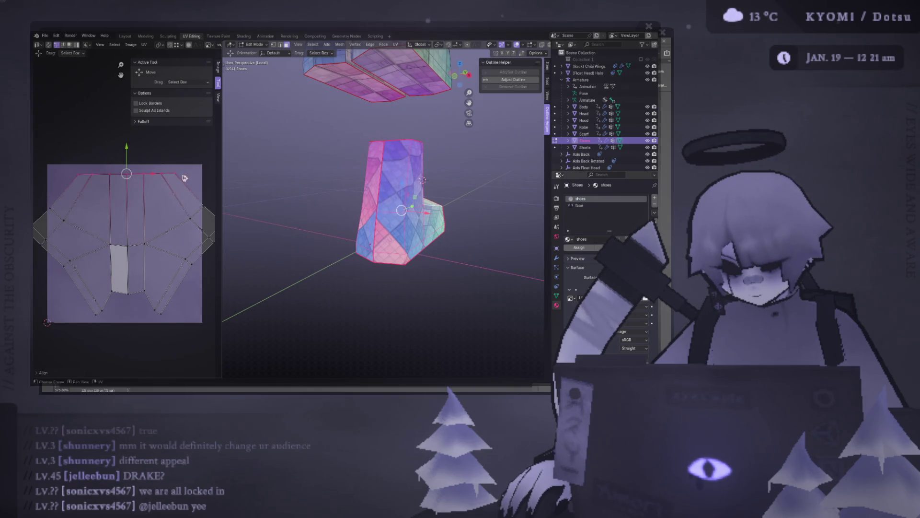
{"action": "key", "text": "ctrl+KP_1"}
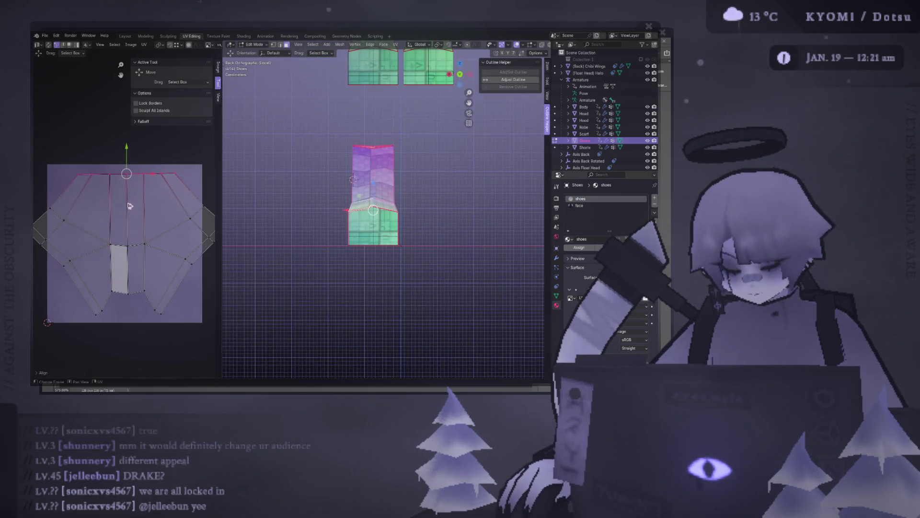
Lower the top UV edge, straighten the left diagonal edge ring and reposition it
{"action": "left_click_drag", "start_coordinate": [126, 149], "coordinate": [125, 152]}
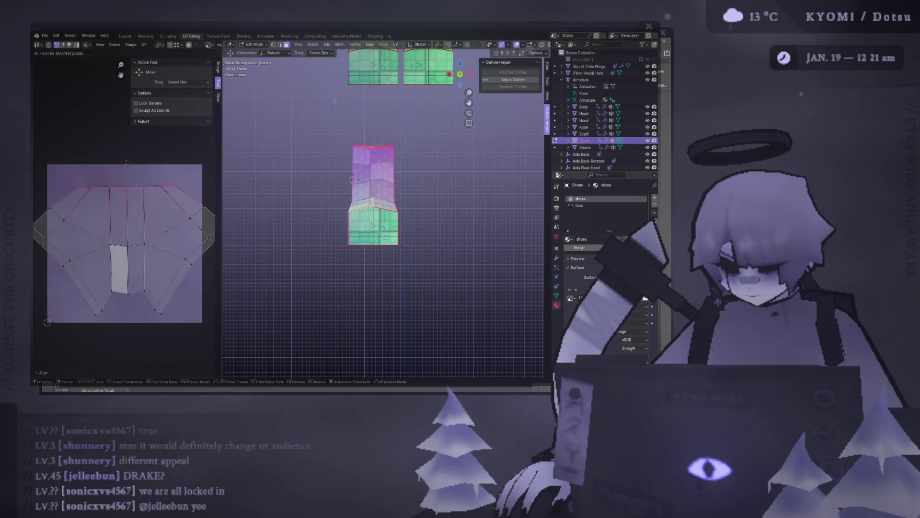
{"action": "mouse_move", "coordinate": [125, 156]}
{"action": "left_mouse_down"}
{"action": "mouse_move", "coordinate": [128, 179]}
{"action": "mouse_move", "coordinate": [122, 169]}
{"action": "left_mouse_up"}
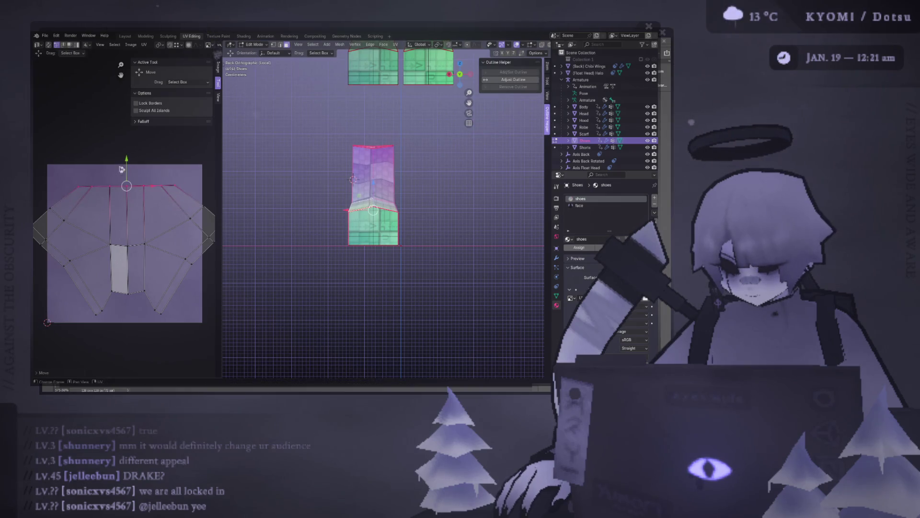
{"action": "left_click", "coordinate": [58, 213]}
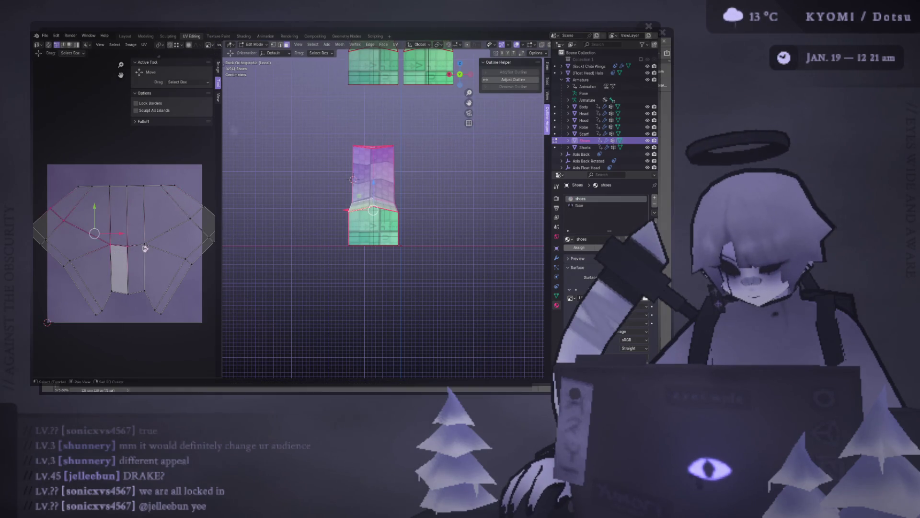
{"action": "right_click", "coordinate": [166, 224]}
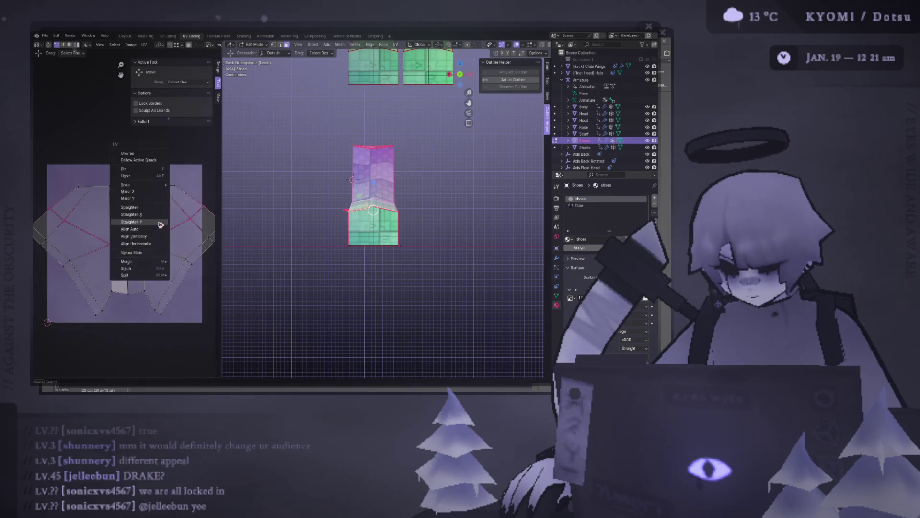
{"action": "left_click", "coordinate": [162, 229]}
{"action": "key", "text": "g"}
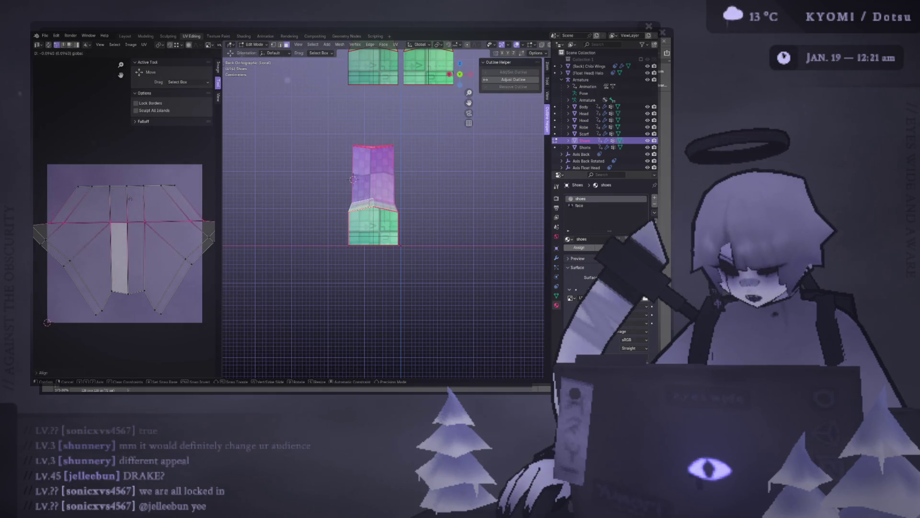
{"action": "left_click", "coordinate": [115, 223]}
{"action": "scroll", "coordinate": [108, 235], "scroll_direction": "down", "scroll_amount": 2}
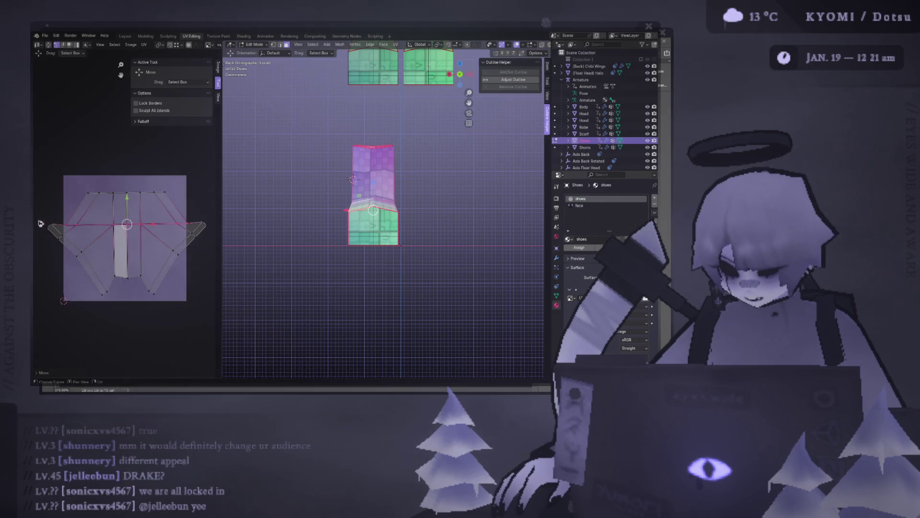
Select the left edges and a right-wing vertex and try several straighten options, undoing each
{"action": "left_click", "coordinate": [54, 230]}
{"action": "left_click", "coordinate": [83, 256], "text": "shift"}
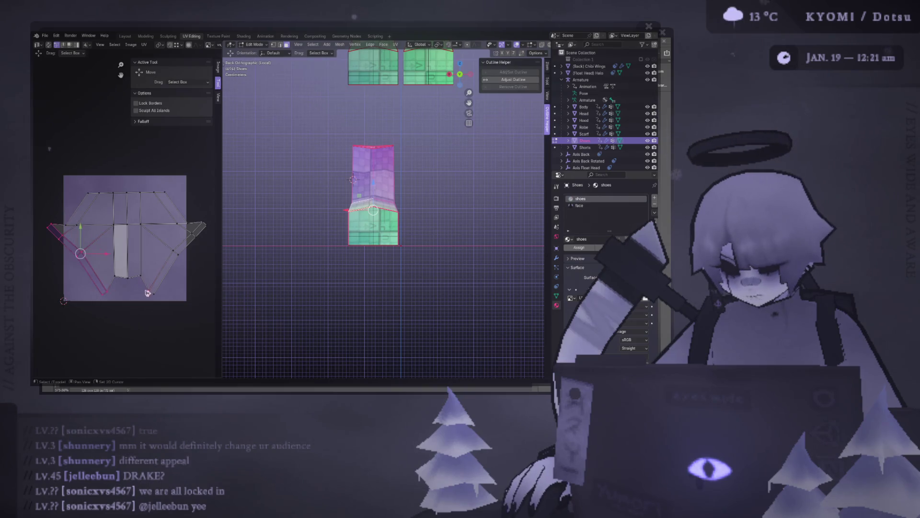
{"action": "left_click", "coordinate": [208, 229]}
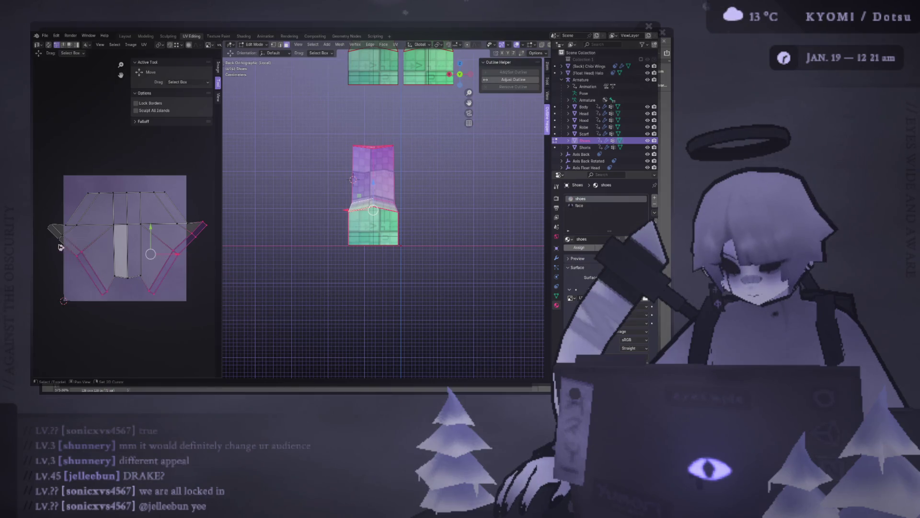
{"action": "left_click_drag", "start_coordinate": [63, 240], "coordinate": [46, 235]}
{"action": "key", "text": "u"}
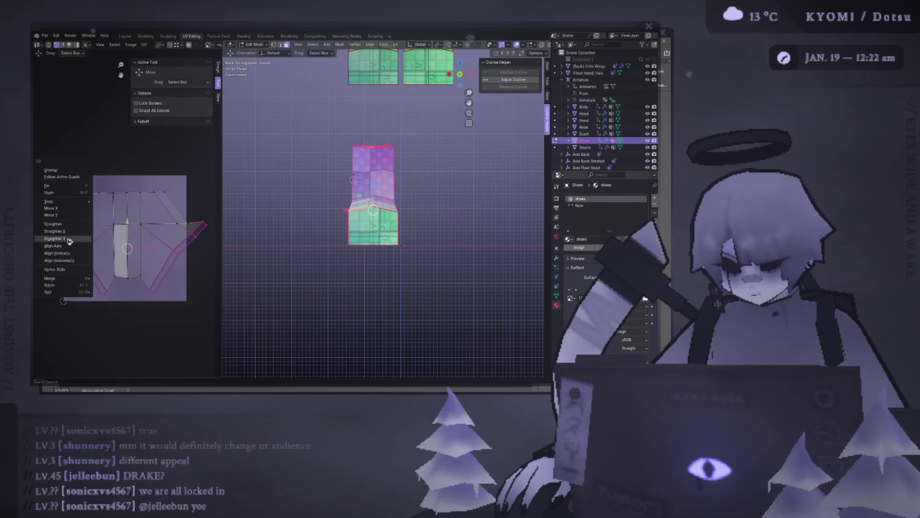
{"action": "left_click", "coordinate": [69, 236]}
{"action": "key", "text": "ctrl+z"}
{"action": "key", "text": "u"}
{"action": "left_click", "coordinate": [76, 237]}
{"action": "key", "text": "ctrl+z"}
{"action": "key", "text": "u"}
{"action": "left_click", "coordinate": [83, 247]}
{"action": "key", "text": "ctrl+z"}
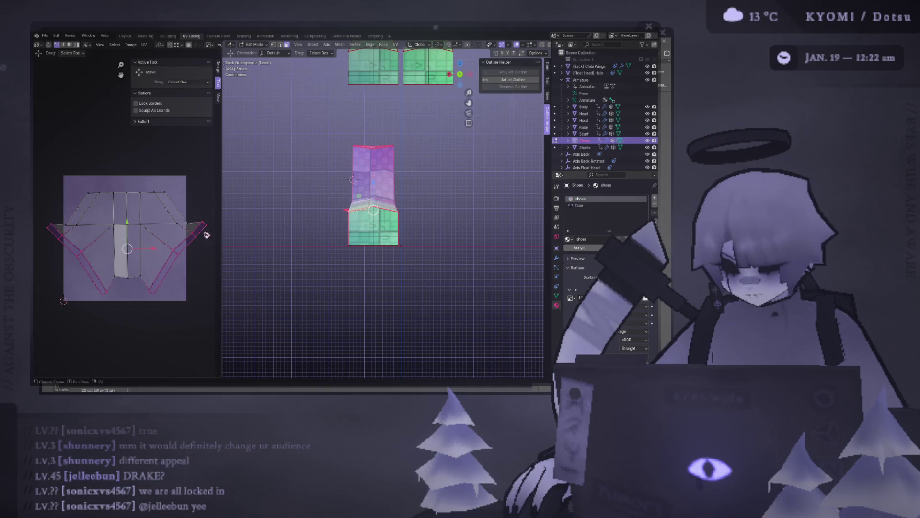
{"action": "scroll", "coordinate": [430, 188], "scroll_direction": "down", "scroll_amount": 3}
{"action": "scroll", "coordinate": [421, 165], "scroll_direction": "up", "scroll_amount": 3, "text": "shift"}
{"action": "scroll", "coordinate": [412, 142], "scroll_direction": "up", "scroll_amount": 3, "text": "shift"}
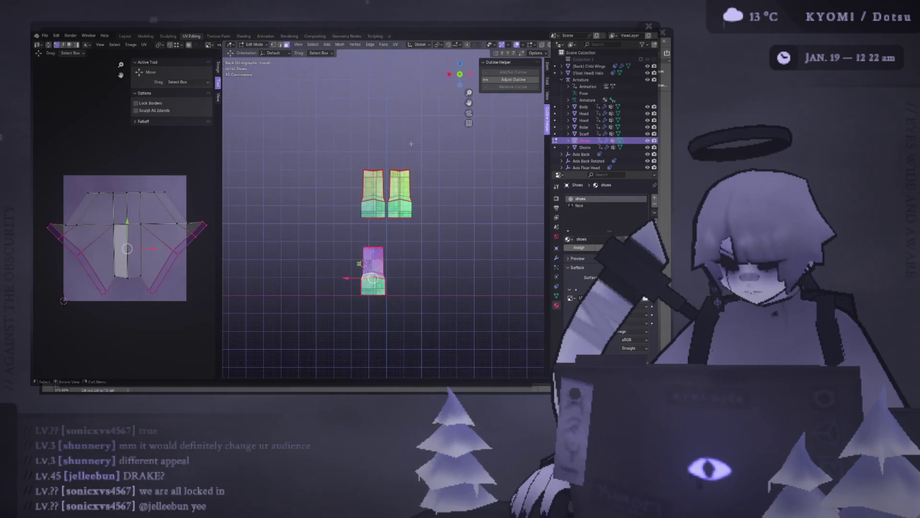
{"action": "scroll", "coordinate": [137, 255], "scroll_direction": "up", "scroll_amount": 2}
Straighten the selected UV edges along X and Y, undoing the last vertical straightening
{"action": "key", "text": "u"}
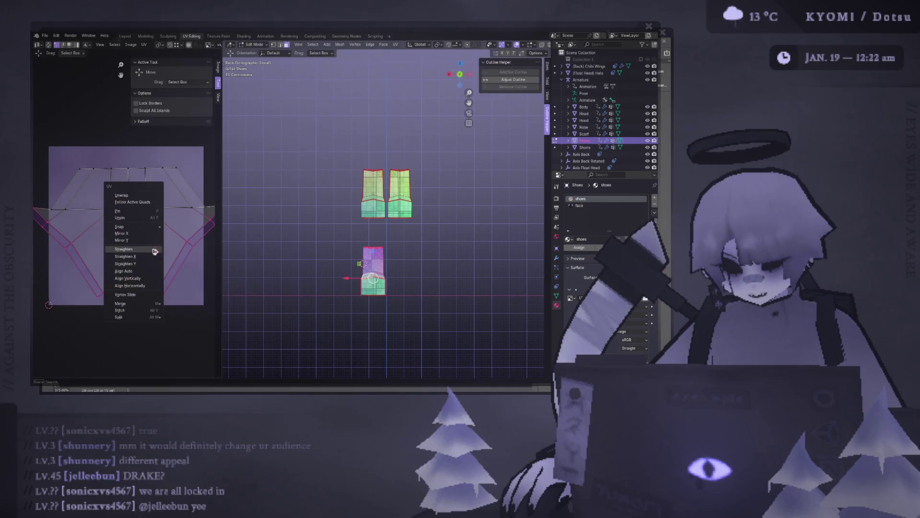
{"action": "left_click", "coordinate": [157, 257]}
{"action": "key", "text": "u"}
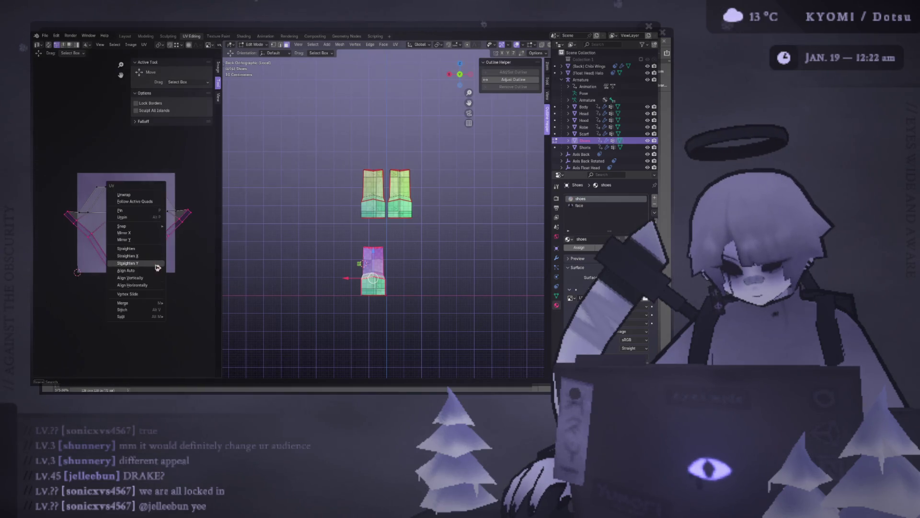
{"action": "left_click", "coordinate": [156, 263]}
{"action": "scroll", "coordinate": [157, 263], "scroll_direction": "down", "scroll_amount": 2}
{"action": "scroll", "coordinate": [156, 264], "scroll_direction": "up", "scroll_amount": 1}
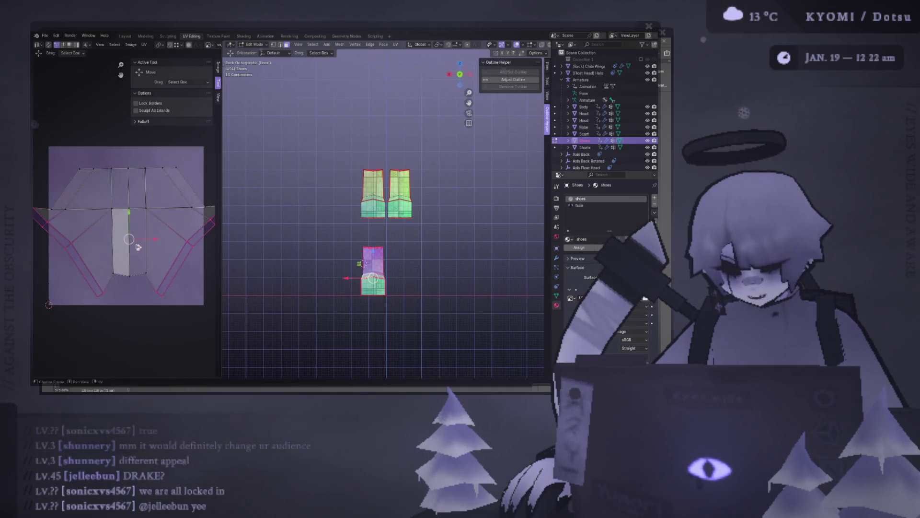
{"action": "left_click_drag", "start_coordinate": [222, 214], "coordinate": [329, 214]}
{"action": "key", "text": "u"}
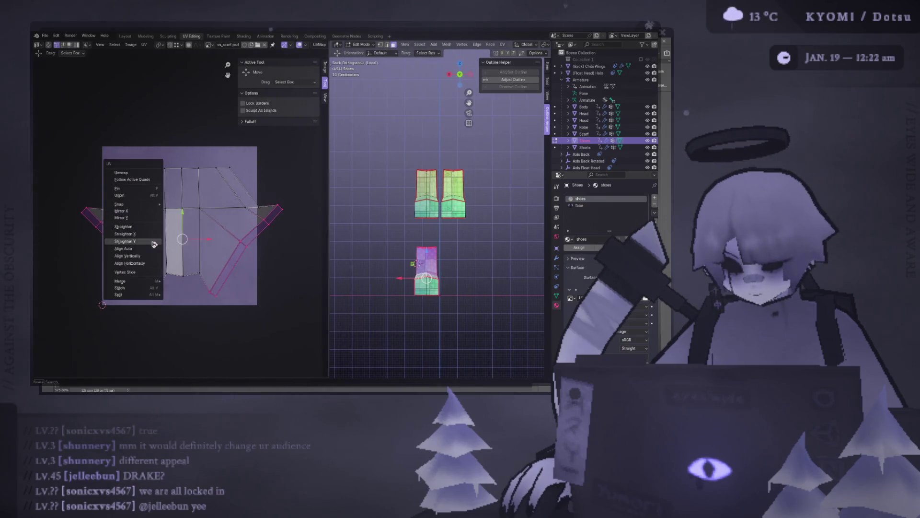
{"action": "left_click", "coordinate": [144, 226]}
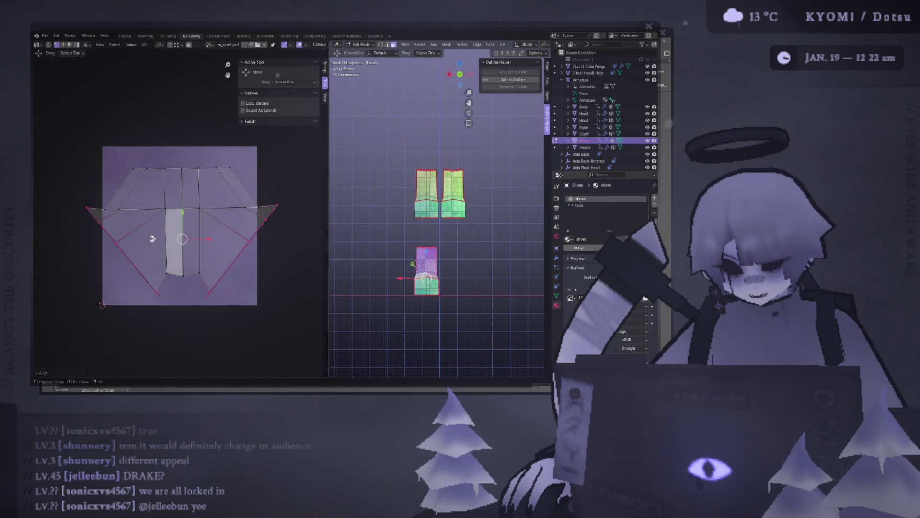
{"action": "key", "text": "u"}
{"action": "left_click", "coordinate": [154, 245]}
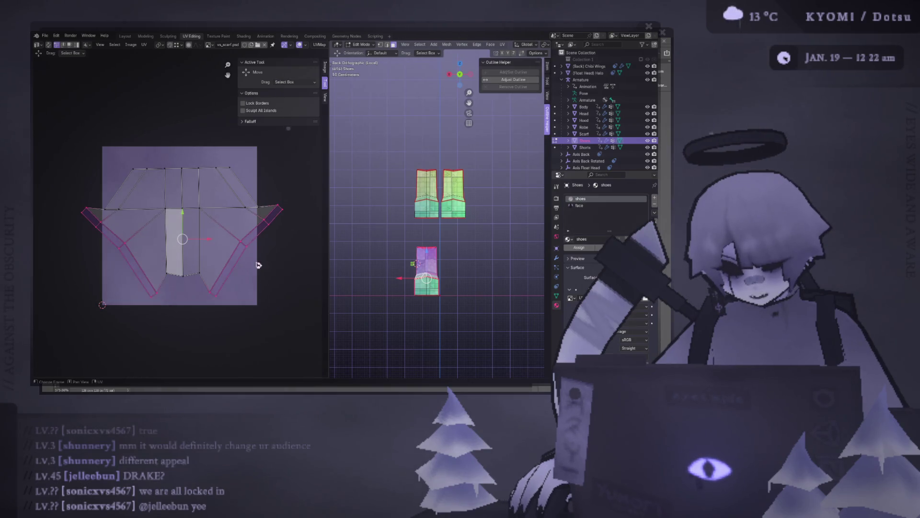
{"action": "key", "text": "ctrl+z"}
{"action": "key", "text": "ctrl+z"}
Nudge the right flap's tip vertex and align the right-side UV edges and vertices horizontally
{"action": "left_click", "coordinate": [267, 237]}
{"action": "left_click_drag", "start_coordinate": [276, 221], "coordinate": [256, 245]}
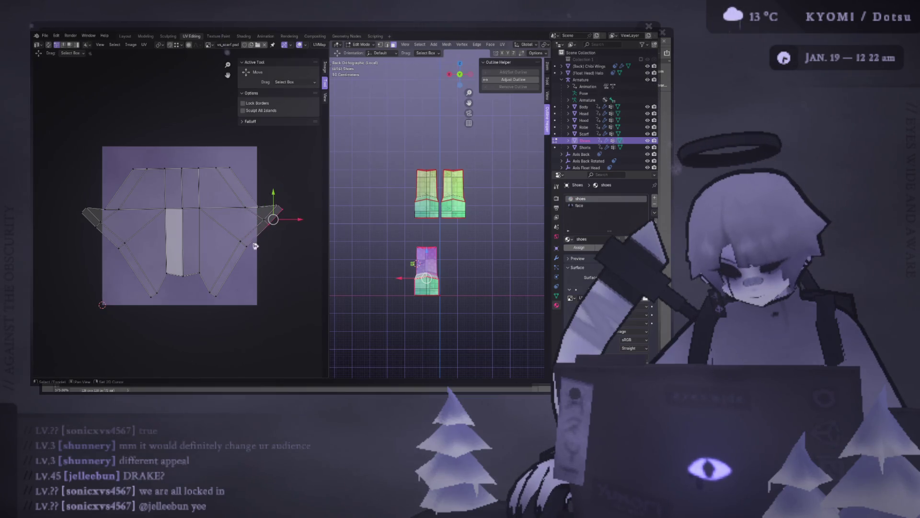
{"action": "right_click", "coordinate": [220, 296]}
{"action": "left_click", "coordinate": [221, 297]}
{"action": "right_click", "coordinate": [220, 296]}
{"action": "left_click", "coordinate": [215, 288]}
{"action": "right_click", "coordinate": [227, 278]}
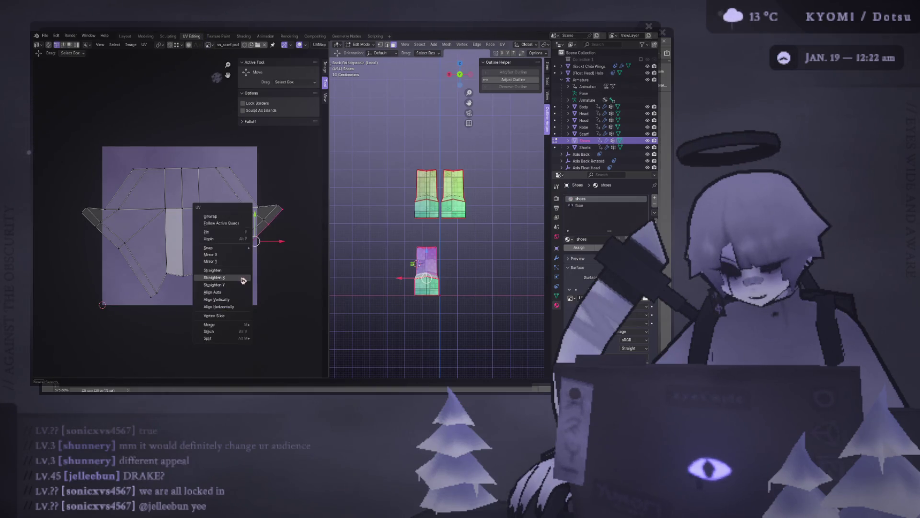
{"action": "left_click", "coordinate": [243, 280]}
{"action": "right_click", "coordinate": [240, 284]}
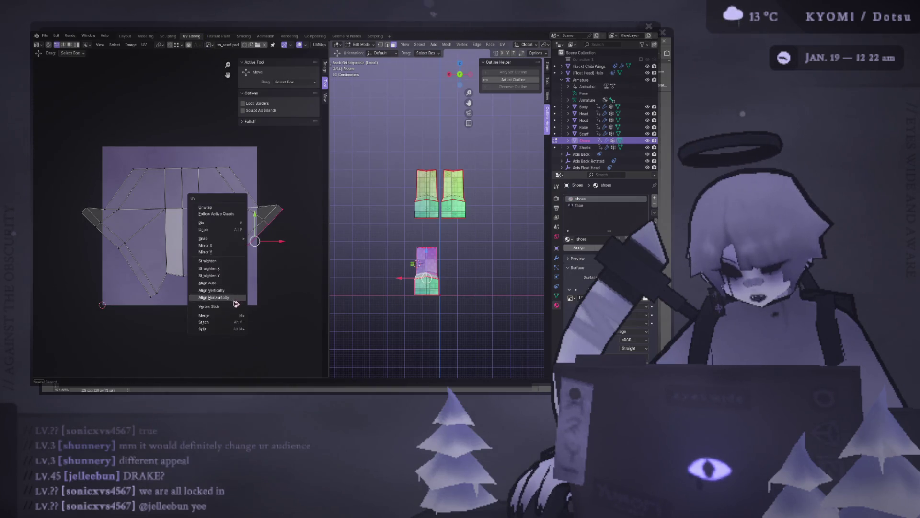
{"action": "left_click", "coordinate": [236, 290]}
Pull the right flap vertices downward into a straight vertical strip and check in perspective
{"action": "mouse_move", "coordinate": [252, 231]}
{"action": "left_mouse_down"}
{"action": "mouse_move", "coordinate": [257, 267]}
{"action": "mouse_move", "coordinate": [274, 260]}
{"action": "left_mouse_up"}
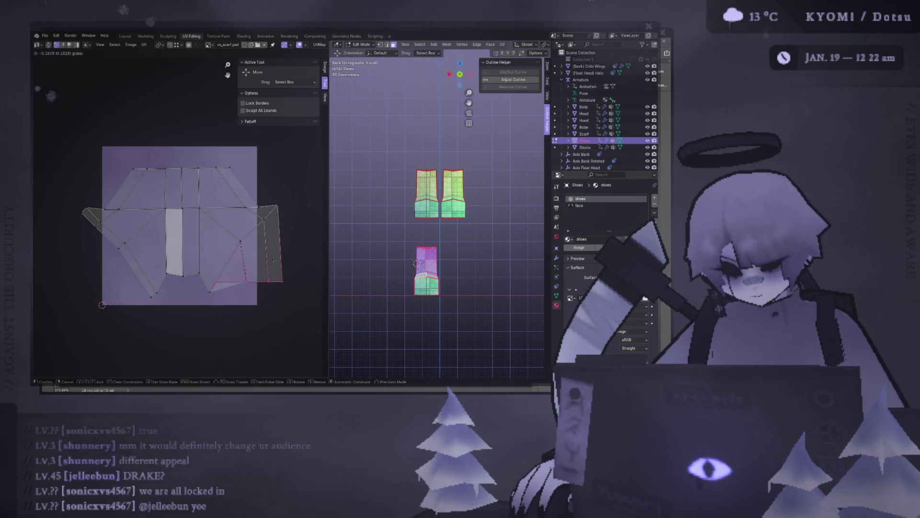
{"action": "left_click_drag", "start_coordinate": [273, 260], "coordinate": [299, 224]}
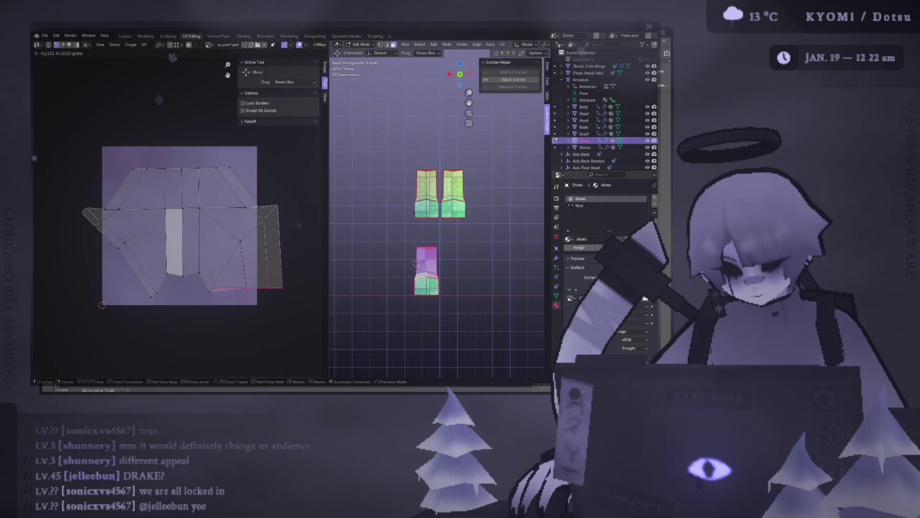
{"action": "left_click", "coordinate": [298, 230]}
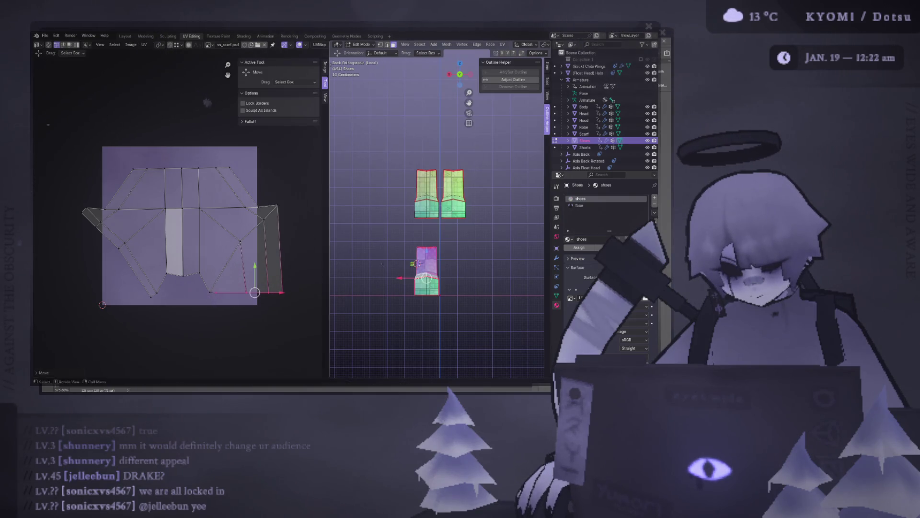
{"action": "middle_click_drag", "start_coordinate": [388, 215], "coordinate": [350, 238]}
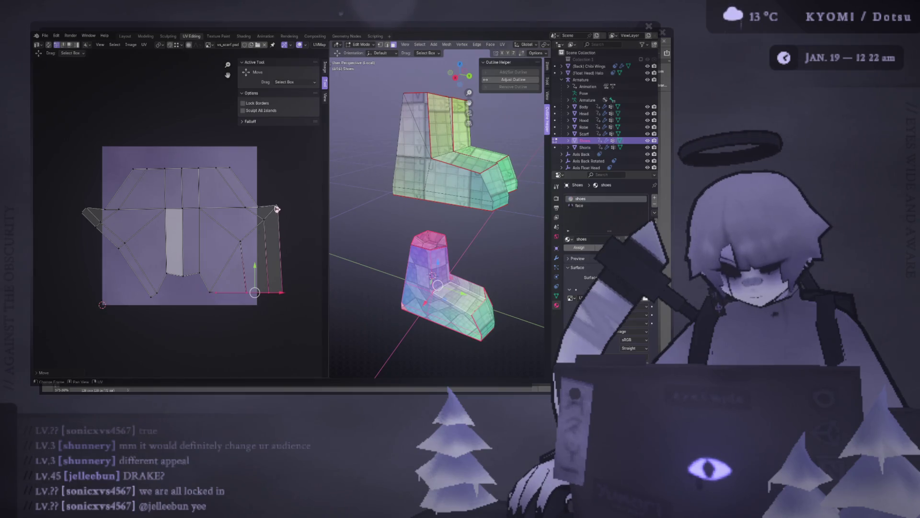
Undo the flap reshaping, level both flaps' bottom edges horizontally and move them down
{"action": "key", "text": "ctrl+z"}
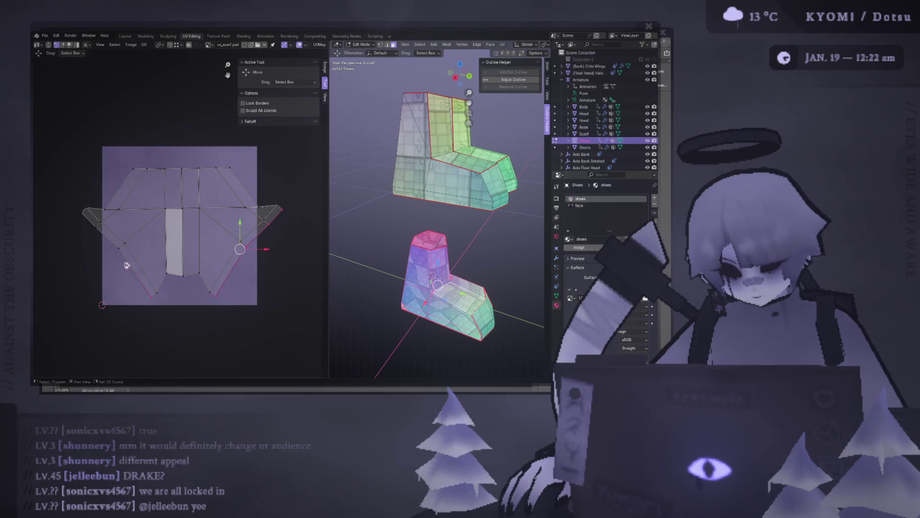
{"action": "key", "text": "shift+w"}
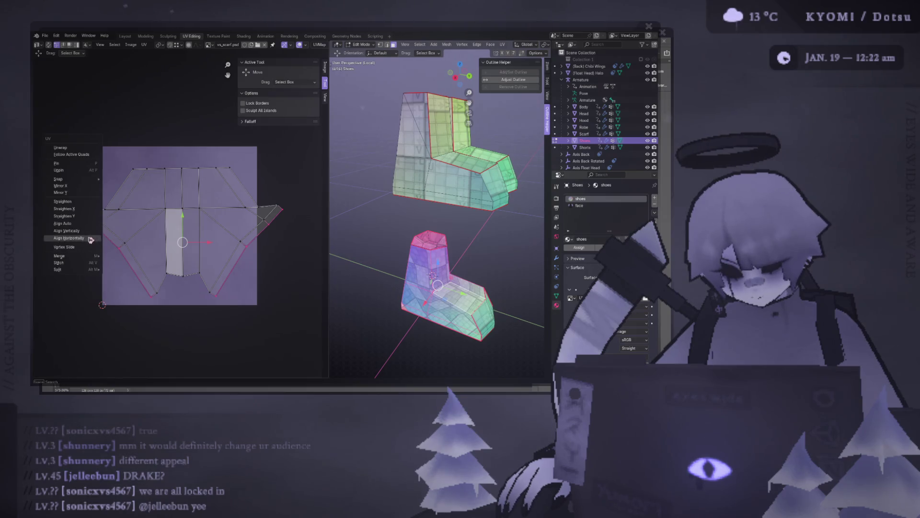
{"action": "left_click", "coordinate": [90, 238]}
{"action": "left_click_drag", "start_coordinate": [184, 231], "coordinate": [181, 274]}
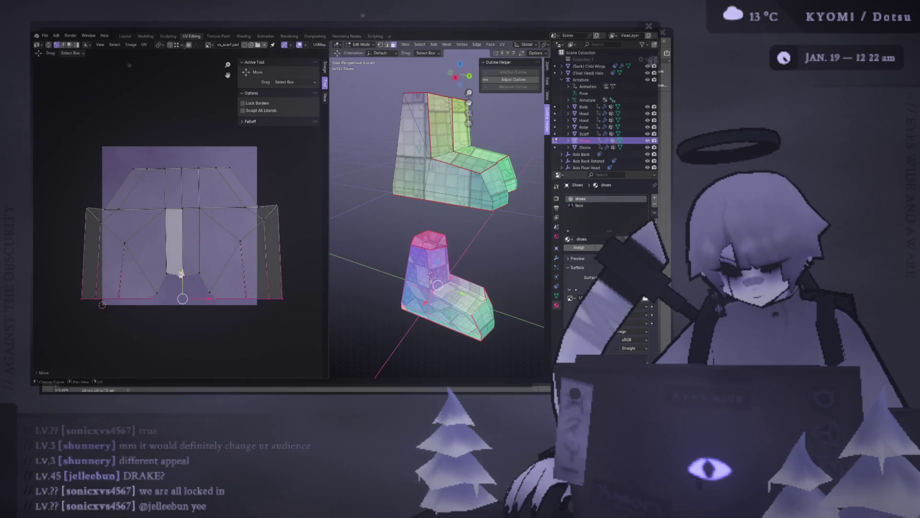
{"action": "left_click", "coordinate": [106, 228]}
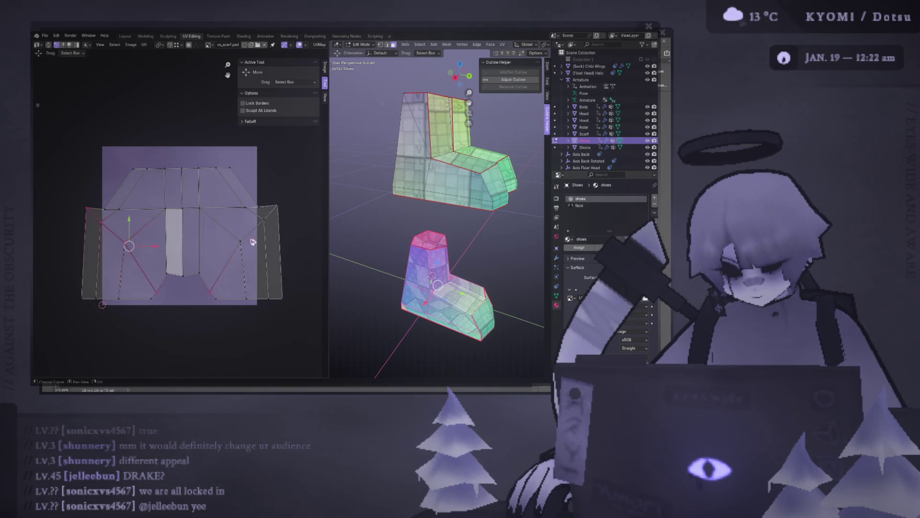
{"action": "middle_click_drag", "start_coordinate": [372, 253], "coordinate": [293, 227]}
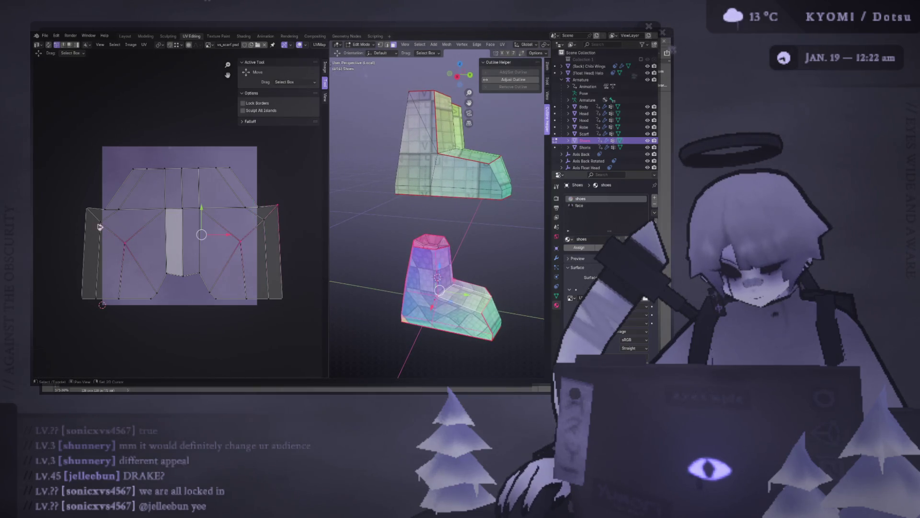
Align two rows of UV vertices into horizontal lines and move each row into place
{"action": "right_click", "coordinate": [132, 229]}
{"action": "left_click", "coordinate": [133, 229]}
{"action": "key", "text": "g"}
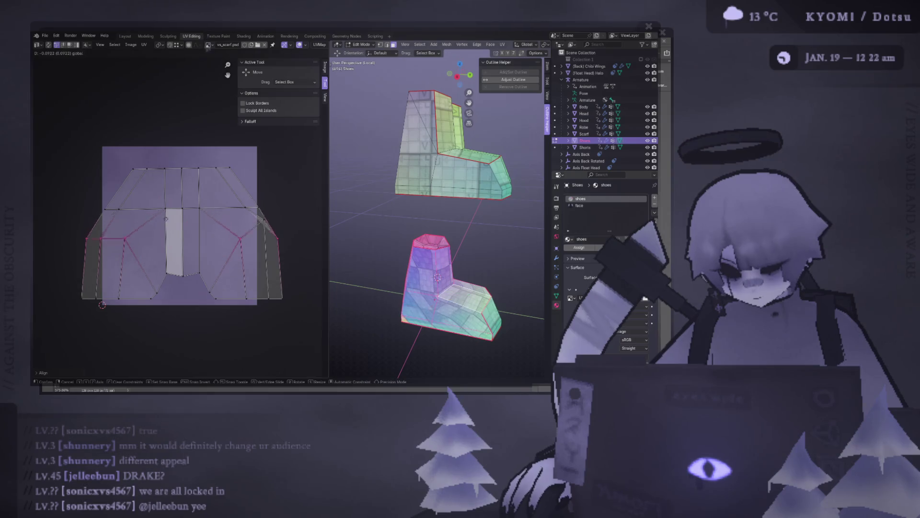
{"action": "left_click", "coordinate": [265, 225]}
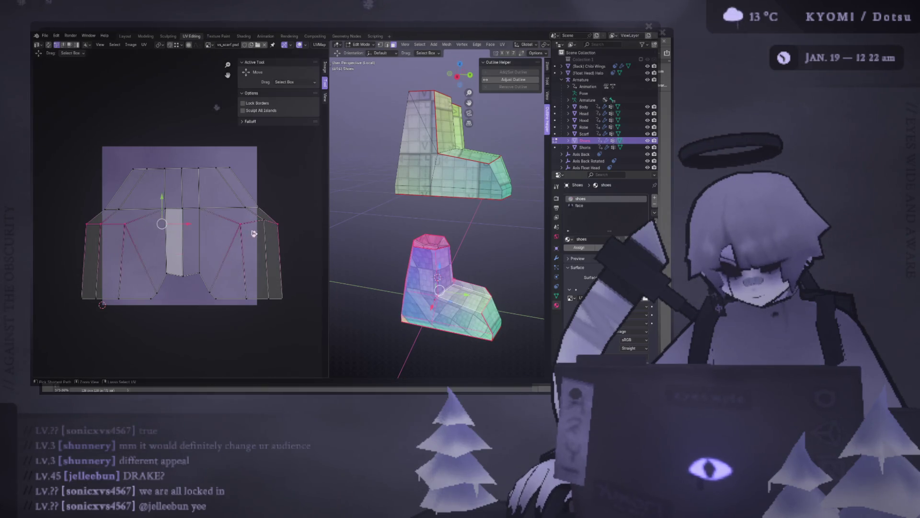
{"action": "left_click", "coordinate": [266, 223]}
{"action": "right_click", "coordinate": [266, 221]}
{"action": "left_click", "coordinate": [266, 223]}
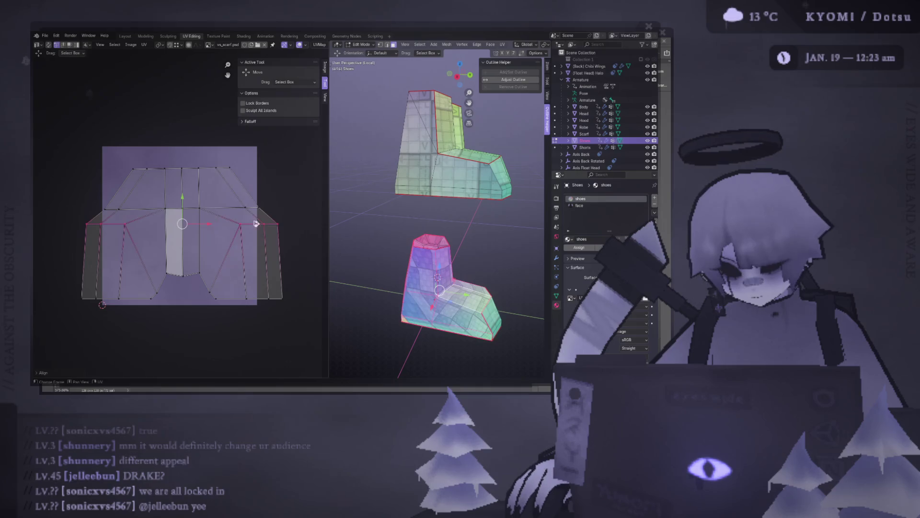
{"action": "key", "text": "g"}
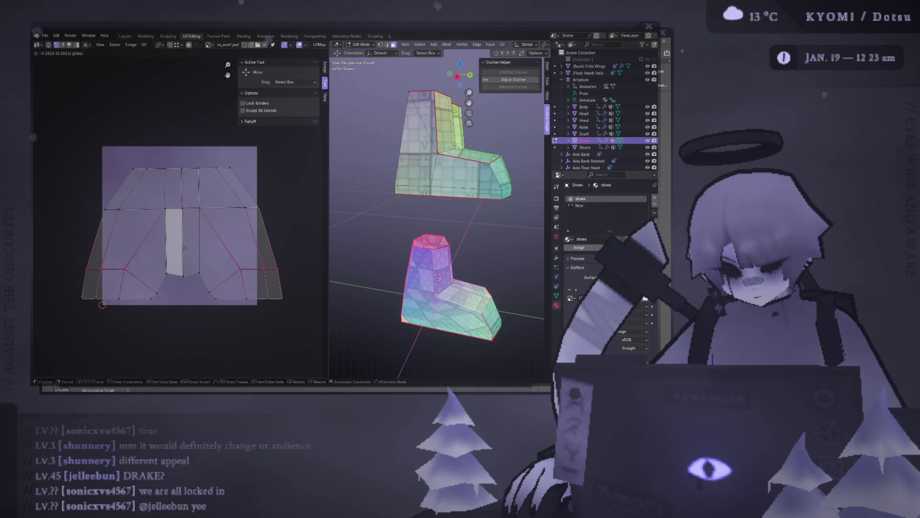
{"action": "left_click", "coordinate": [189, 272]}
Scale the side vertices inward so the island sits within the texture square
{"action": "key", "text": "s"}
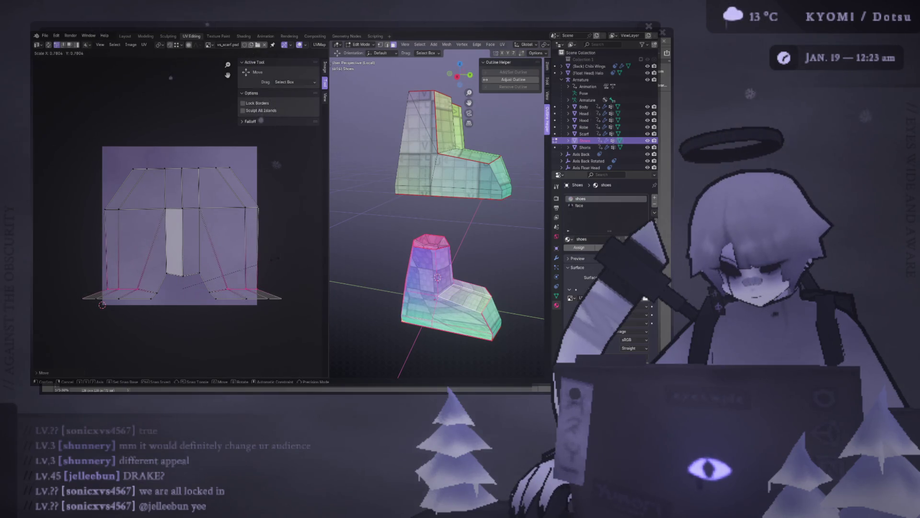
{"action": "left_click", "coordinate": [190, 271]}
{"action": "middle_click_drag", "start_coordinate": [338, 238], "coordinate": [374, 288]}
Shift the bottom-right UV vertices outward and scale the whole bottom row wider
{"action": "middle_click_drag", "start_coordinate": [236, 275], "coordinate": [244, 251]}
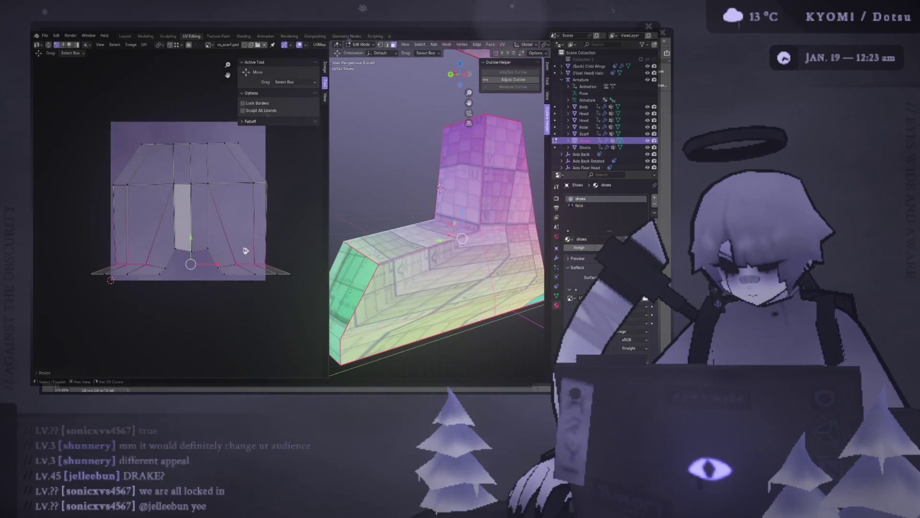
{"action": "left_click_drag", "start_coordinate": [296, 287], "coordinate": [220, 276]}
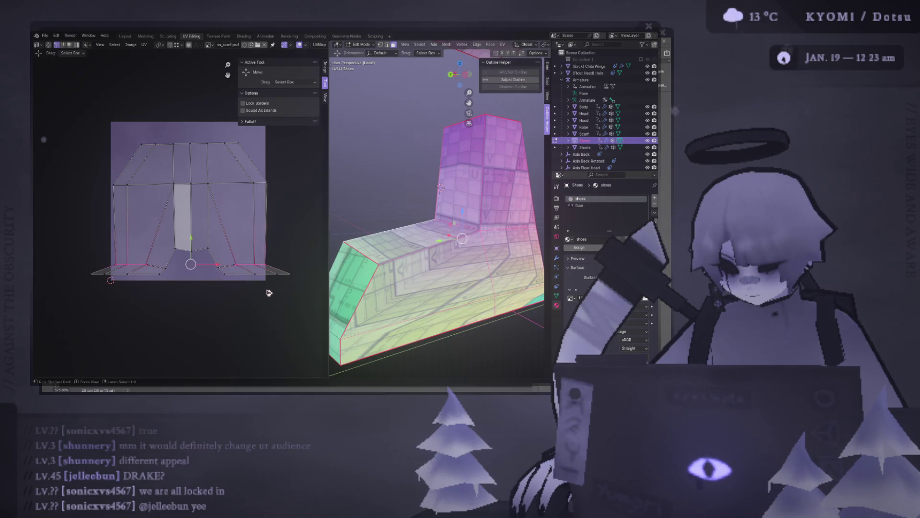
{"action": "key", "text": "g"}
{"action": "left_click", "coordinate": [283, 292]}
{"action": "left_click_drag", "start_coordinate": [303, 292], "coordinate": [220, 264]}
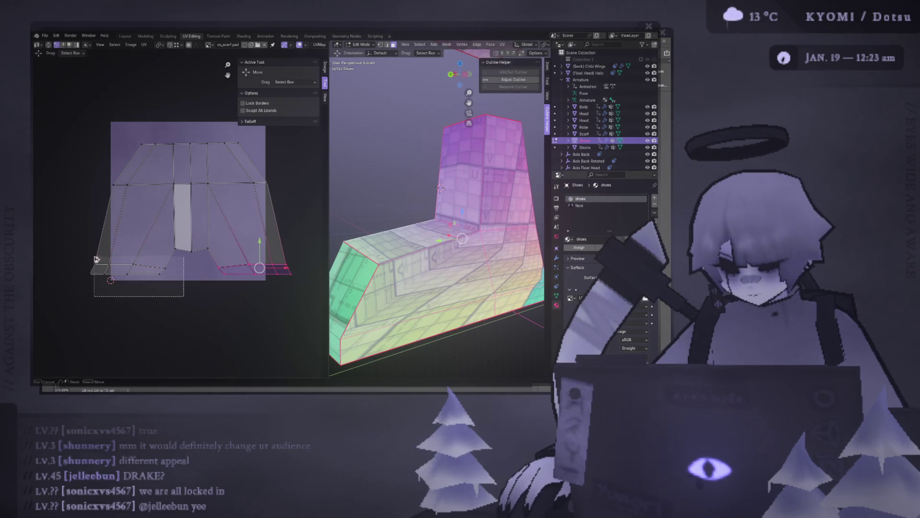
{"action": "key", "text": "s"}
{"action": "left_click", "coordinate": [264, 282]}
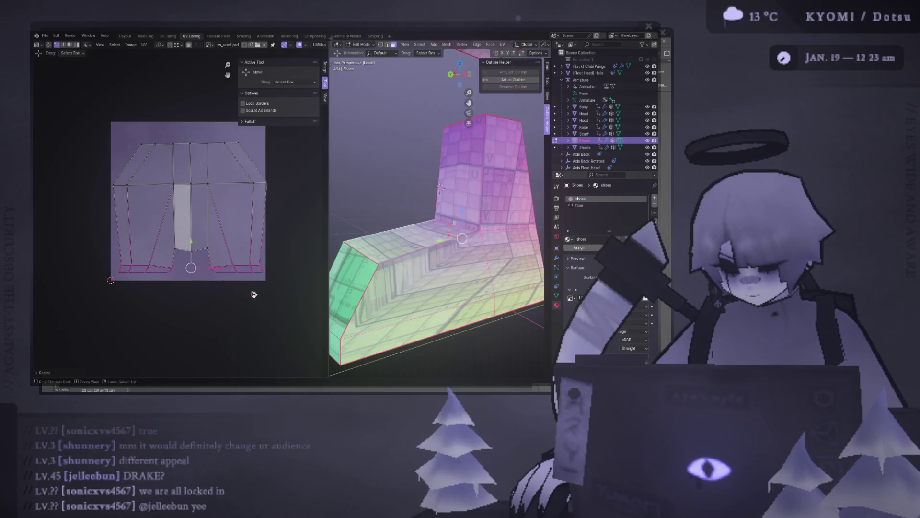
{"action": "scroll", "coordinate": [439, 216], "scroll_direction": "down", "scroll_amount": 2}
Reselect the bottom-right UV vertices and orbit the shoe to check the result
{"action": "middle_click_drag", "start_coordinate": [439, 215], "coordinate": [386, 274]}
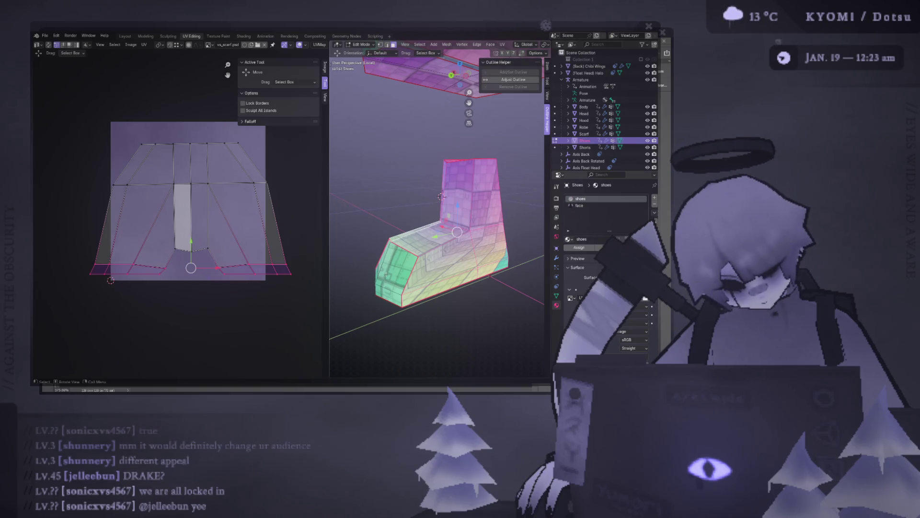
{"action": "left_click_drag", "start_coordinate": [303, 291], "coordinate": [196, 254]}
{"action": "middle_click_drag", "start_coordinate": [432, 215], "coordinate": [403, 216]}
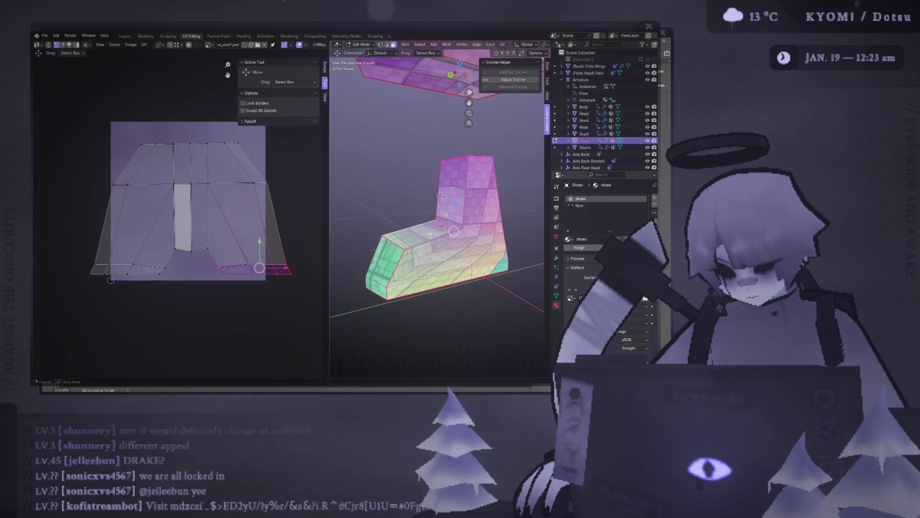
{"action": "mouse_move", "coordinate": [432, 244]}
{"action": "middle_mouse_down"}
{"action": "mouse_move", "coordinate": [398, 245]}
{"action": "mouse_move", "coordinate": [417, 247]}
{"action": "middle_mouse_up"}
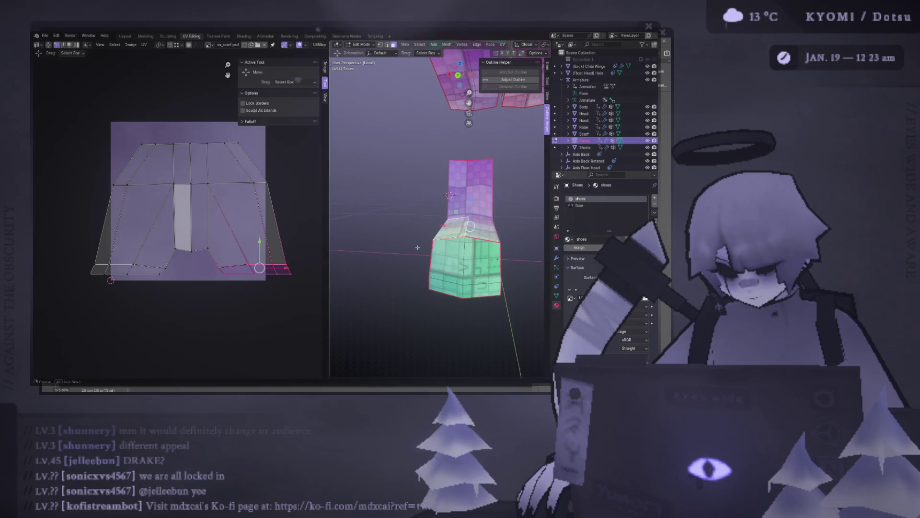
{"action": "scroll", "coordinate": [187, 216], "scroll_direction": "down", "scroll_amount": 4}
{"action": "scroll", "coordinate": [352, 236], "scroll_direction": "up", "scroll_amount": 3}
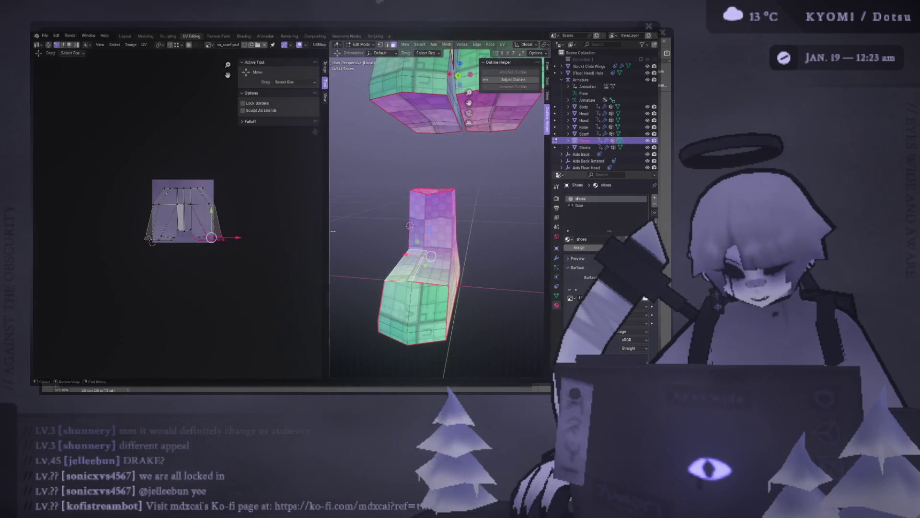
Re-unwrap the selected shaft faces and orbit around the boots to inspect them
{"action": "left_click_drag", "start_coordinate": [329, 211], "coordinate": [291, 210]}
{"action": "mouse_move", "coordinate": [403, 216]}
{"action": "middle_mouse_down"}
{"action": "mouse_move", "coordinate": [489, 174]}
{"action": "mouse_move", "coordinate": [378, 214]}
{"action": "middle_mouse_up"}
{"action": "right_click", "coordinate": [377, 215]}
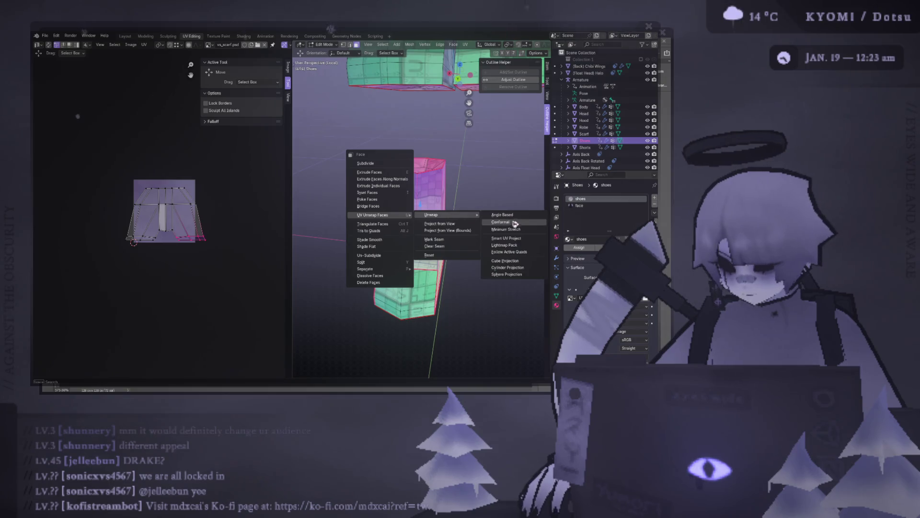
{"action": "left_click", "coordinate": [521, 227]}
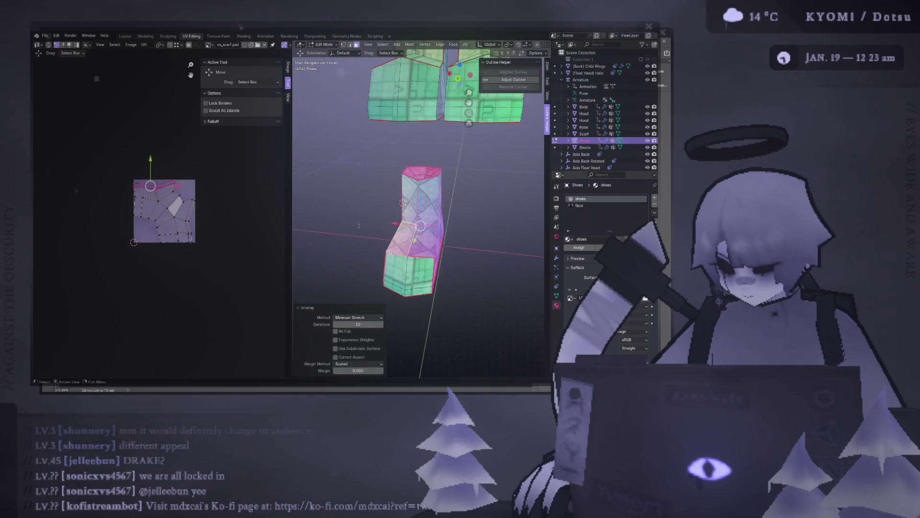
{"action": "key", "text": "Tab"}
{"action": "middle_click_drag", "start_coordinate": [403, 215], "coordinate": [435, 213]}
{"action": "mouse_move", "coordinate": [394, 210]}
{"action": "middle_mouse_down"}
{"action": "mouse_move", "coordinate": [318, 205]}
{"action": "mouse_move", "coordinate": [493, 212]}
{"action": "mouse_move", "coordinate": [394, 222]}
{"action": "middle_mouse_up"}
{"action": "scroll", "coordinate": [395, 222], "scroll_direction": "up", "scroll_amount": 5}
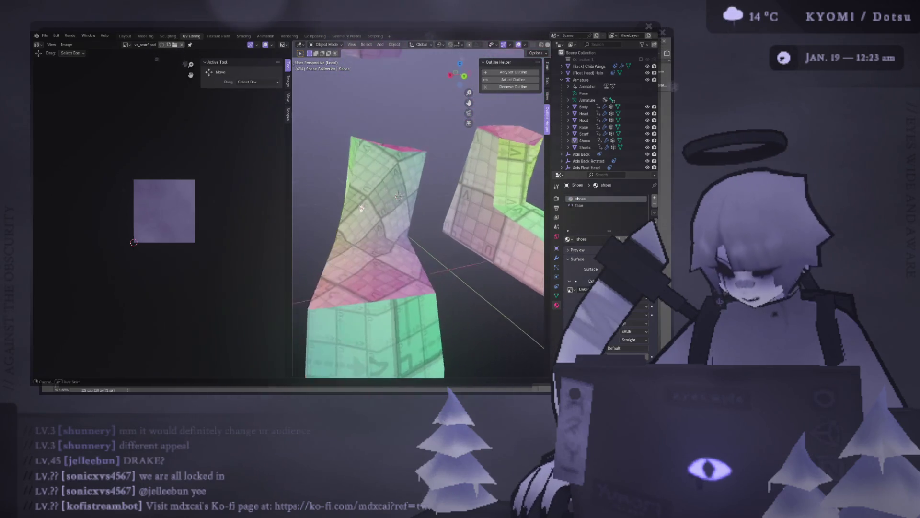
{"action": "key", "text": "Tab"}
Select the shoe's UV islands and rotate them upright
{"action": "left_click_drag", "start_coordinate": [207, 257], "coordinate": [105, 165]}
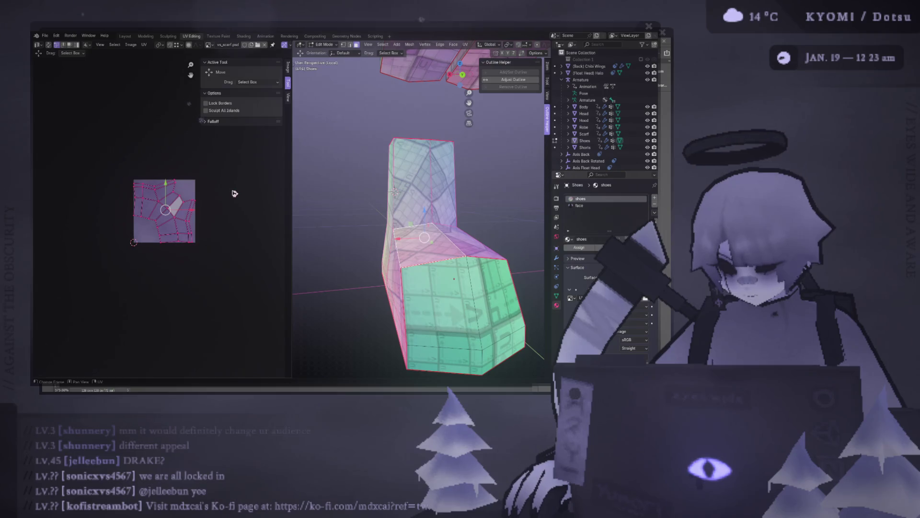
{"action": "key", "text": "r"}
{"action": "key", "text": "Return"}
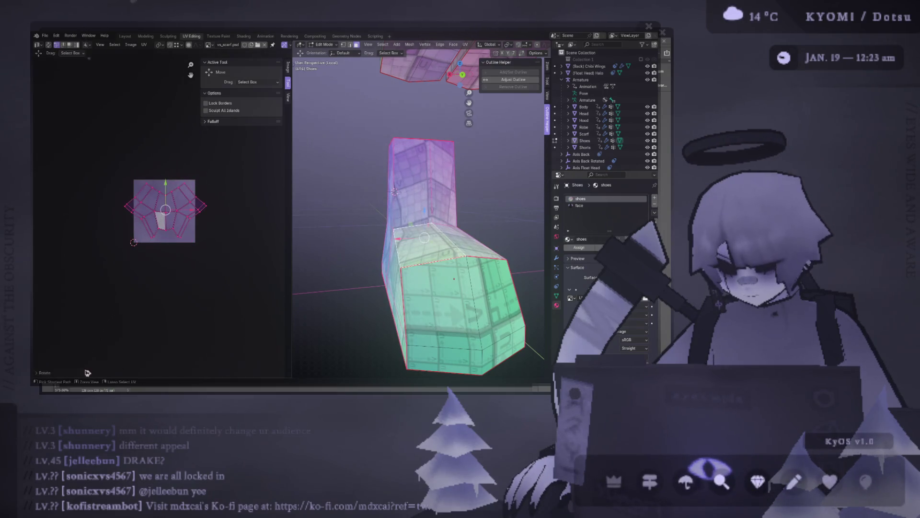
{"action": "middle_click_drag", "start_coordinate": [403, 216], "coordinate": [324, 216]}
{"action": "scroll", "coordinate": [274, 218], "scroll_direction": "up", "scroll_amount": 3}
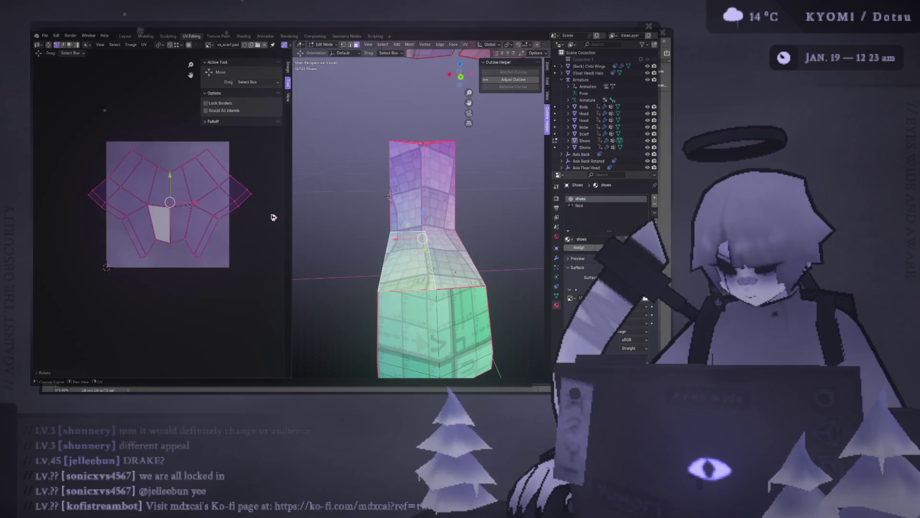
{"action": "mouse_move", "coordinate": [424, 215]}
{"action": "middle_mouse_down"}
{"action": "mouse_move", "coordinate": [454, 227]}
{"action": "mouse_move", "coordinate": [452, 211]}
{"action": "middle_mouse_up"}
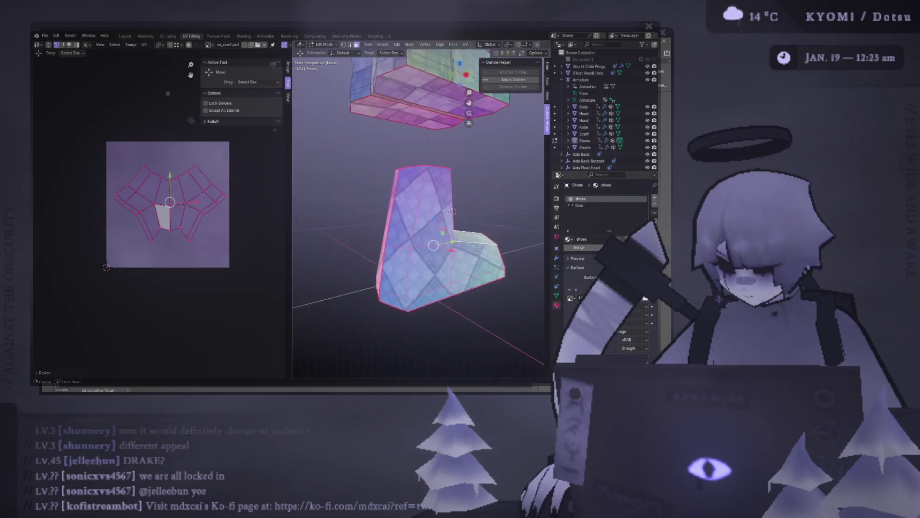
{"action": "scroll", "coordinate": [454, 211], "scroll_direction": "up", "scroll_amount": 3}
{"action": "scroll", "coordinate": [160, 216], "scroll_direction": "up", "scroll_amount": 3}
Scale the island in three passes until it fits the purple texture square
{"action": "key", "text": "s"}
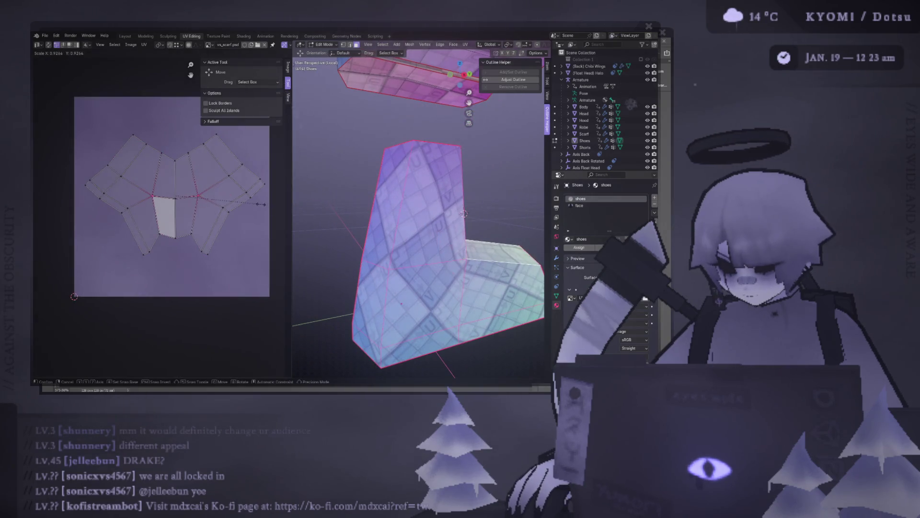
{"action": "left_click", "coordinate": [265, 205]}
{"action": "key", "text": "ctrl+KP_1"}
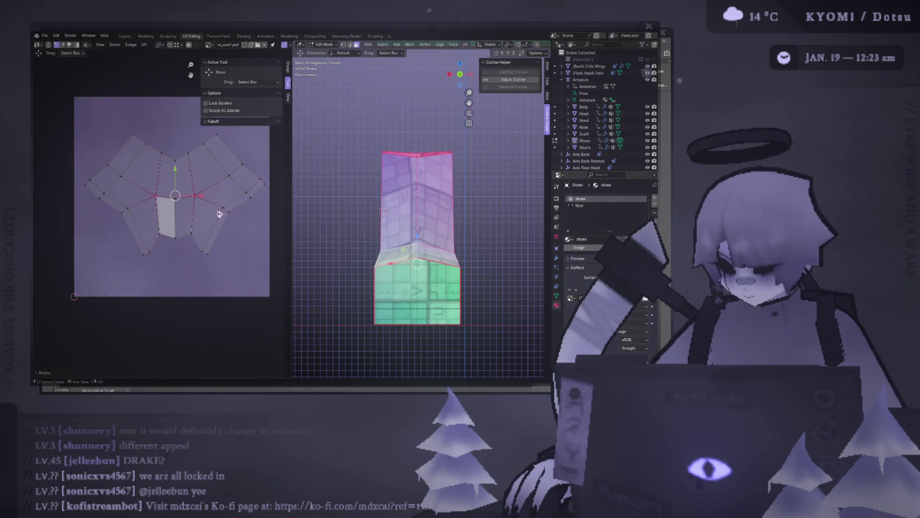
{"action": "middle_click_drag", "start_coordinate": [219, 213], "coordinate": [222, 216]}
{"action": "key", "text": "s"}
{"action": "left_click", "coordinate": [223, 216]}
{"action": "middle_click_drag", "start_coordinate": [324, 216], "coordinate": [284, 227]}
{"action": "key", "text": "s"}
{"action": "key", "text": "Return"}
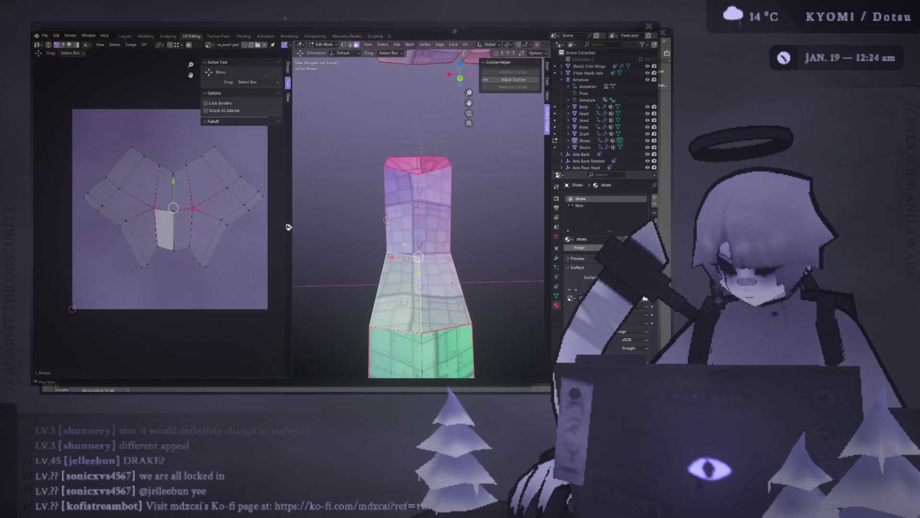
{"action": "mouse_move", "coordinate": [388, 220]}
{"action": "middle_mouse_down"}
{"action": "mouse_move", "coordinate": [398, 209]}
{"action": "mouse_move", "coordinate": [368, 221]}
{"action": "mouse_move", "coordinate": [412, 242]}
{"action": "middle_mouse_up"}
Select the next shaft section's seam-bounded faces with Select Linked delimited by Seam, then switch to Photoshop
{"action": "key", "text": "Tab"}
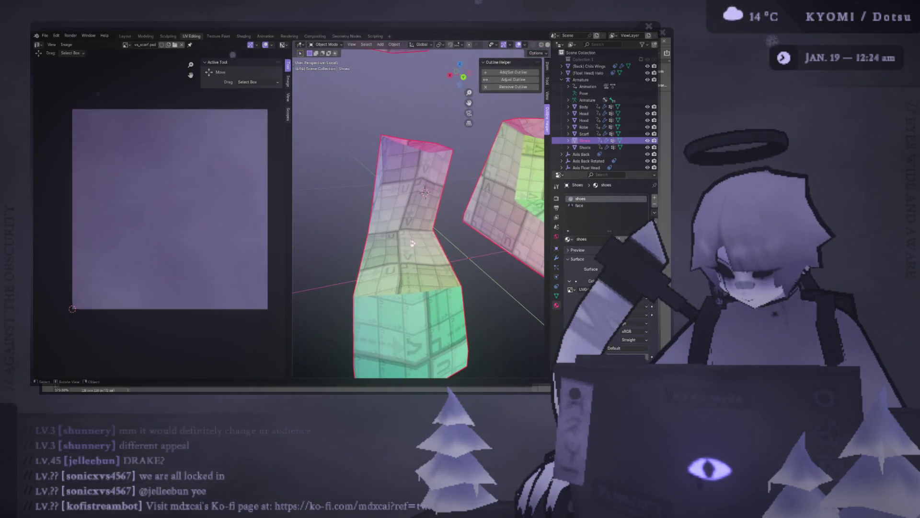
{"action": "key", "text": "Tab"}
{"action": "middle_click_drag", "start_coordinate": [412, 242], "coordinate": [403, 292]}
{"action": "middle_click_drag", "start_coordinate": [424, 196], "coordinate": [421, 197]}
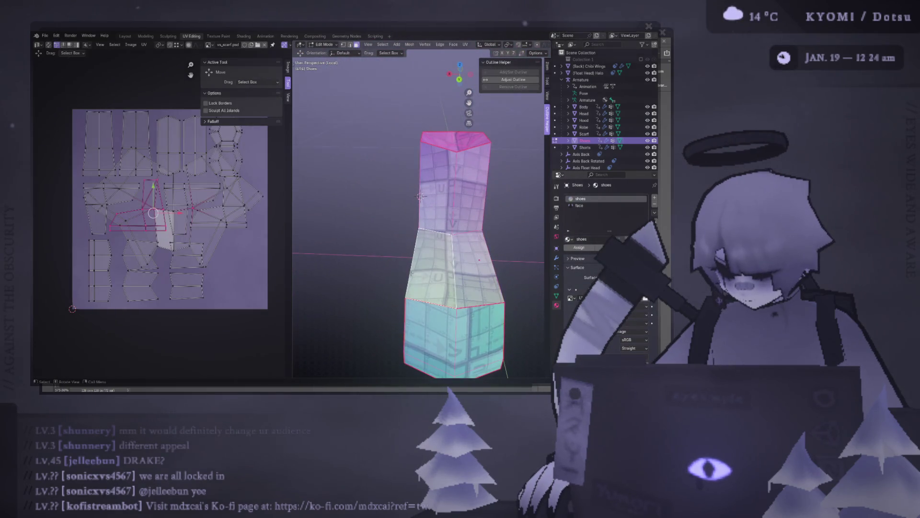
{"action": "left_click", "coordinate": [421, 196]}
{"action": "key", "text": "ctrl+l"}
{"action": "left_click", "coordinate": [358, 344]}
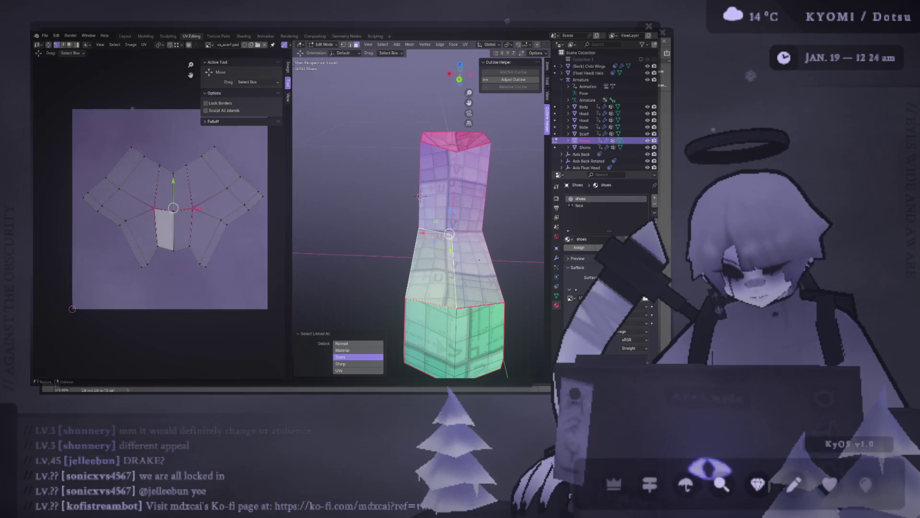
{"action": "key", "text": "alt+Tab"}
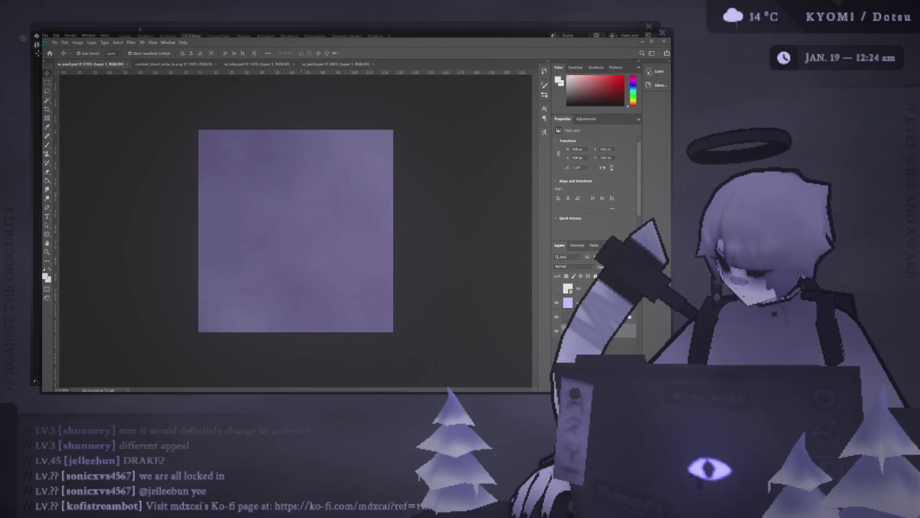
Alt-Tab between the purple noise texture in Photoshop and Blender's UV layout
{"action": "key", "text": "alt+Tab"}
{"action": "key", "text": "alt+Tab"}
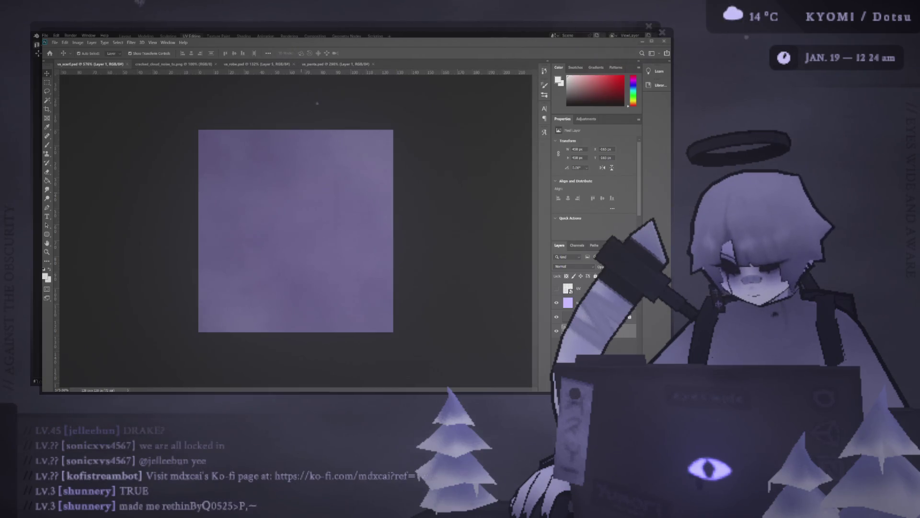
{"action": "key", "text": "alt+Tab"}
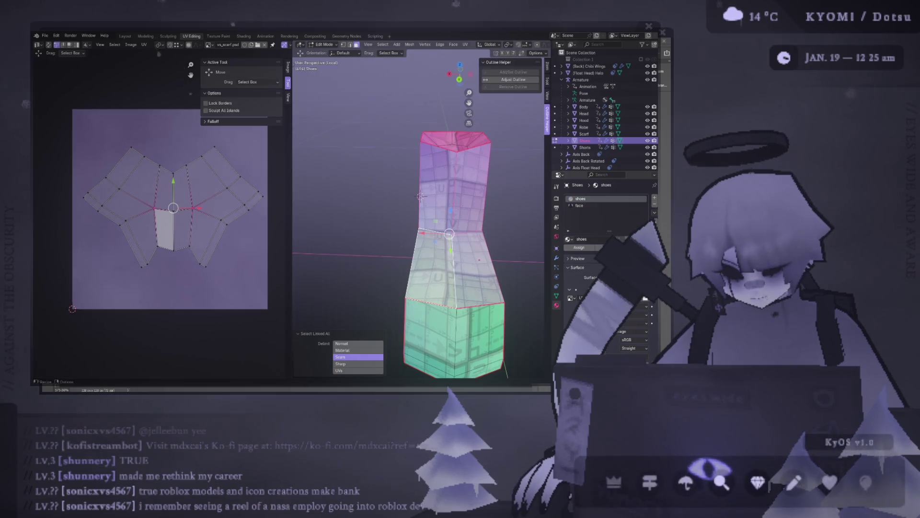
Alt-Tab between the purple texture and Blender, ending on the shoe's UV layout
{"action": "key", "text": "alt+Tab"}
{"action": "key", "text": "alt+Tab"}
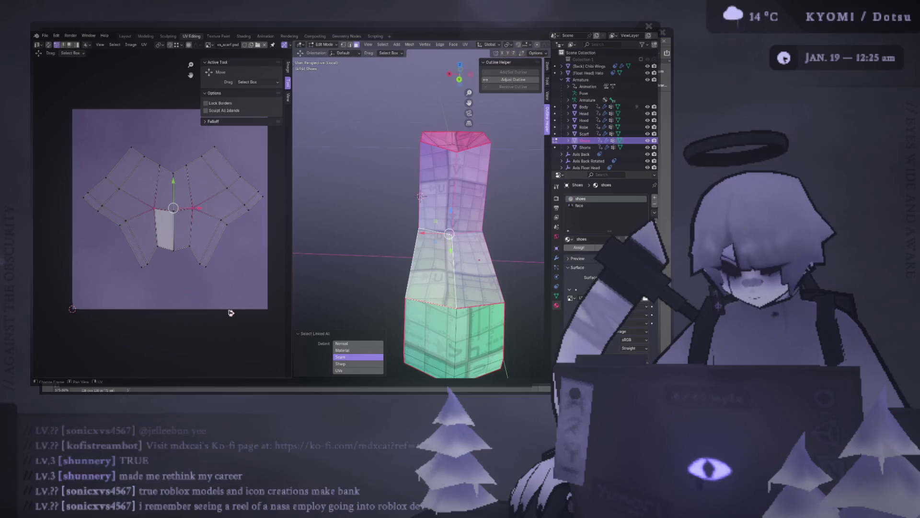
{"action": "scroll", "coordinate": [432, 237], "scroll_direction": "down", "scroll_amount": 2}
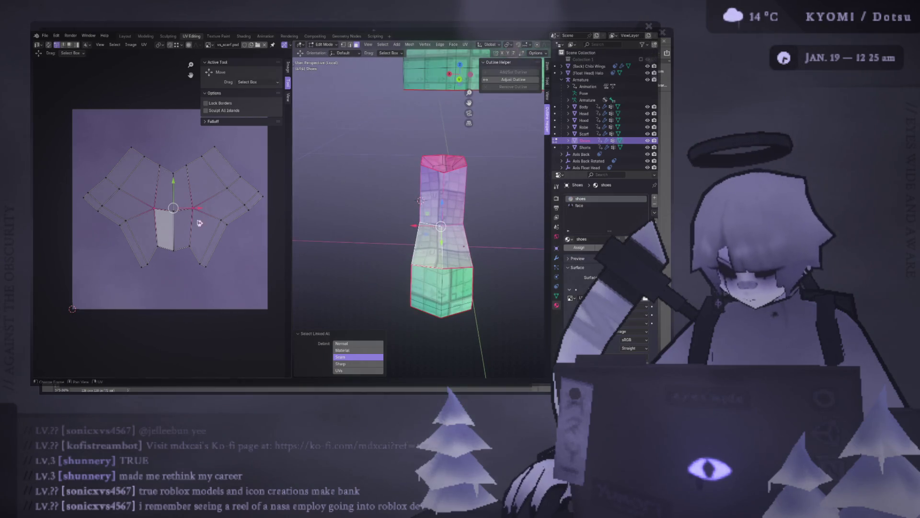
{"action": "key", "text": "alt+Tab"}
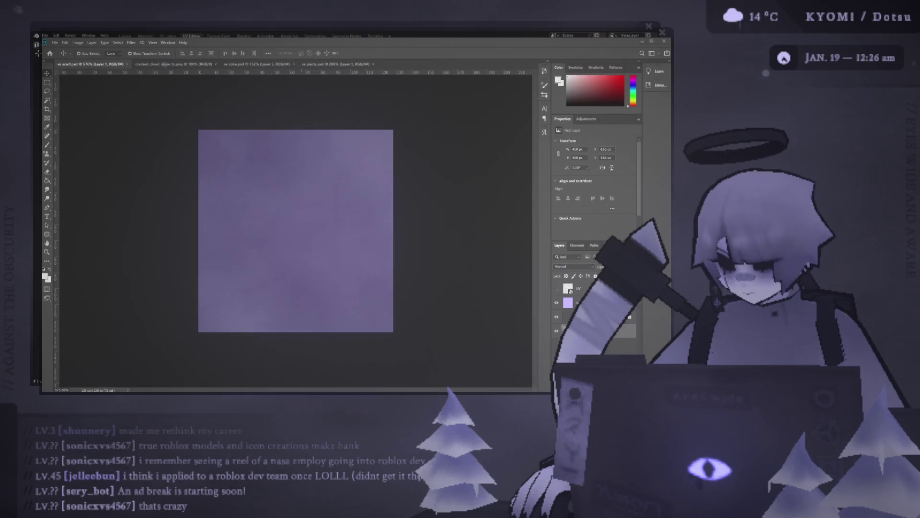
{"action": "key", "text": "alt+Tab"}
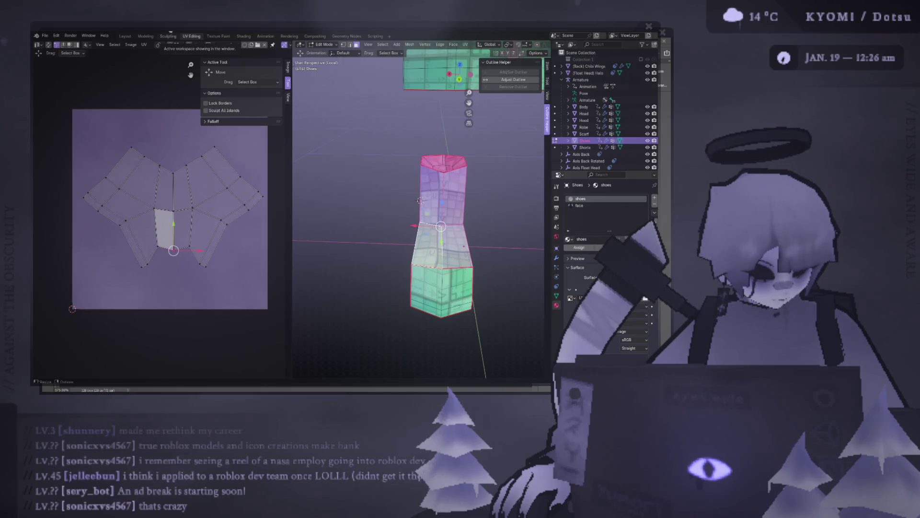
Alt-Tab over to the purple noise texture document in Photoshop
{"action": "key", "text": "alt+Tab"}
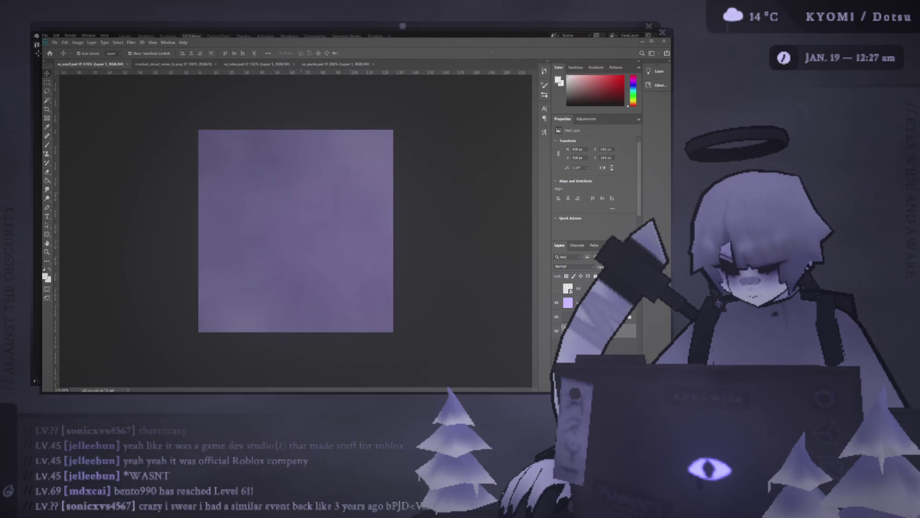
Alt-Tab back to the shoe mesh and its UV layout in Blender
{"action": "key", "text": "alt+Tab"}
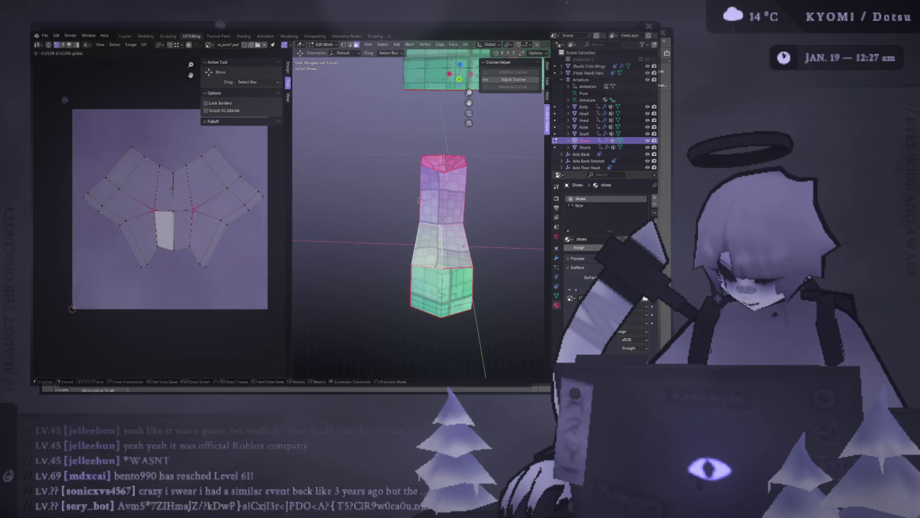
{"action": "scroll", "coordinate": [183, 203], "scroll_direction": "up", "scroll_amount": 2}
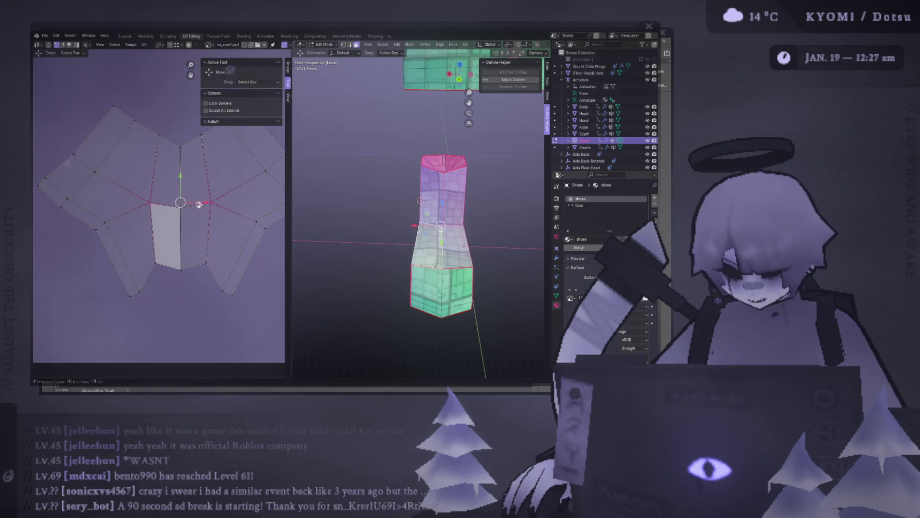
{"action": "scroll", "coordinate": [256, 208], "scroll_direction": "up", "scroll_amount": 2}
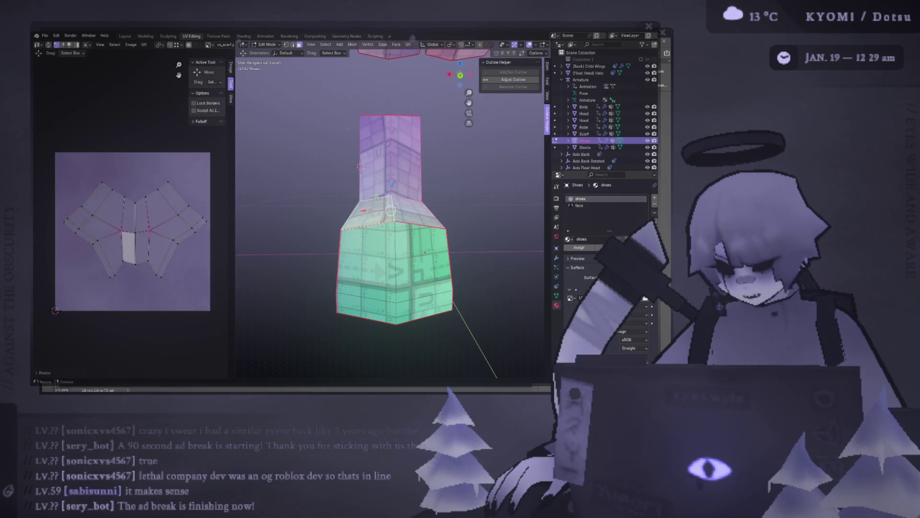
{"action": "middle_click_drag", "start_coordinate": [392, 216], "coordinate": [417, 237]}
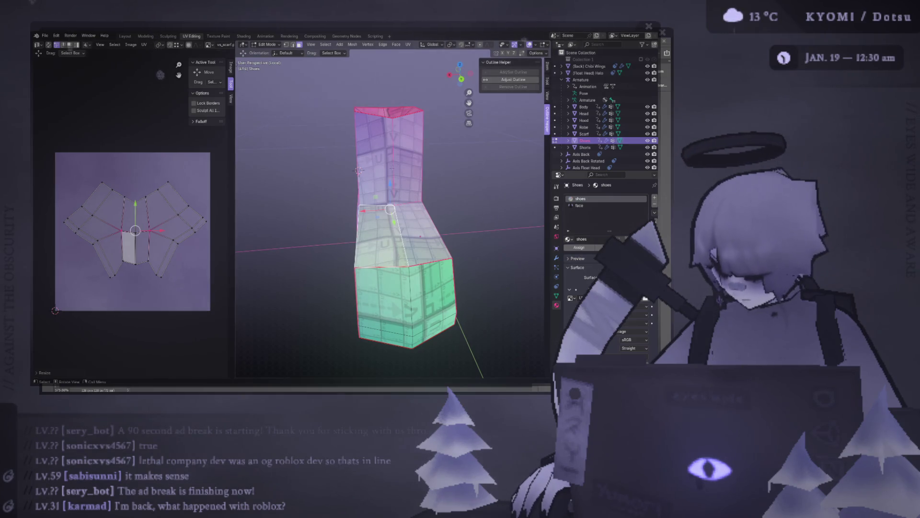
Shift the shaft UV strip slightly right and scale it narrower along X
{"action": "mouse_move", "coordinate": [346, 216]}
{"action": "middle_mouse_down"}
{"action": "mouse_move", "coordinate": [356, 230]}
{"action": "mouse_move", "coordinate": [388, 237]}
{"action": "middle_mouse_up"}
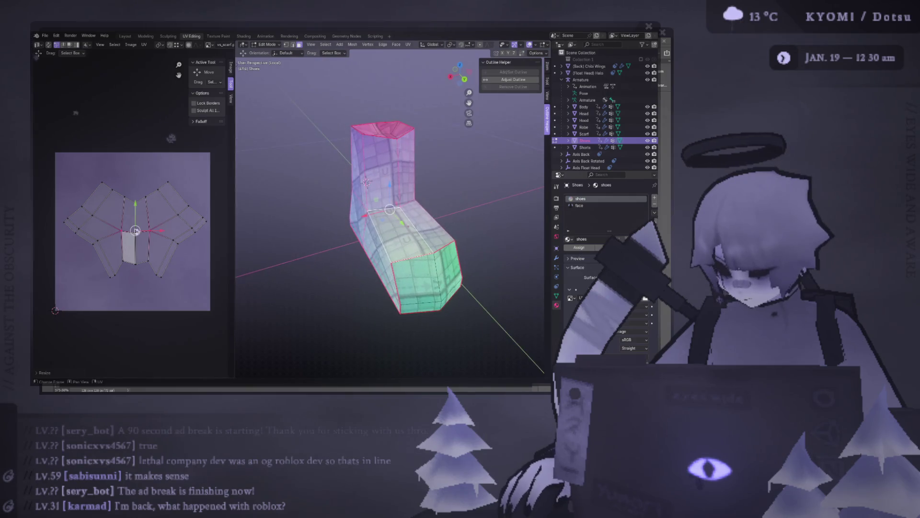
{"action": "left_click_drag", "start_coordinate": [153, 232], "coordinate": [166, 229]}
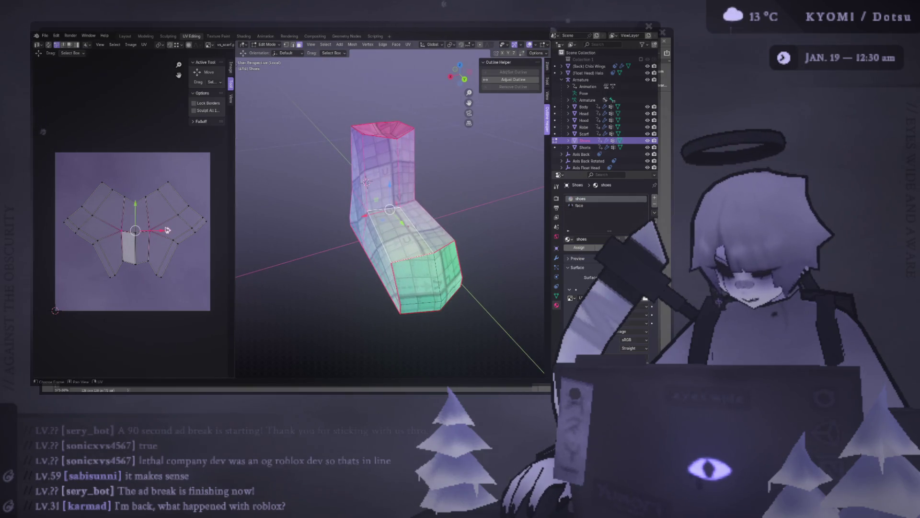
{"action": "scroll", "coordinate": [205, 243], "scroll_direction": "up", "scroll_amount": 1}
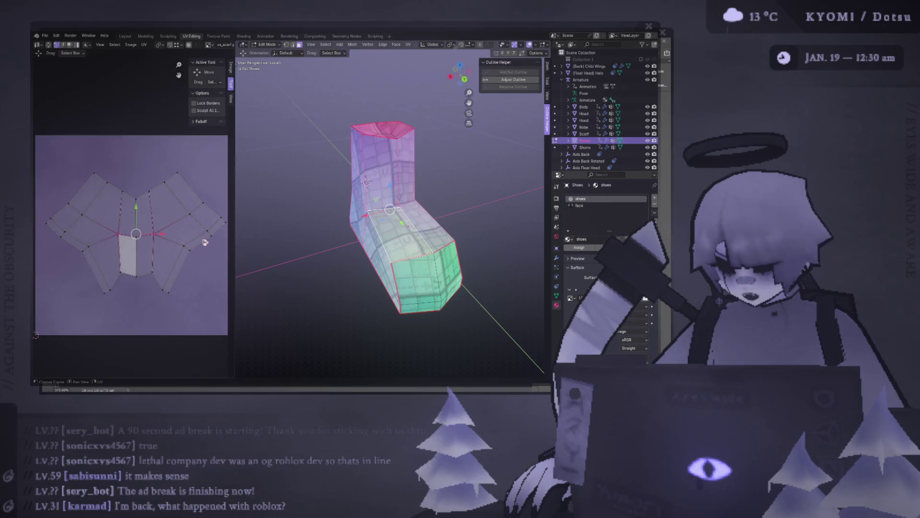
{"action": "scroll", "coordinate": [204, 242], "scroll_direction": "down", "scroll_amount": 1}
{"action": "key", "text": "s"}
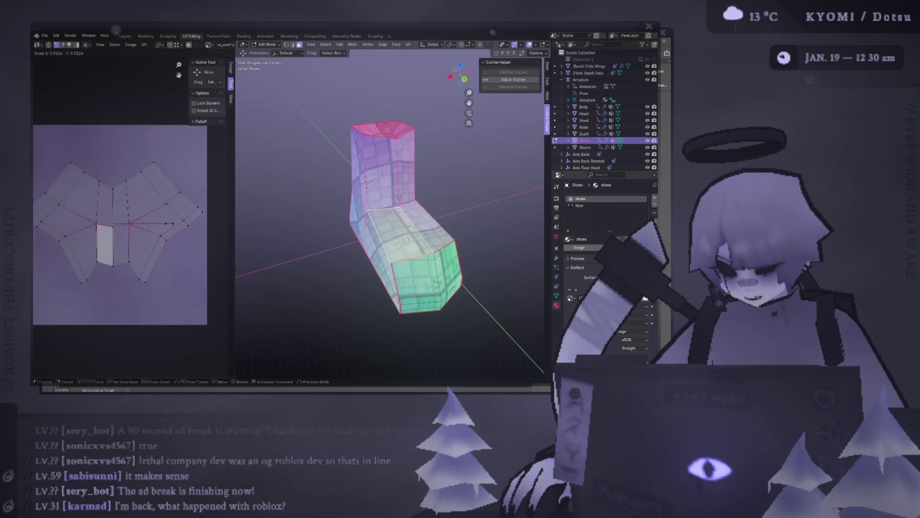
{"action": "key", "text": "Return"}
{"action": "middle_click_drag", "start_coordinate": [403, 216], "coordinate": [374, 216]}
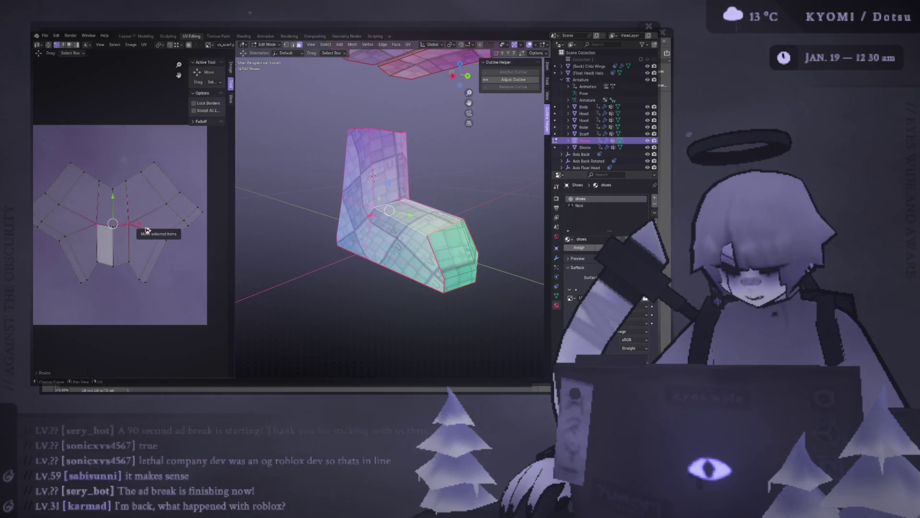
{"action": "scroll", "coordinate": [148, 230], "scroll_direction": "up", "scroll_amount": 1}
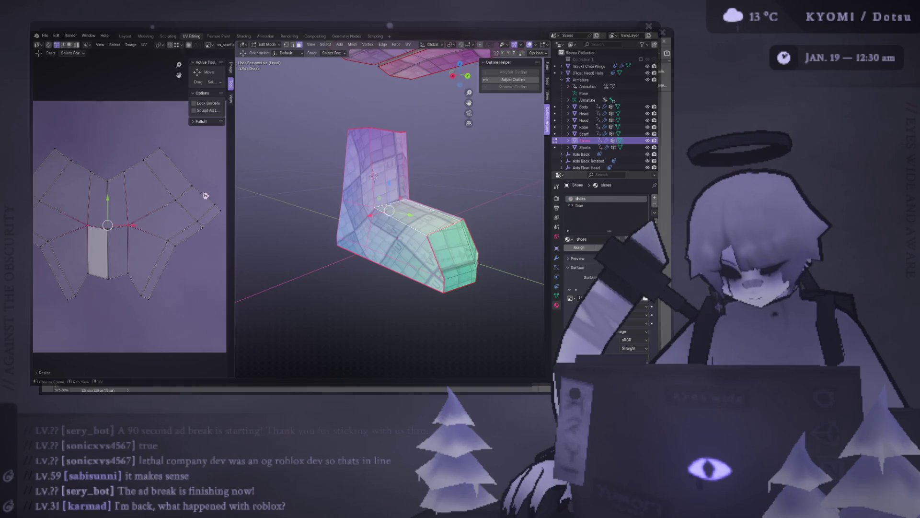
Select vertices on both sides of the strip, then check the UVs against the purple texture and return
{"action": "left_click", "coordinate": [172, 253]}
{"action": "middle_click_drag", "start_coordinate": [173, 256], "coordinate": [202, 259]}
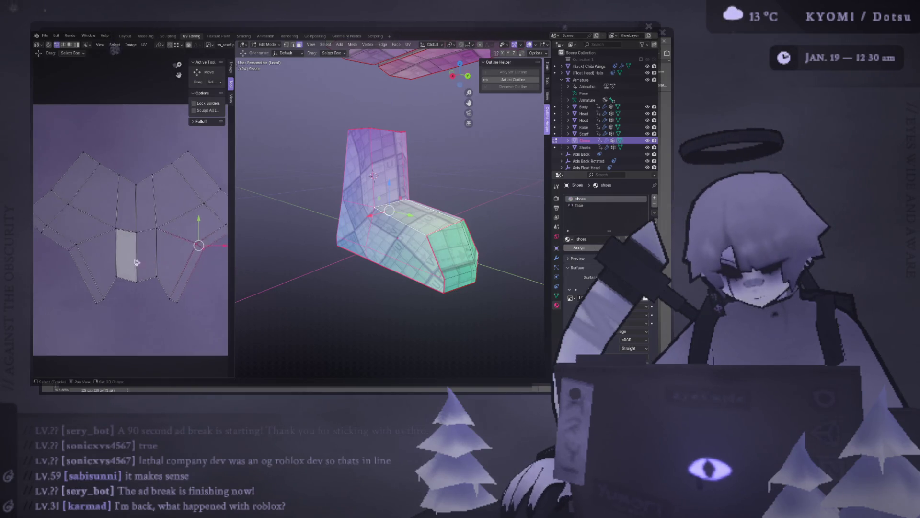
{"action": "left_click", "coordinate": [77, 244], "text": "shift"}
{"action": "left_click_drag", "start_coordinate": [63, 234], "coordinate": [91, 268]}
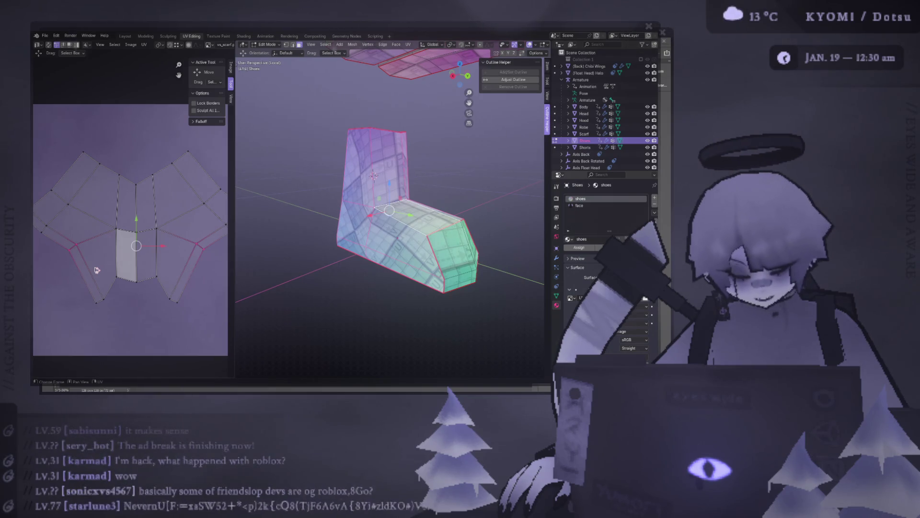
{"action": "key", "text": "alt+Tab"}
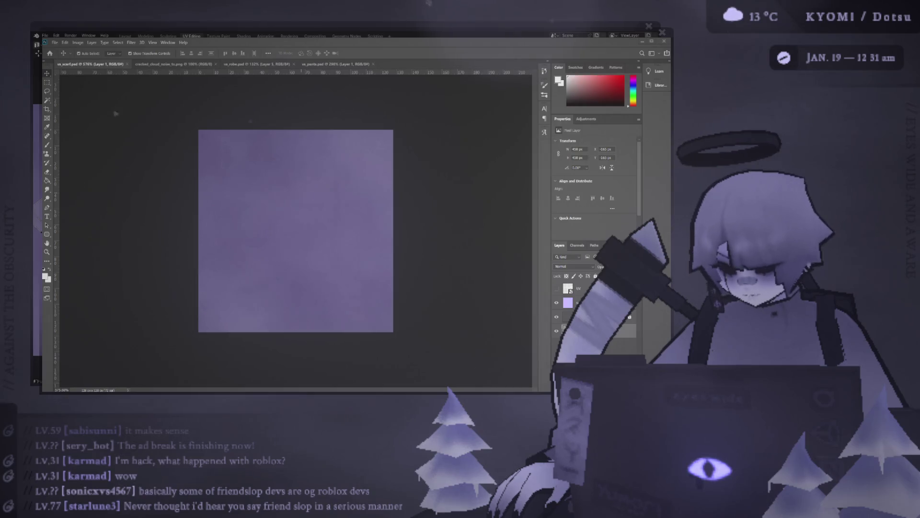
{"action": "key", "text": "alt+Tab"}
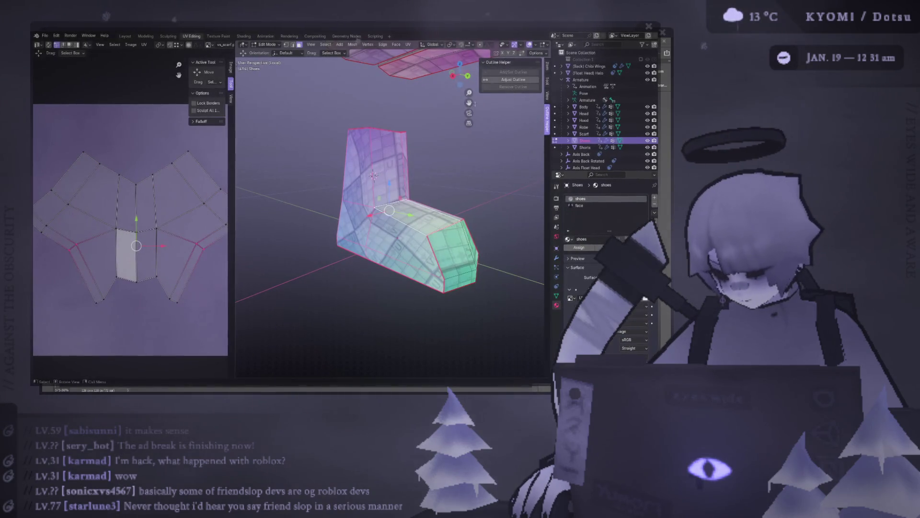
Move the vertex pair beside the shaft strip slightly upward, widen the UV editor, then switch to Photoshop
{"action": "left_click", "coordinate": [199, 245]}
{"action": "left_click", "coordinate": [72, 243], "text": "shift"}
{"action": "key", "text": "g"}
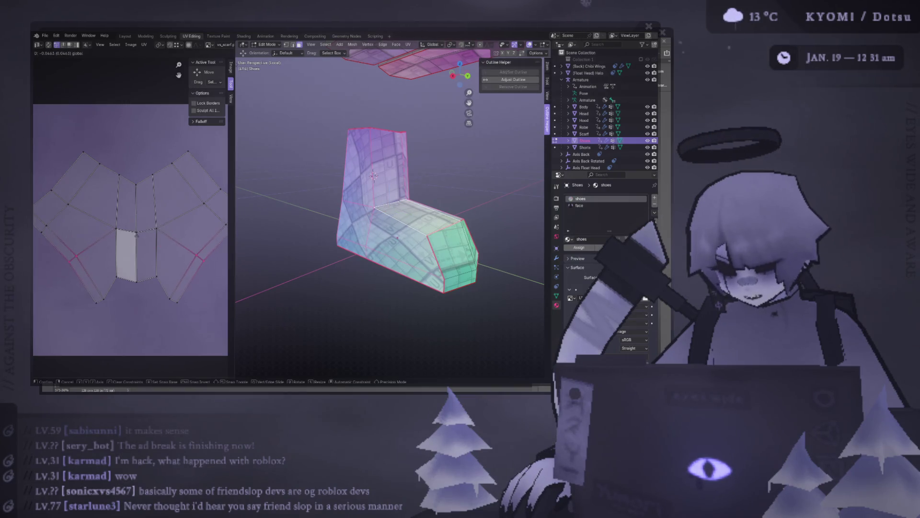
{"action": "left_click", "coordinate": [139, 242]}
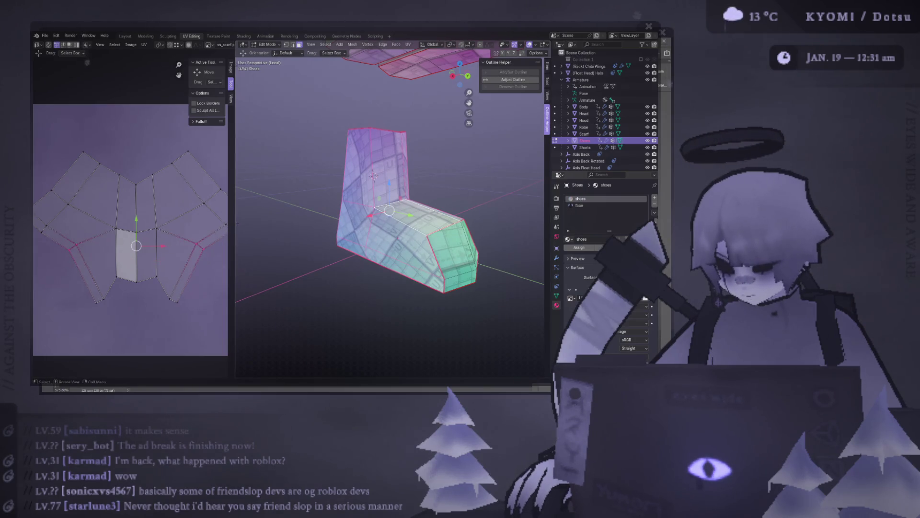
{"action": "left_click_drag", "start_coordinate": [234, 224], "coordinate": [332, 232]}
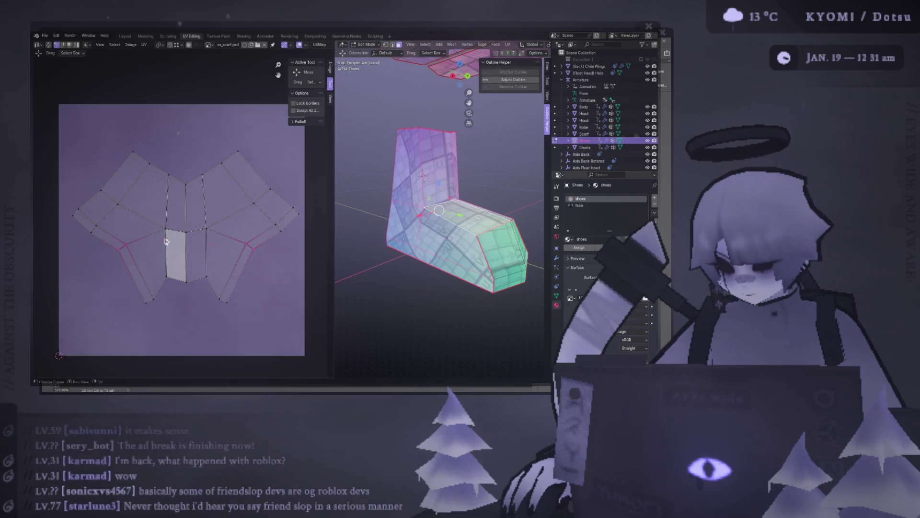
{"action": "mouse_move", "coordinate": [446, 230]}
{"action": "middle_mouse_down"}
{"action": "mouse_move", "coordinate": [457, 245]}
{"action": "mouse_move", "coordinate": [432, 238]}
{"action": "middle_mouse_up"}
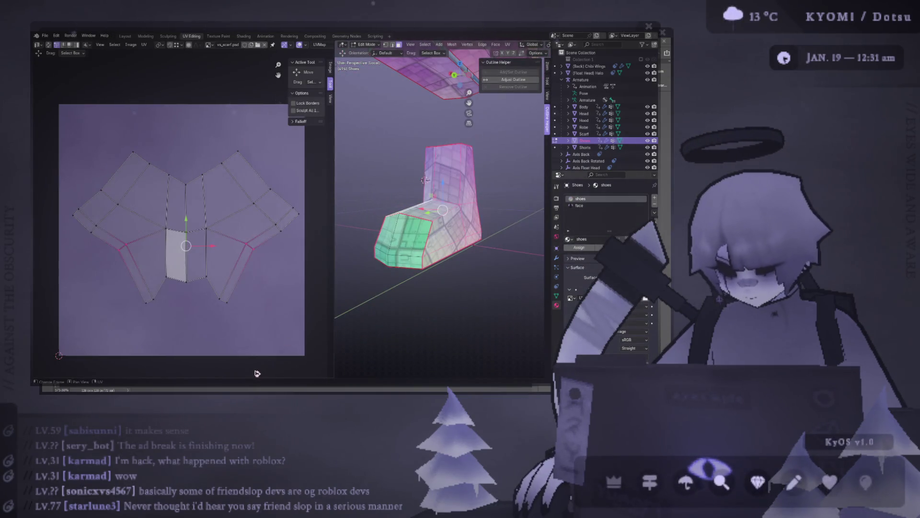
{"action": "key", "text": "alt+Tab"}
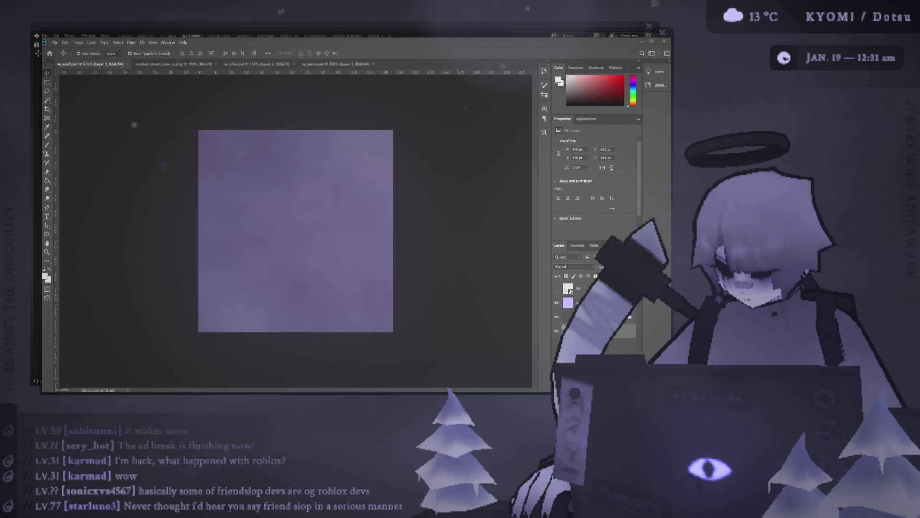
{"action": "key", "text": "alt+Tab"}
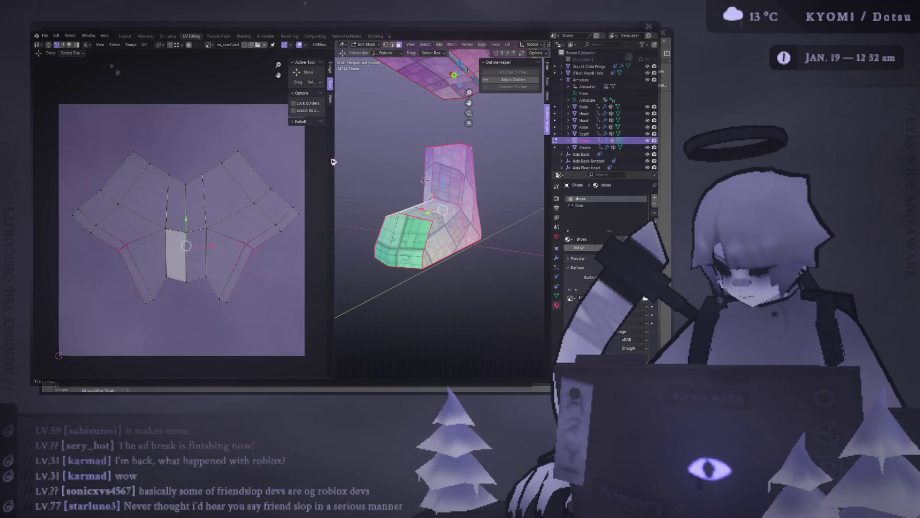
Resize the UV editor/3D viewport split and begin a move on the shaft UV strip
{"action": "left_click_drag", "start_coordinate": [334, 162], "coordinate": [386, 174]}
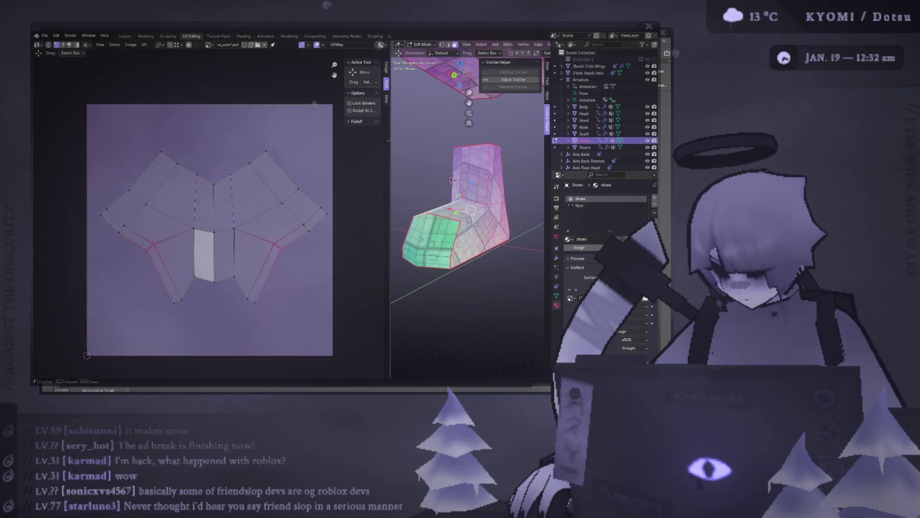
{"action": "left_click_drag", "start_coordinate": [389, 142], "coordinate": [383, 144]}
{"action": "scroll", "coordinate": [277, 194], "scroll_direction": "down", "scroll_amount": 1}
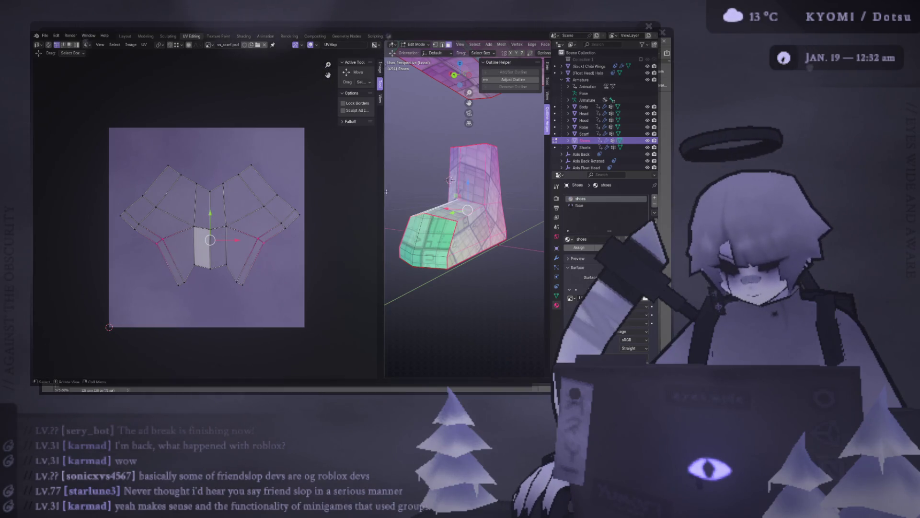
{"action": "left_click_drag", "start_coordinate": [383, 190], "coordinate": [309, 191]}
{"action": "middle_click_drag", "start_coordinate": [317, 198], "coordinate": [360, 231]}
{"action": "key", "text": "g"}
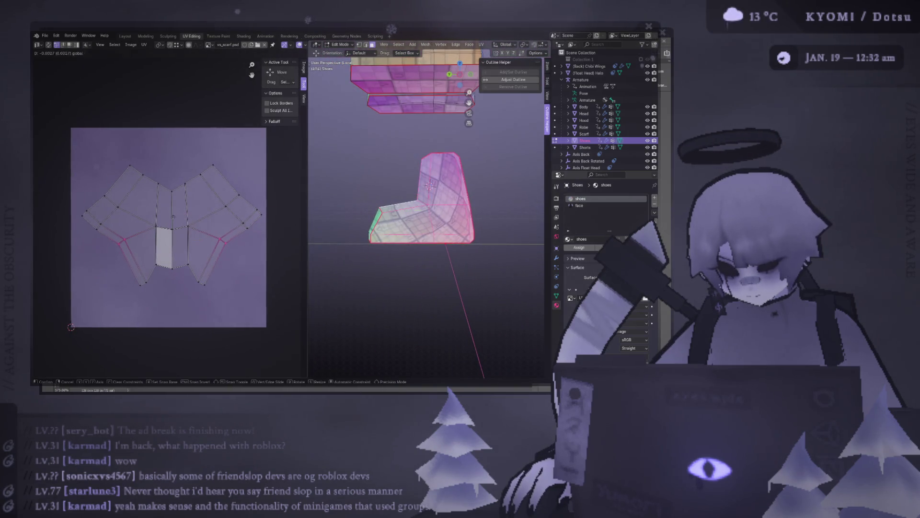
Confirm the shaft UV strip's new position and deselect all of the shoe's geometry
{"action": "key", "text": "Return"}
{"action": "mouse_move", "coordinate": [359, 231]}
{"action": "middle_mouse_down"}
{"action": "mouse_move", "coordinate": [403, 209]}
{"action": "mouse_move", "coordinate": [529, 229]}
{"action": "mouse_move", "coordinate": [503, 237]}
{"action": "mouse_move", "coordinate": [431, 229]}
{"action": "mouse_move", "coordinate": [446, 232]}
{"action": "middle_mouse_up"}
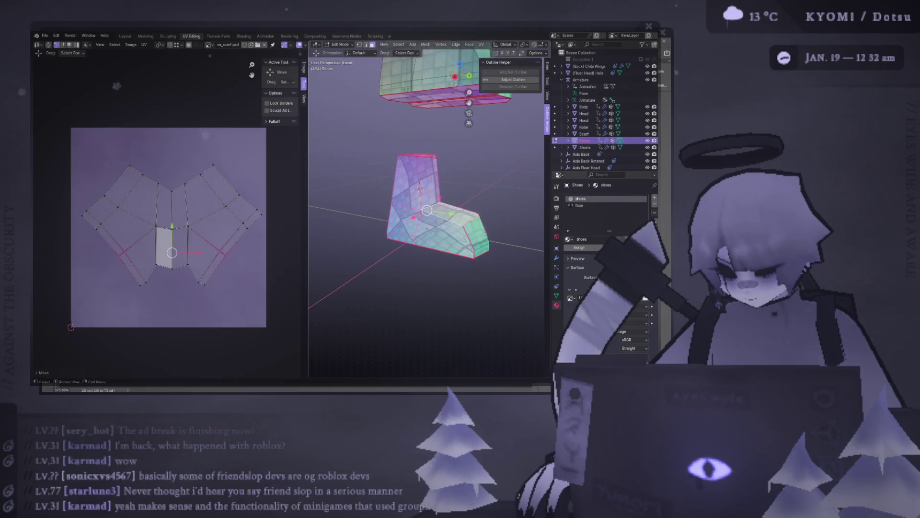
{"action": "key", "text": "alt+a"}
{"action": "middle_click_drag", "start_coordinate": [446, 232], "coordinate": [424, 208]}
{"action": "scroll", "coordinate": [425, 209], "scroll_direction": "up", "scroll_amount": 3}
{"action": "scroll", "coordinate": [424, 209], "scroll_direction": "down", "scroll_amount": 1}
Mark the selected shoe edges as sharp, select the linked mesh, then deselect it
{"action": "key", "text": "ctrl+e"}
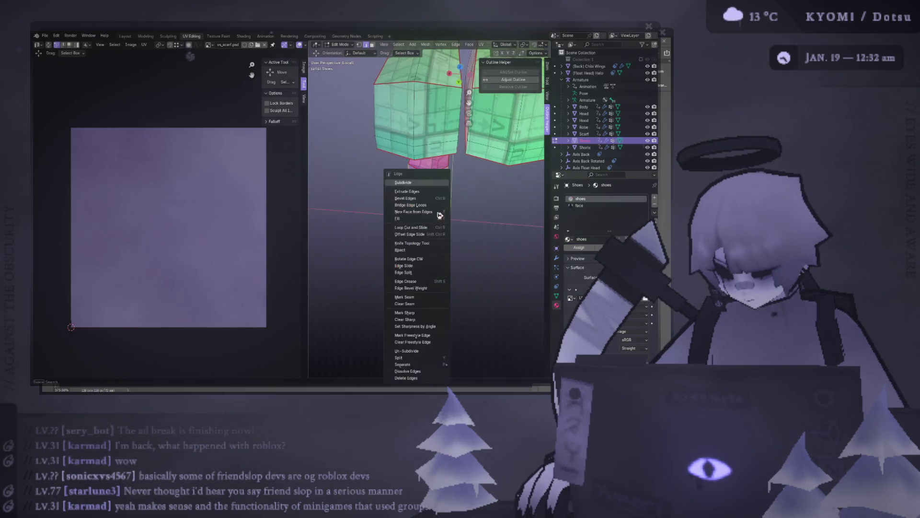
{"action": "left_click", "coordinate": [426, 313]}
{"action": "middle_click_drag", "start_coordinate": [426, 313], "coordinate": [441, 189]}
{"action": "key", "text": "ctrl+l"}
{"action": "key", "text": "alt+a"}
Clear the seams from the selected edges via Ctrl+E, then switch to the noise texture in Photoshop
{"action": "key", "text": "ctrl+e"}
{"action": "left_click", "coordinate": [446, 244]}
{"action": "key", "text": "ctrl+e"}
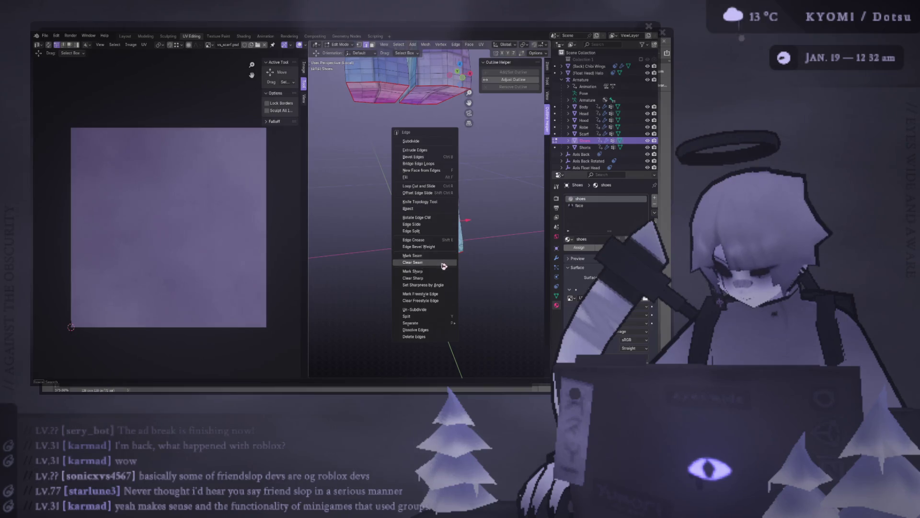
{"action": "left_click", "coordinate": [444, 265]}
{"action": "middle_click_drag", "start_coordinate": [443, 265], "coordinate": [447, 184]}
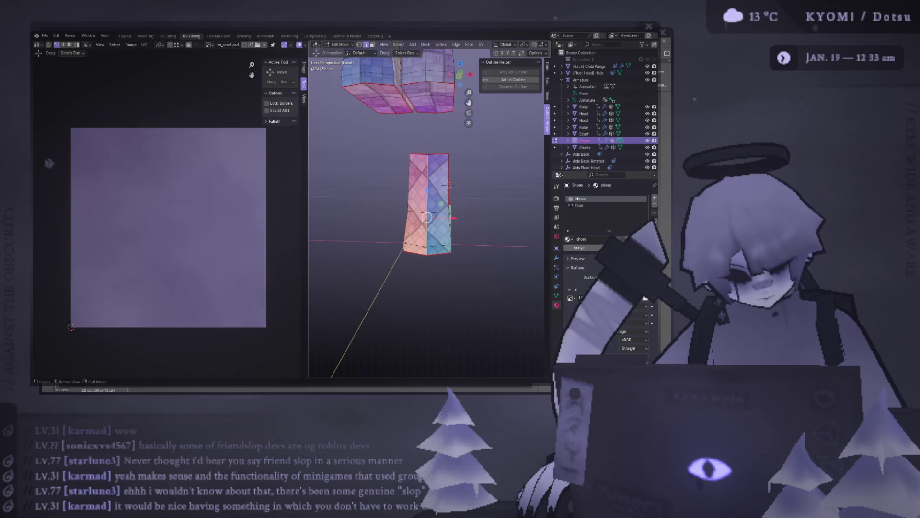
{"action": "key", "text": "alt+Tab"}
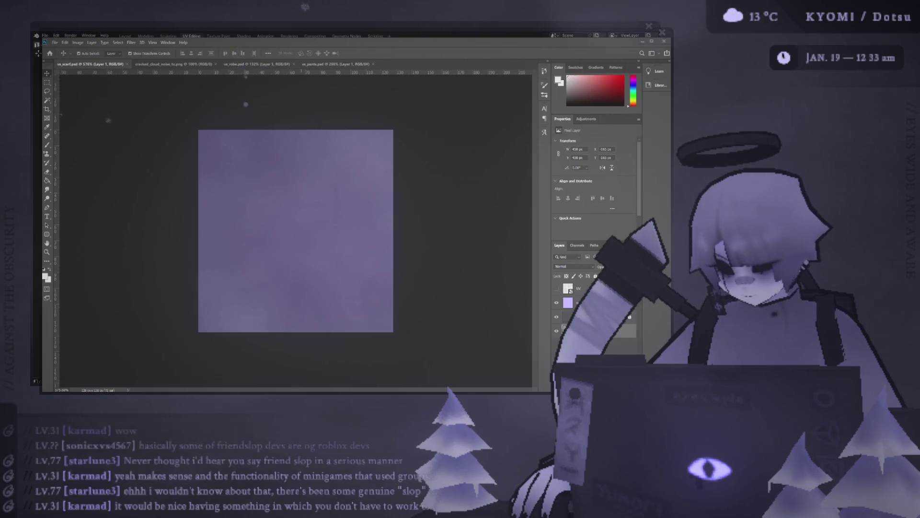
Switch back to the shoe in Blender, then return to the noise texture in Photoshop
{"action": "key", "text": "alt+Tab"}
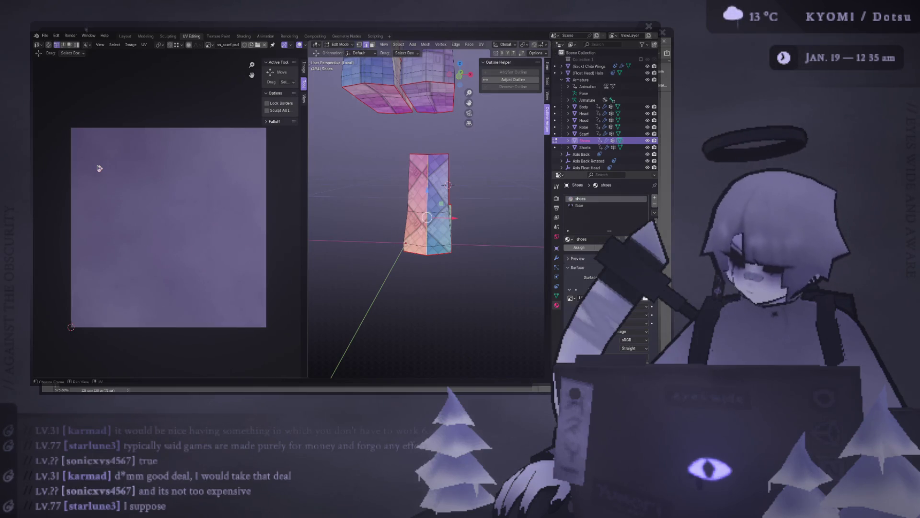
{"action": "key", "text": "alt+Tab"}
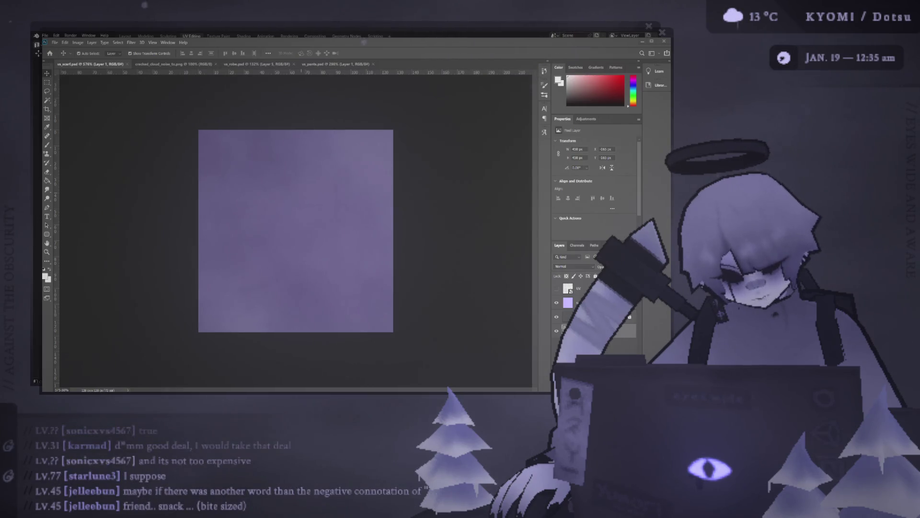
Return to Blender and start widening the UV editor beside the 3D view
{"action": "key", "text": "alt+Tab"}
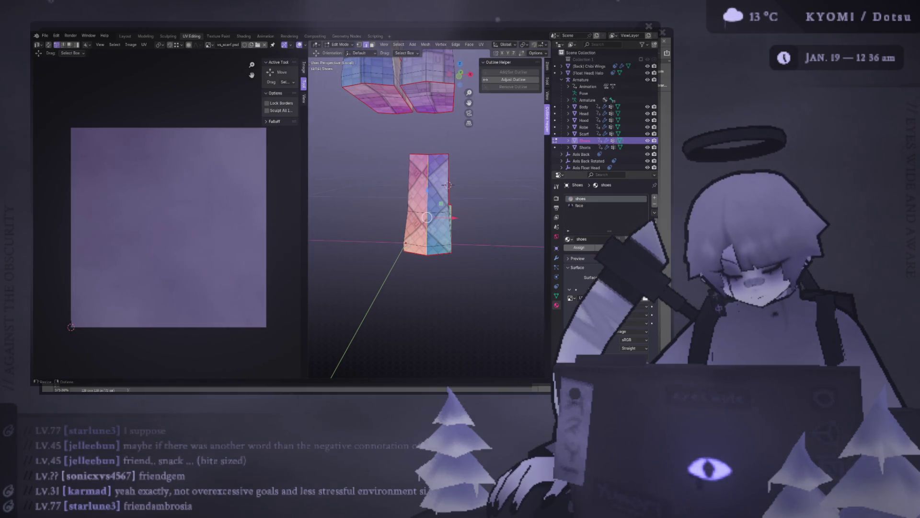
{"action": "left_click_drag", "start_coordinate": [309, 162], "coordinate": [331, 164]}
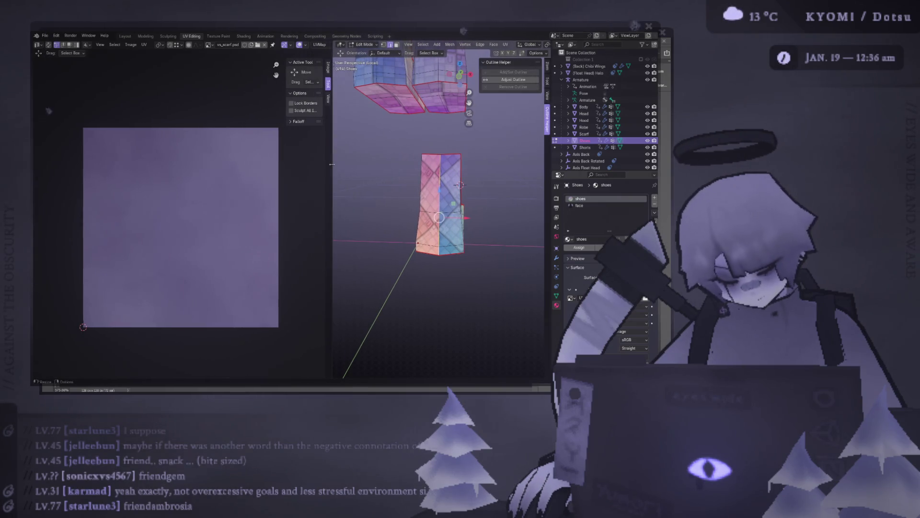
Narrow the UV editor to widen the shoe's 3D view, then switch over to Photoshop
{"action": "left_click_drag", "start_coordinate": [331, 157], "coordinate": [279, 165]}
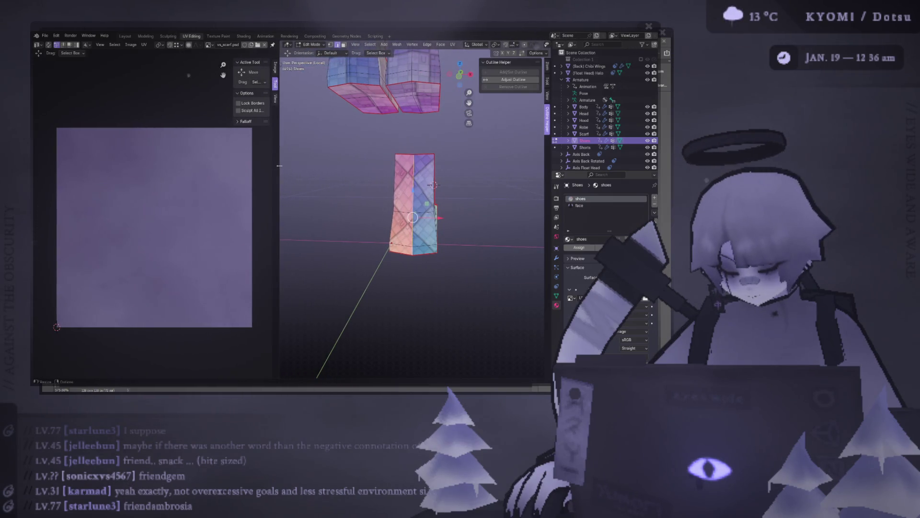
{"action": "key", "text": "alt+Tab"}
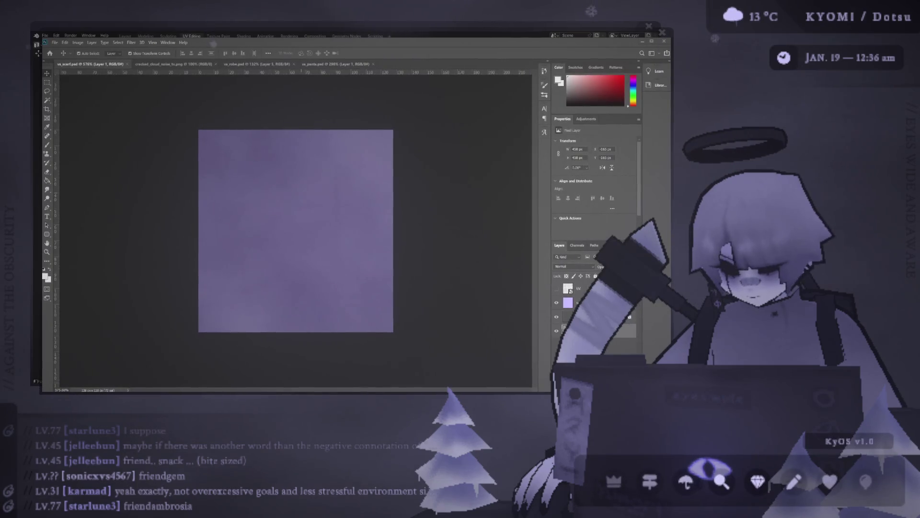
Glance at the purple noise texture and return to the shoe in Blender
{"action": "key", "text": "alt+Tab"}
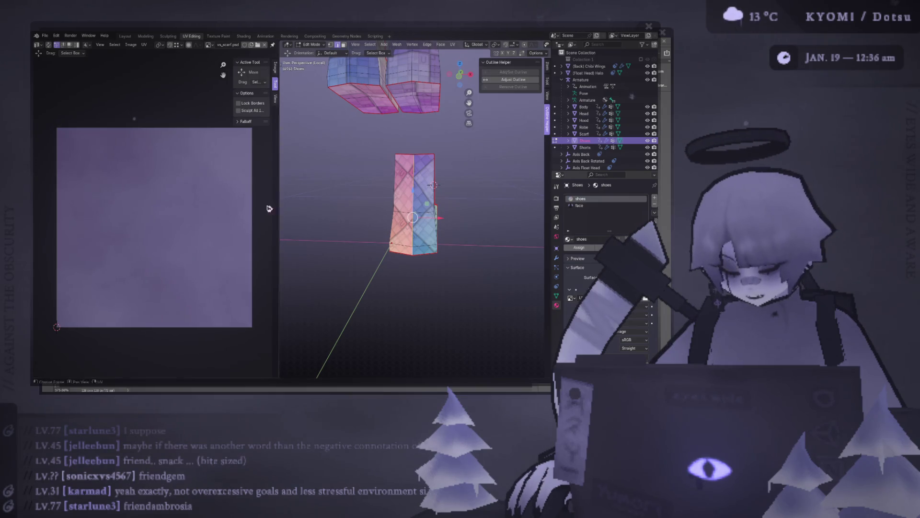
Narrow the UV editor even further, then switch to the noise texture in Photoshop
{"action": "left_click_drag", "start_coordinate": [280, 172], "coordinate": [255, 171]}
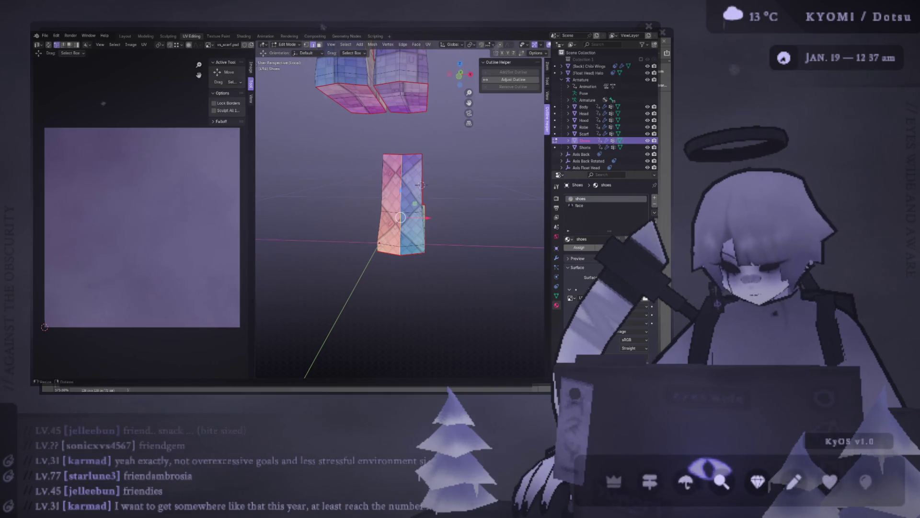
{"action": "key", "text": "alt+Tab"}
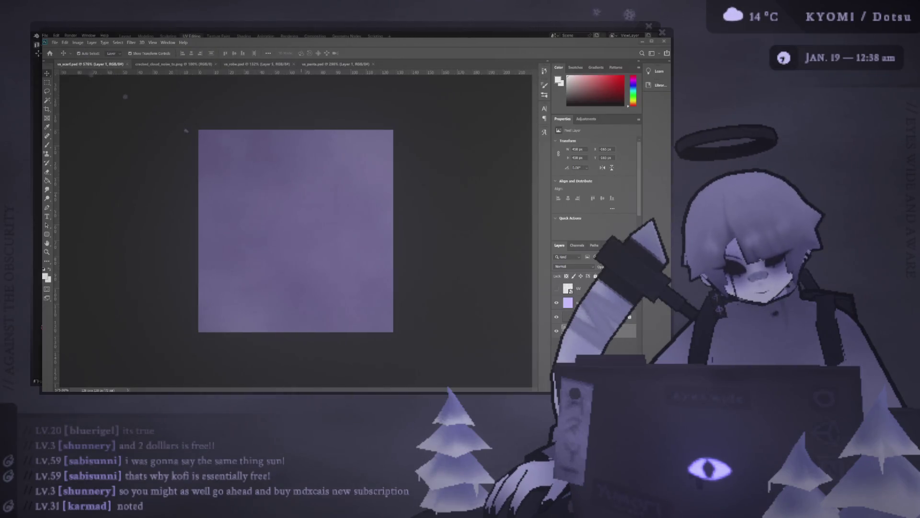
{"action": "key", "text": "alt+Tab"}
{"action": "key", "text": "alt+Tab"}
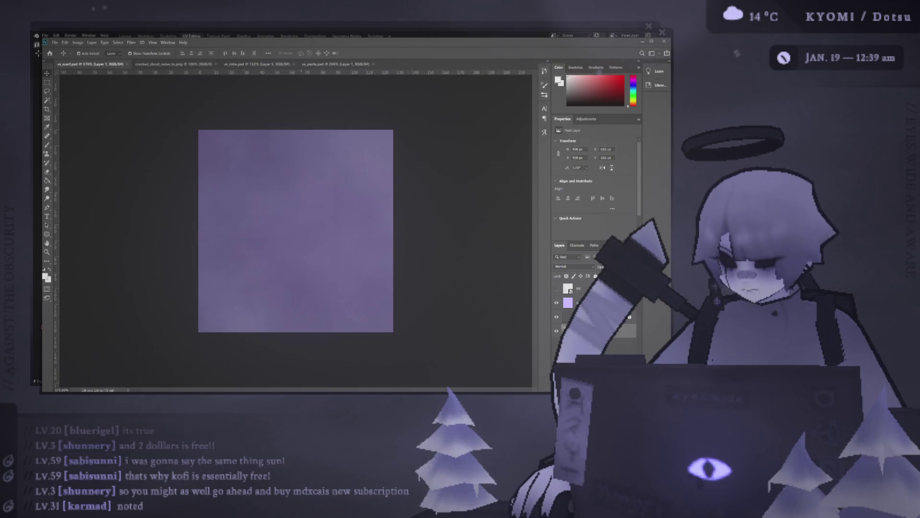
Compare the purple texture in Photoshop with Blender, ending on the UV Editing workspace
{"action": "key", "text": "alt+Tab"}
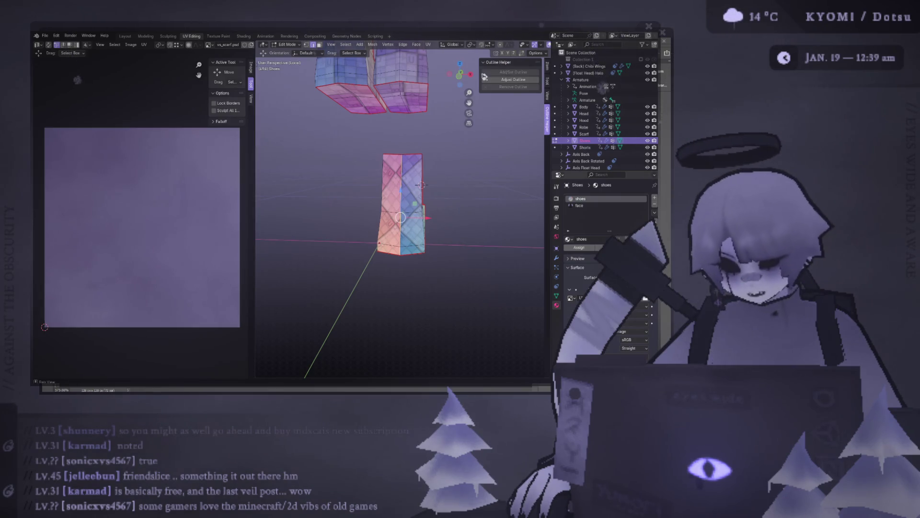
{"action": "key", "text": "alt+Tab"}
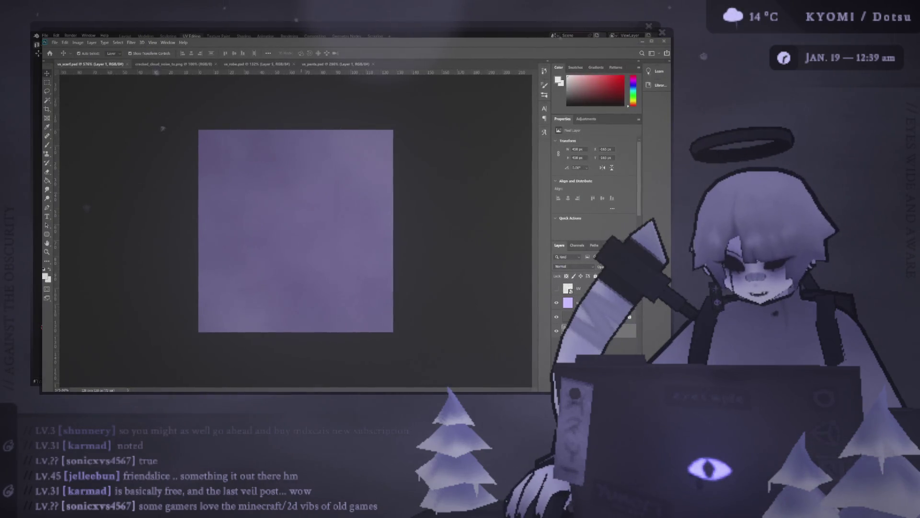
{"action": "key", "text": "alt+Tab"}
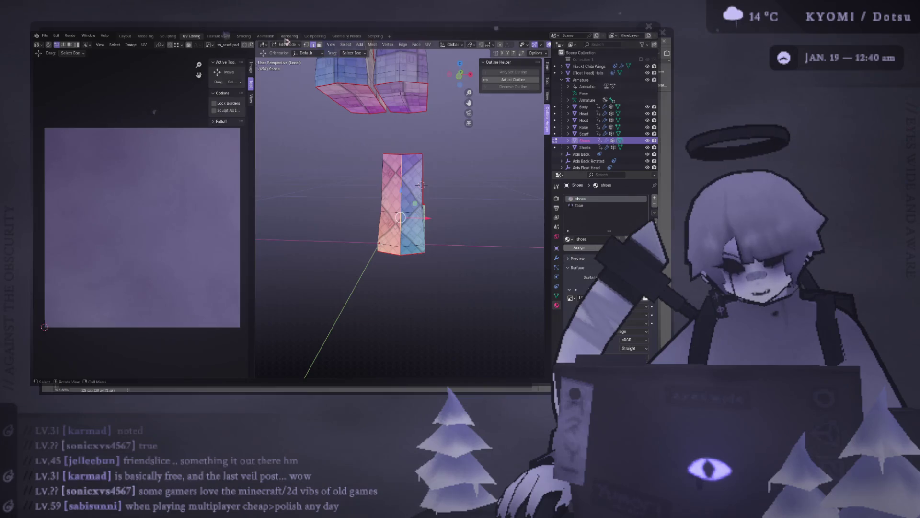
Select all faces linked to the top face of the shoe's foot
{"action": "right_click", "coordinate": [234, 89]}
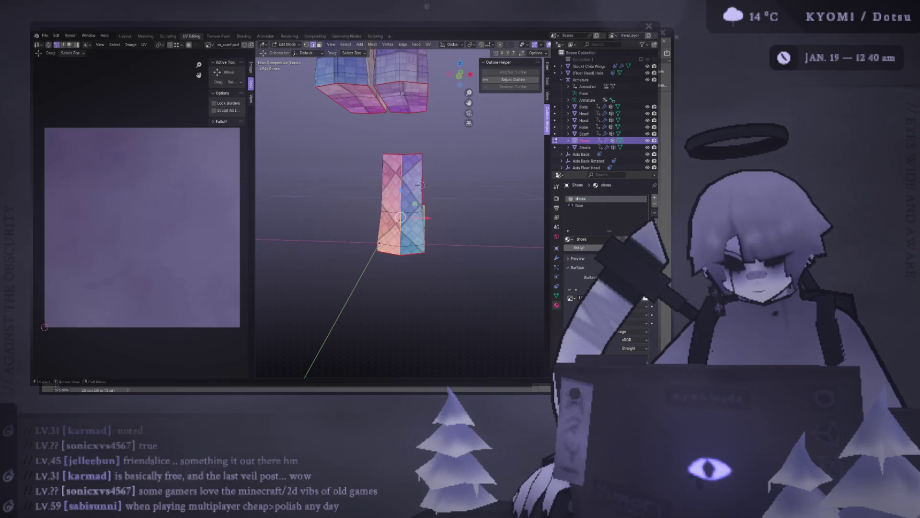
{"action": "middle_click_drag", "start_coordinate": [422, 185], "coordinate": [388, 180]}
{"action": "scroll", "coordinate": [381, 176], "scroll_direction": "up", "scroll_amount": 3}
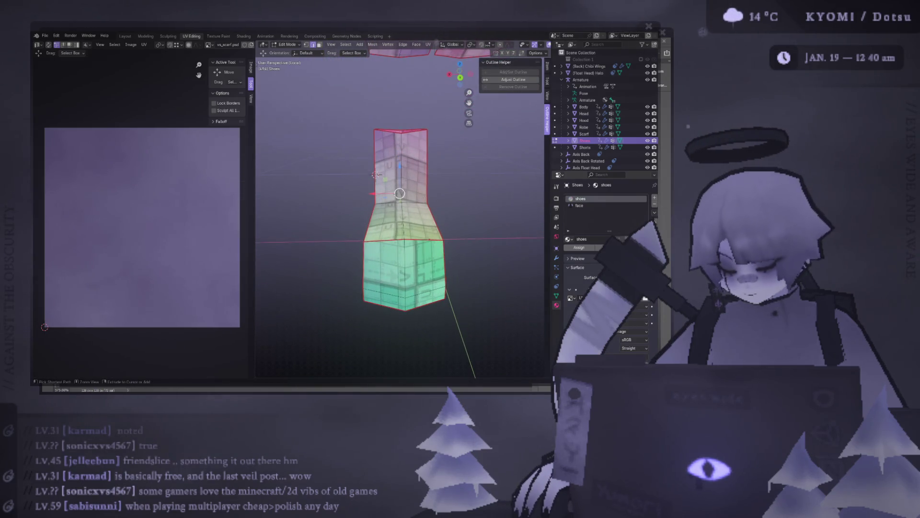
{"action": "key", "text": "ctrl+l"}
{"action": "middle_click_drag", "start_coordinate": [373, 174], "coordinate": [382, 171]}
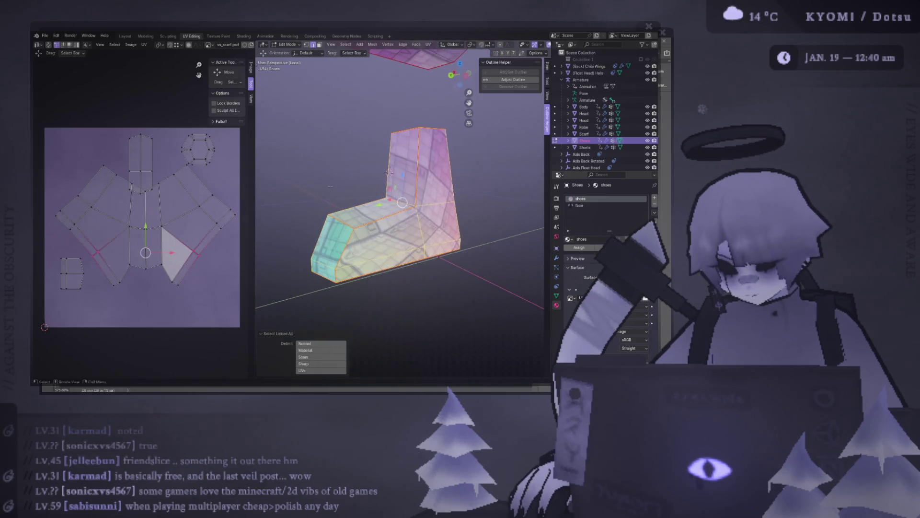
{"action": "key", "text": "alt+a"}
{"action": "mouse_move", "coordinate": [361, 207]}
{"action": "middle_mouse_down"}
{"action": "mouse_move", "coordinate": [403, 223]}
{"action": "mouse_move", "coordinate": [374, 285]}
{"action": "middle_mouse_up"}
{"action": "left_click", "coordinate": [420, 237]}
{"action": "key", "text": "ctrl+l"}
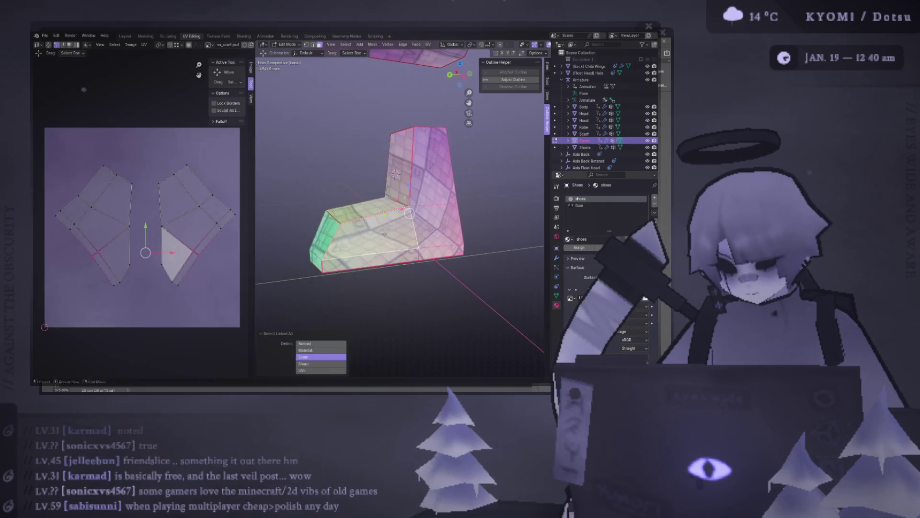
Project the selected faces from view, then unwrap them angle-based into a UV strip
{"action": "key", "text": "ctrl+f"}
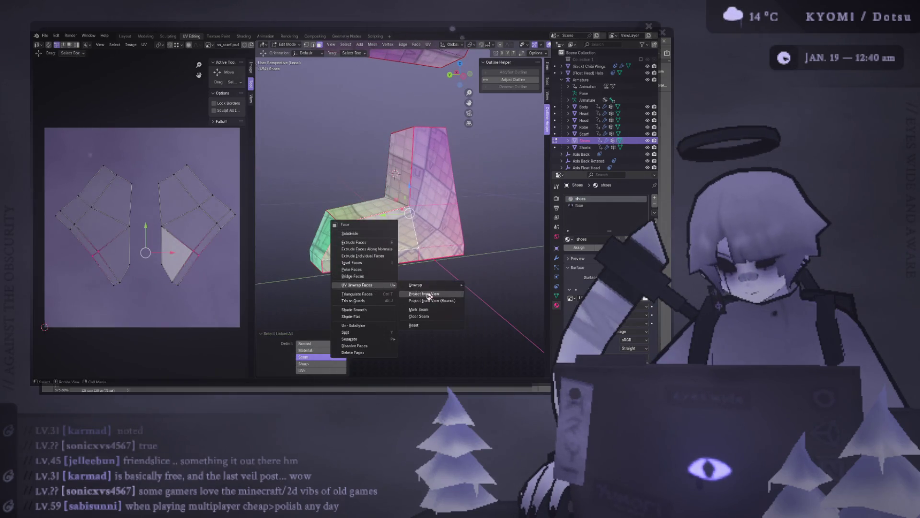
{"action": "left_click", "coordinate": [431, 333]}
{"action": "key", "text": "u"}
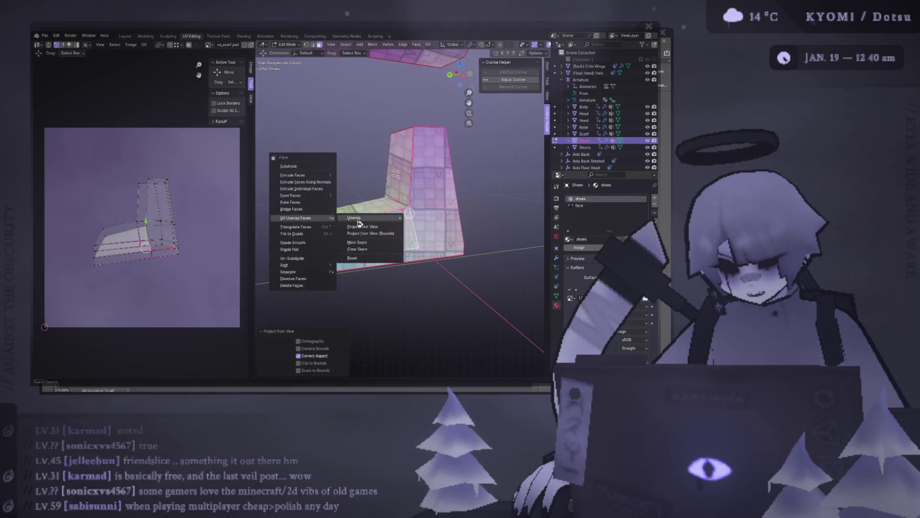
{"action": "left_click", "coordinate": [432, 221]}
{"action": "scroll", "coordinate": [153, 153], "scroll_direction": "down", "scroll_amount": 1}
{"action": "type", "text": "ar90"}
Rotate the UV island a quarter turn, move it and scale it down over the purple texture
{"action": "key", "text": "Return"}
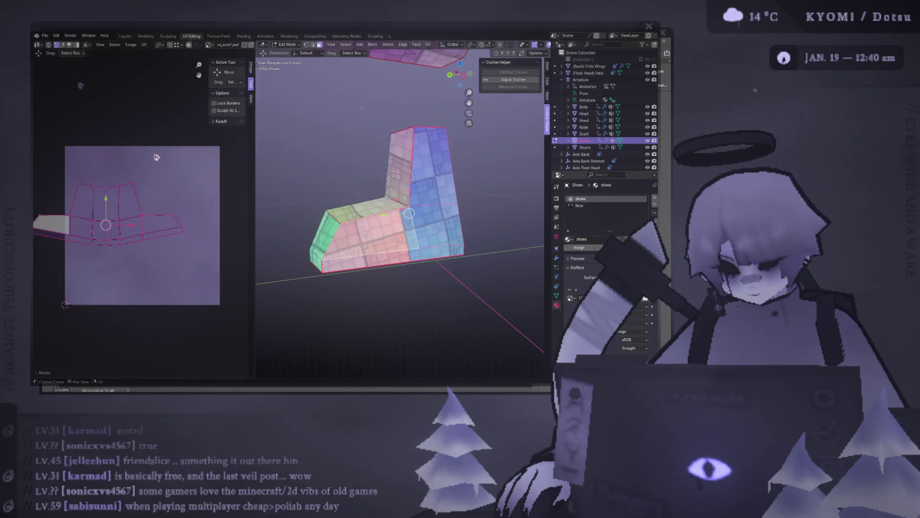
{"action": "key", "text": "g"}
{"action": "key", "text": "Return"}
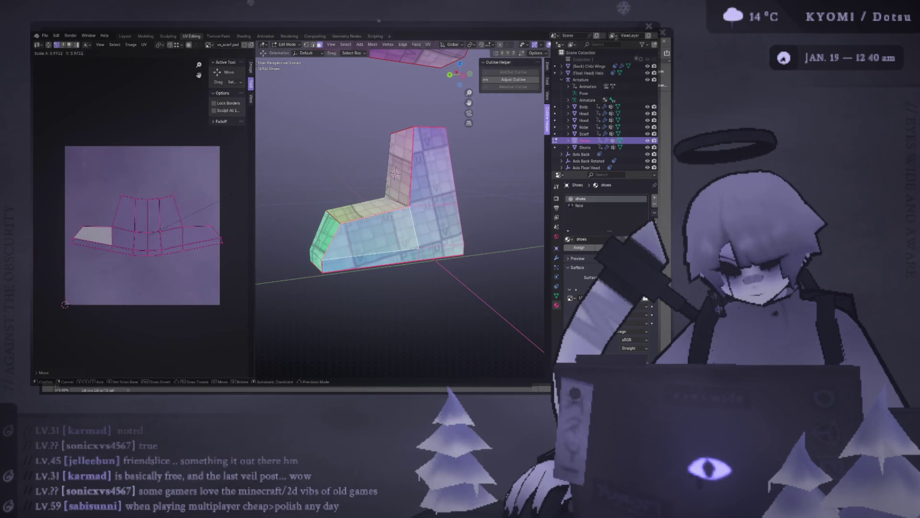
{"action": "key", "text": "s"}
{"action": "key", "text": "Return"}
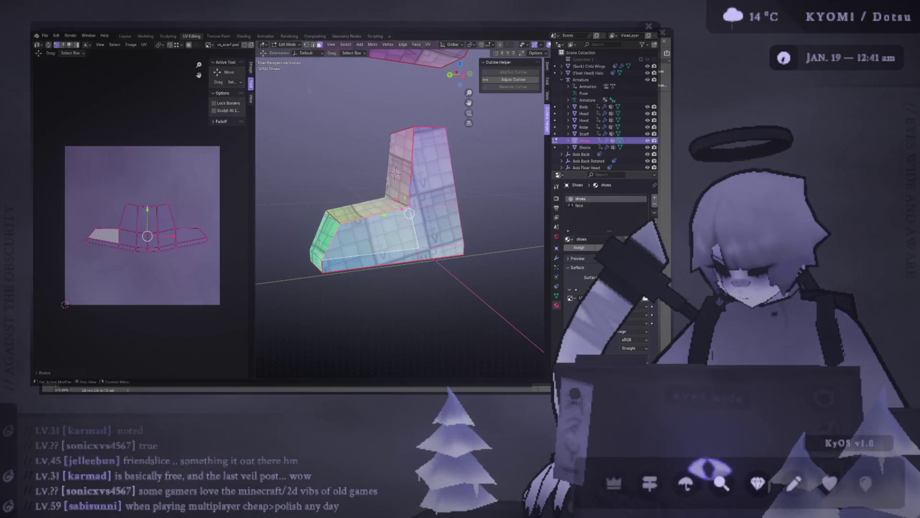
Bring up the purple texture document in Photoshop
{"action": "key", "text": "alt+Tab"}
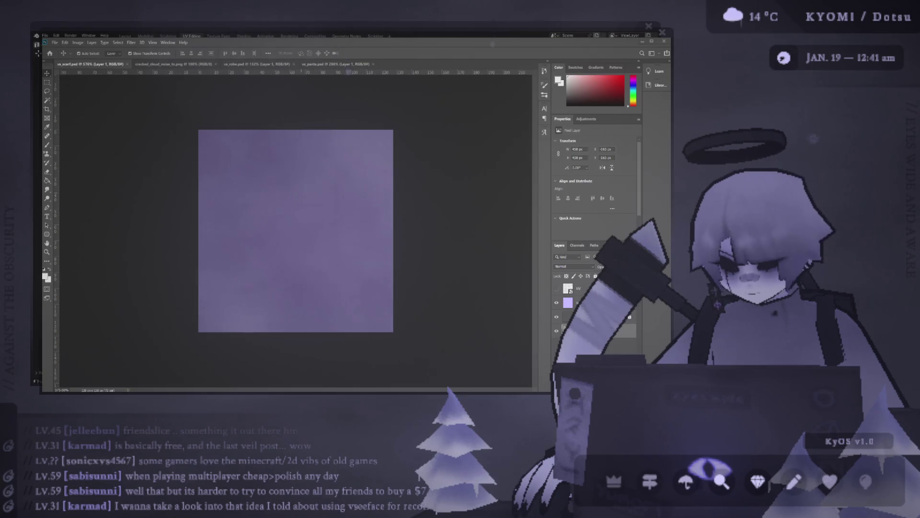
Return to Blender's UV workspace with the strip laid over the texture
{"action": "key", "text": "alt+Tab"}
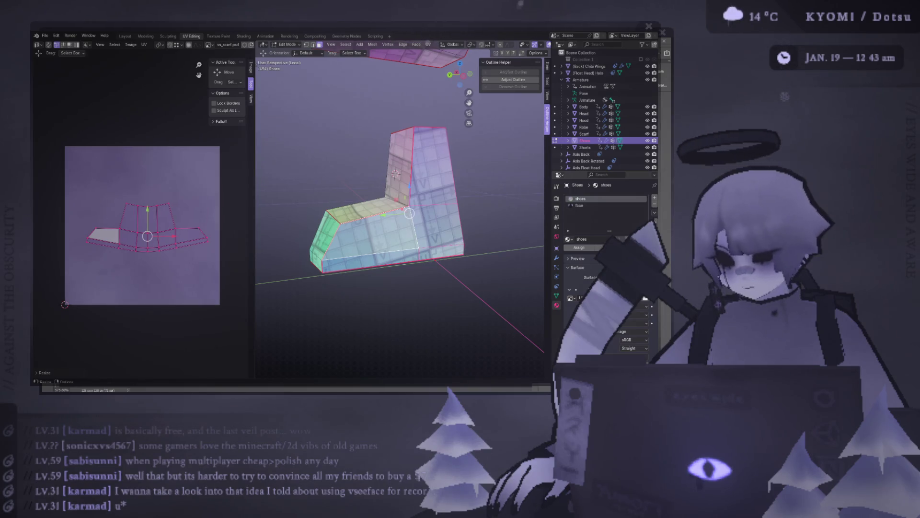
{"action": "key", "text": "alt+Tab"}
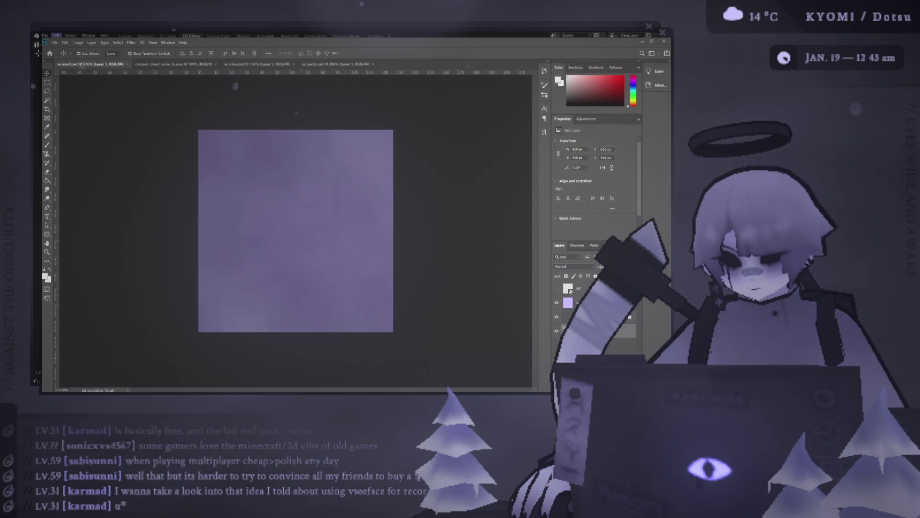
{"action": "key", "text": "alt+Tab"}
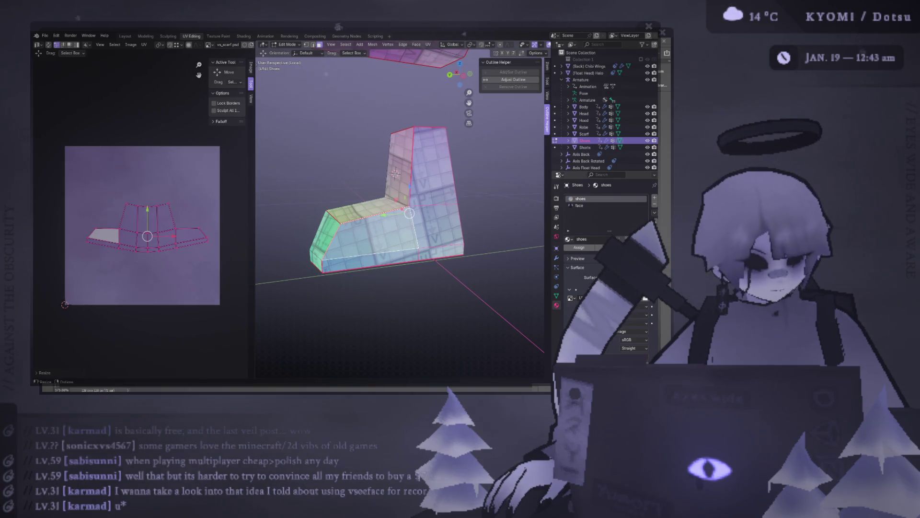
{"action": "key", "text": "alt+Tab"}
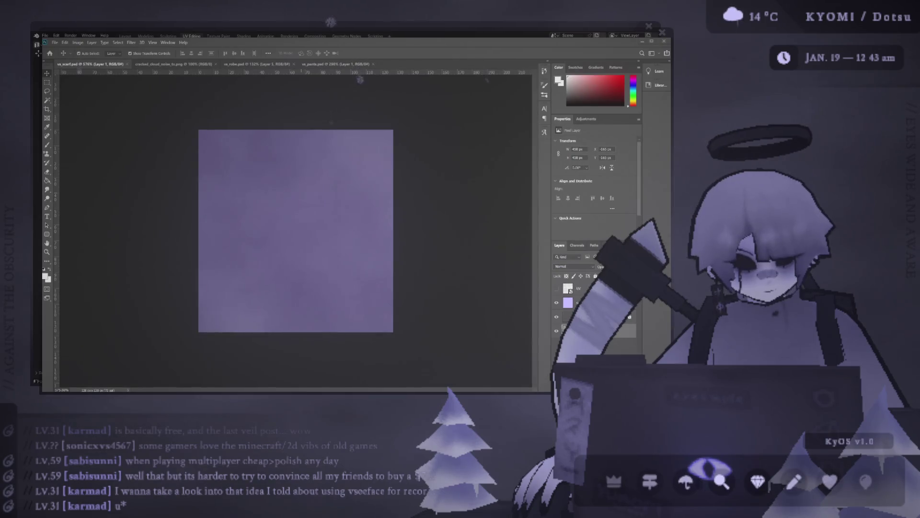
{"action": "key", "text": "alt+Tab"}
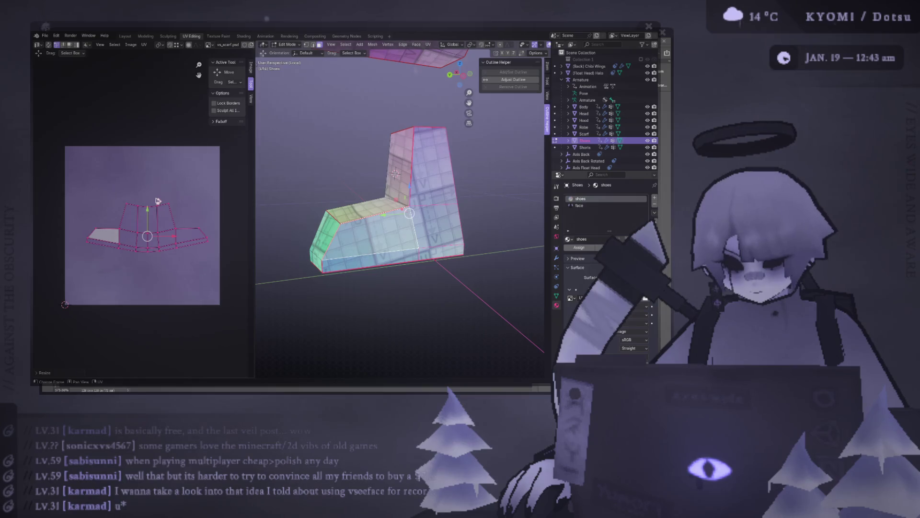
Widen the UV area, align the strip's bottom edge row horizontally, then undo it
{"action": "left_click_drag", "start_coordinate": [255, 173], "coordinate": [293, 172]}
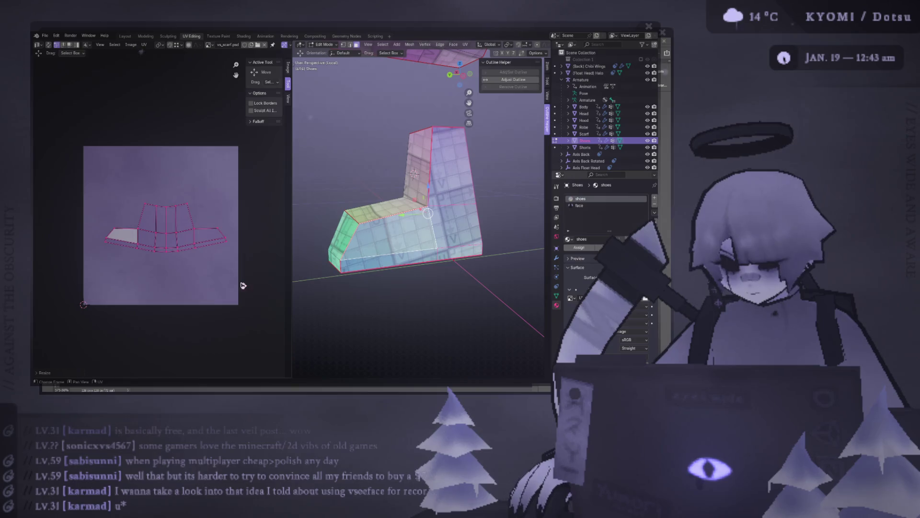
{"action": "left_click", "coordinate": [191, 264], "text": "alt"}
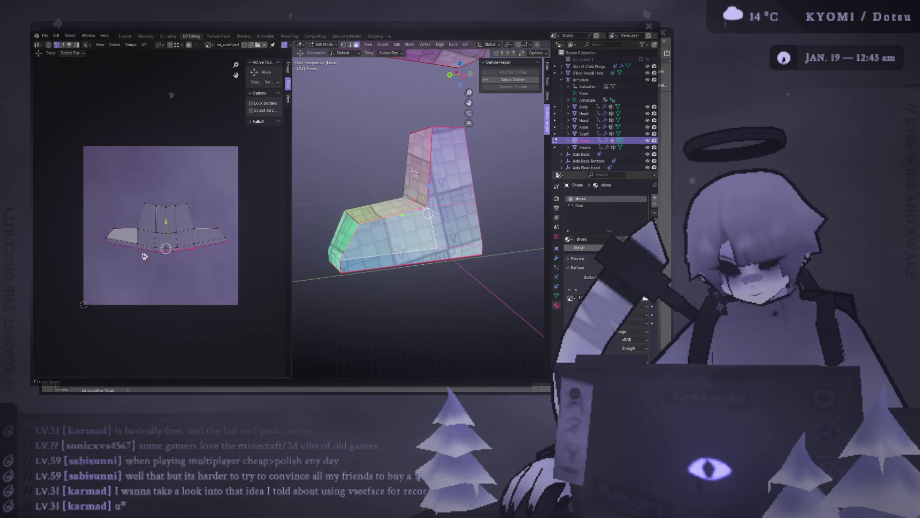
{"action": "scroll", "coordinate": [183, 255], "scroll_direction": "up", "scroll_amount": 1}
{"action": "right_click", "coordinate": [180, 260]}
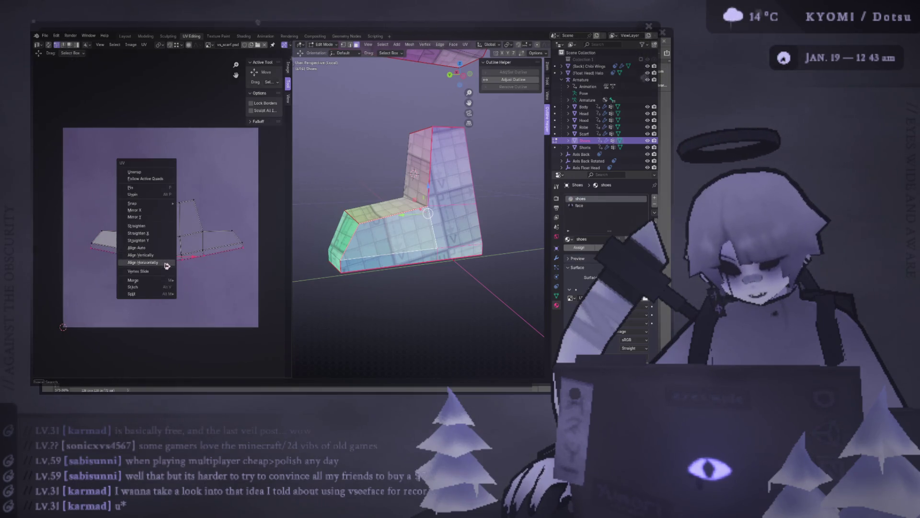
{"action": "left_click", "coordinate": [177, 268]}
{"action": "key", "text": "ctrl+z"}
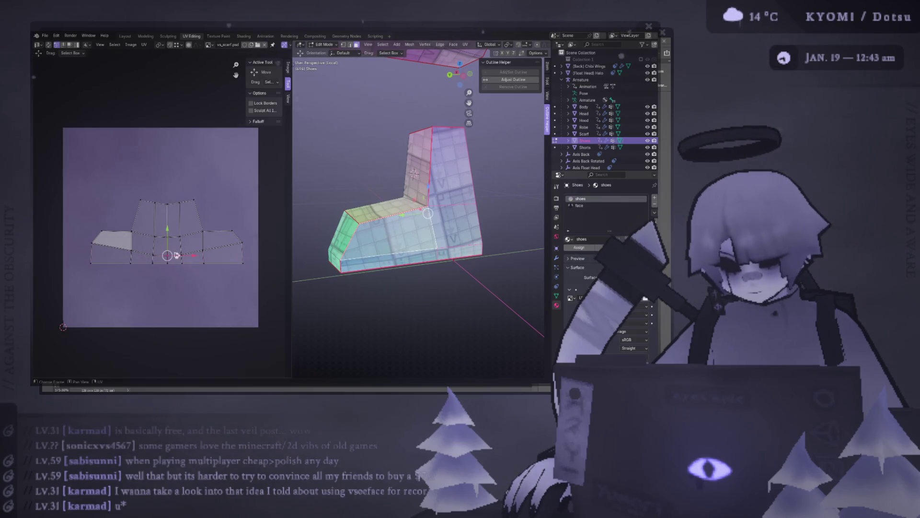
Straighten the middle edge row, move it down, and align the edge loop across the strip horizontally
{"action": "right_click", "coordinate": [177, 255]}
{"action": "left_click", "coordinate": [176, 254]}
{"action": "left_click_drag", "start_coordinate": [168, 229], "coordinate": [165, 236]}
{"action": "left_click", "coordinate": [164, 236]}
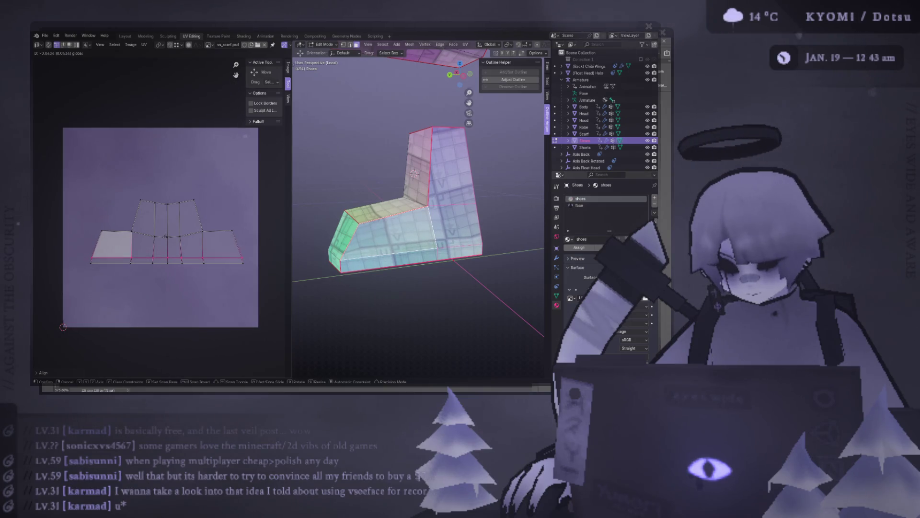
{"action": "left_click", "coordinate": [168, 237]}
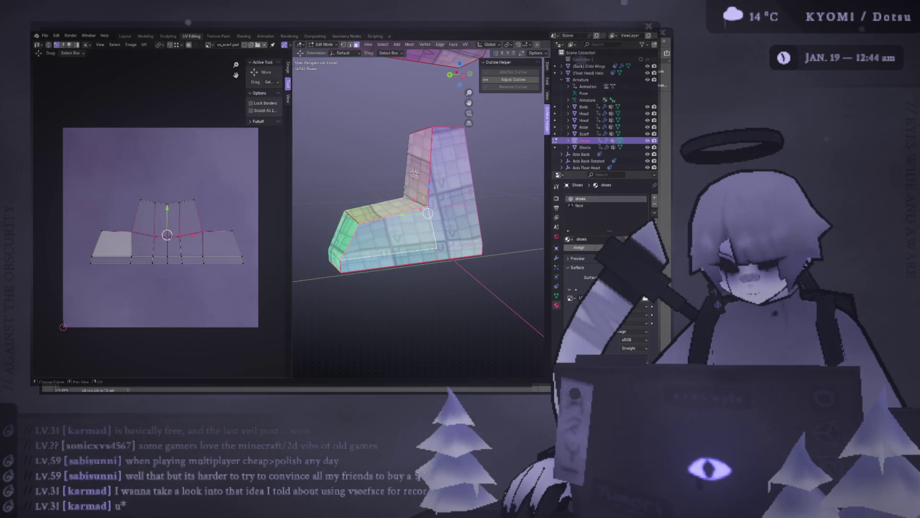
{"action": "left_click", "coordinate": [175, 238], "text": "alt"}
{"action": "right_click", "coordinate": [226, 234]}
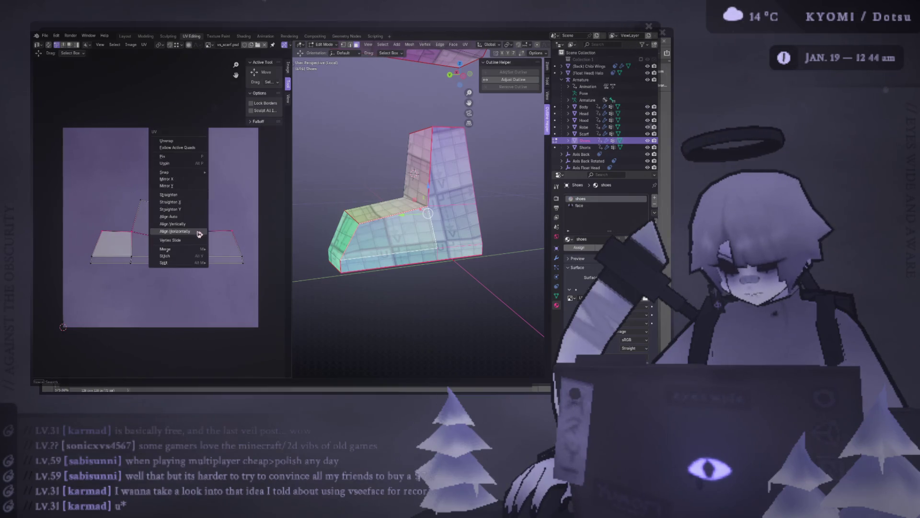
{"action": "left_click", "coordinate": [194, 234]}
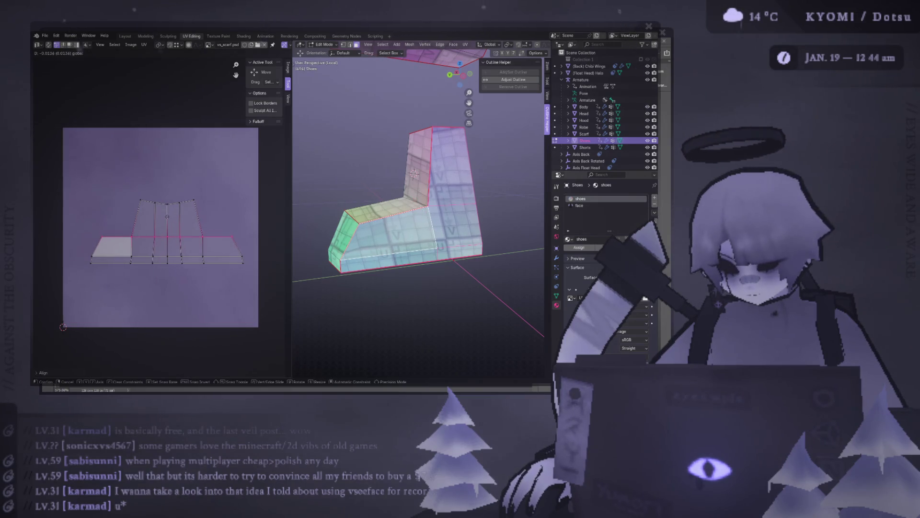
Align the top row of UV vertices horizontally and view the shaft from the front
{"action": "left_click_drag", "start_coordinate": [124, 184], "coordinate": [214, 217]}
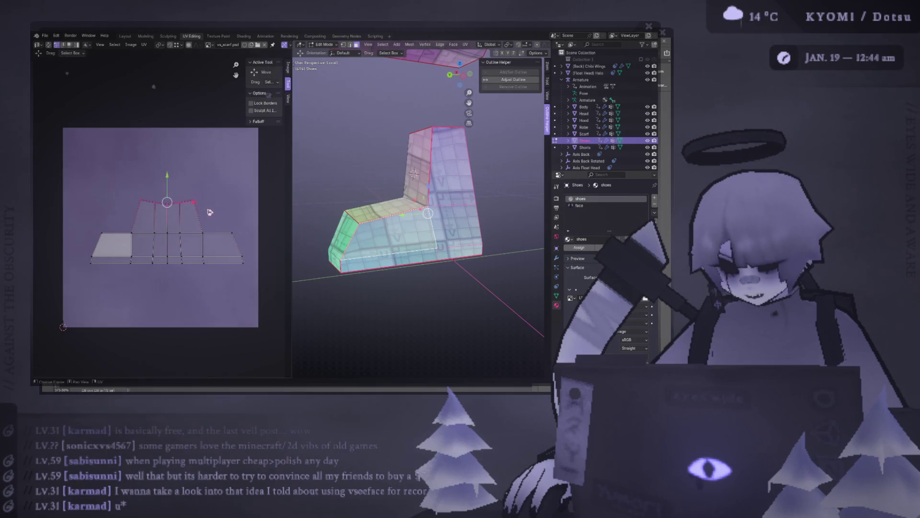
{"action": "right_click", "coordinate": [213, 214]}
{"action": "left_click", "coordinate": [197, 209]}
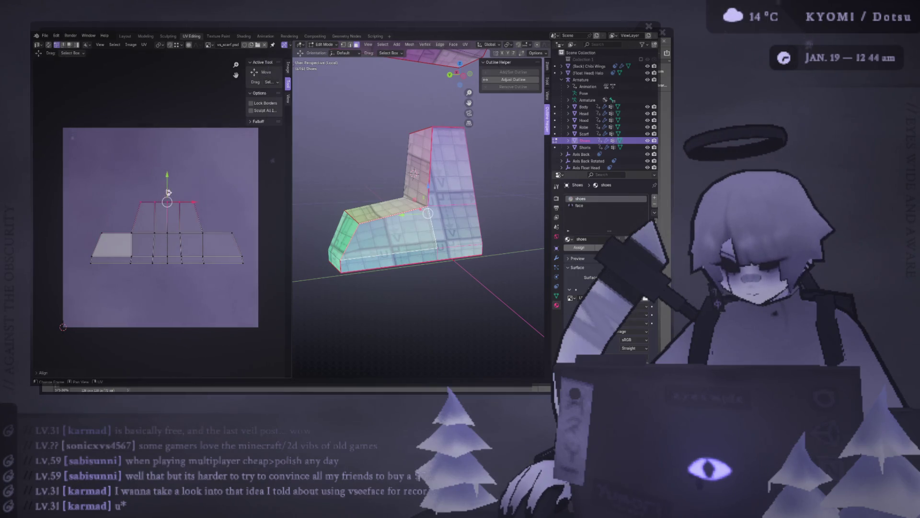
{"action": "scroll", "coordinate": [168, 192], "scroll_direction": "up", "scroll_amount": 2}
{"action": "mouse_move", "coordinate": [431, 176]}
{"action": "middle_mouse_down"}
{"action": "mouse_move", "coordinate": [394, 174]}
{"action": "mouse_move", "coordinate": [403, 180]}
{"action": "middle_mouse_up"}
{"action": "key", "text": "Tab"}
{"action": "key", "text": "Tab"}
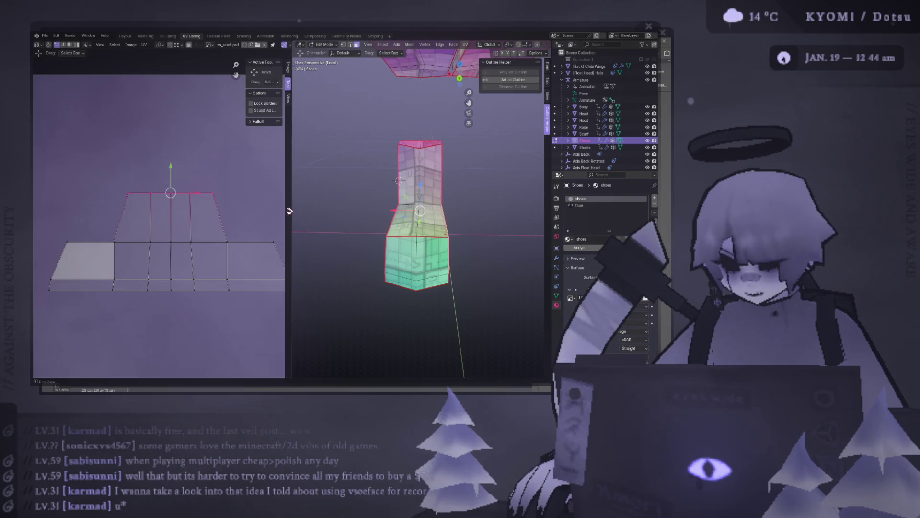
Box-select the top and middle UV rows and nudge the middle row into line
{"action": "left_click_drag", "start_coordinate": [292, 203], "coordinate": [338, 203]}
{"action": "left_click_drag", "start_coordinate": [325, 252], "coordinate": [61, 231]}
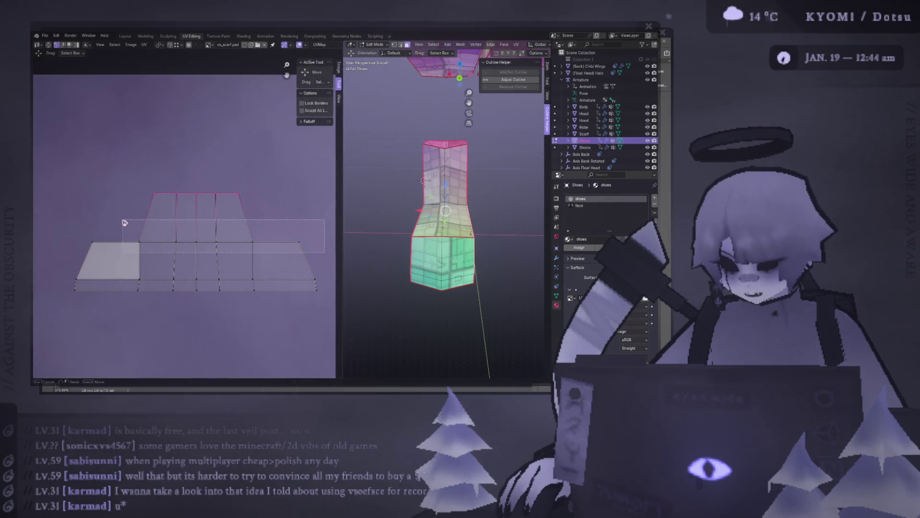
{"action": "left_click_drag", "start_coordinate": [144, 181], "coordinate": [277, 206]}
{"action": "left_click_drag", "start_coordinate": [317, 252], "coordinate": [67, 240]}
{"action": "key", "text": "g"}
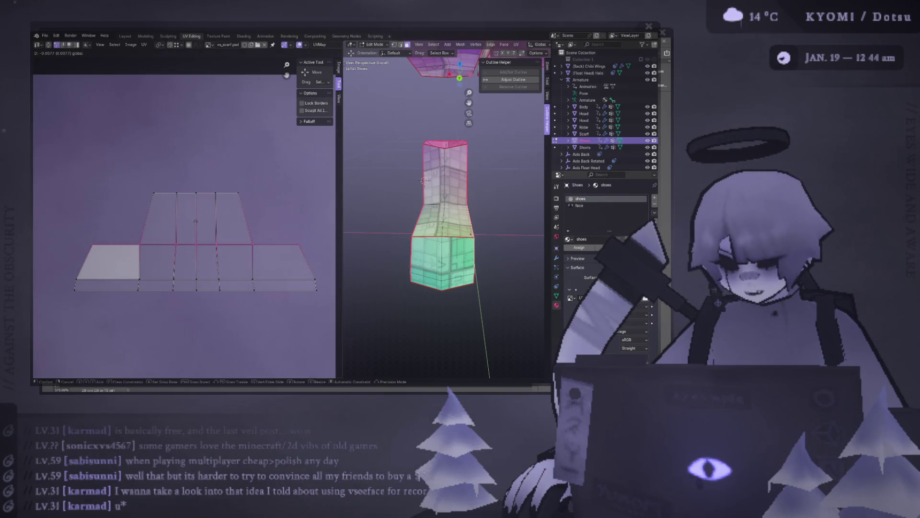
{"action": "left_click", "coordinate": [262, 283]}
Select the bottom UV row, orbit to a front view of the shaft and pick a face on it
{"action": "left_click_drag", "start_coordinate": [266, 290], "coordinate": [135, 267]}
{"action": "left_click_drag", "start_coordinate": [288, 327], "coordinate": [132, 275]}
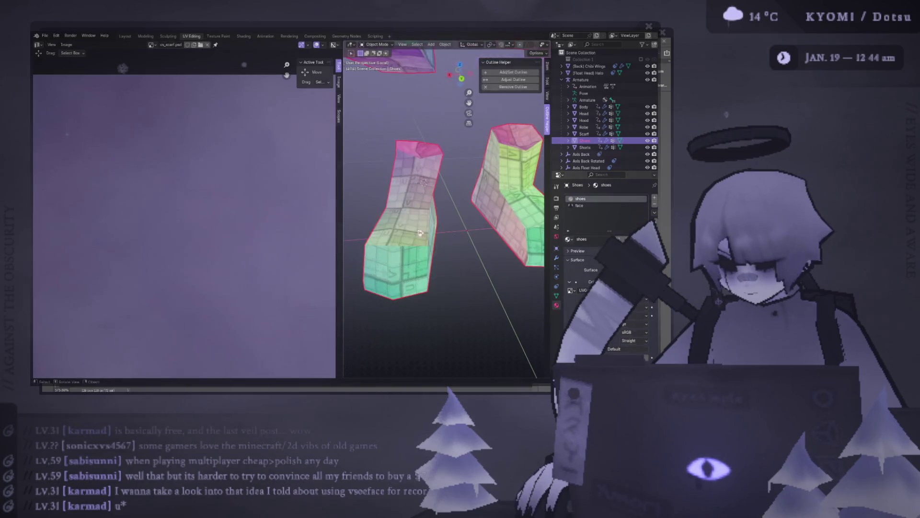
{"action": "middle_click_drag", "start_coordinate": [425, 180], "coordinate": [468, 179]}
{"action": "mouse_move", "coordinate": [420, 270]}
{"action": "middle_mouse_down"}
{"action": "mouse_move", "coordinate": [493, 274]}
{"action": "mouse_move", "coordinate": [506, 291]}
{"action": "mouse_move", "coordinate": [453, 228]}
{"action": "middle_mouse_up"}
{"action": "left_click", "coordinate": [453, 229]}
Clear the seam from the shaft edges, select its two upper faces and grow into the middle band
{"action": "left_click", "coordinate": [414, 168]}
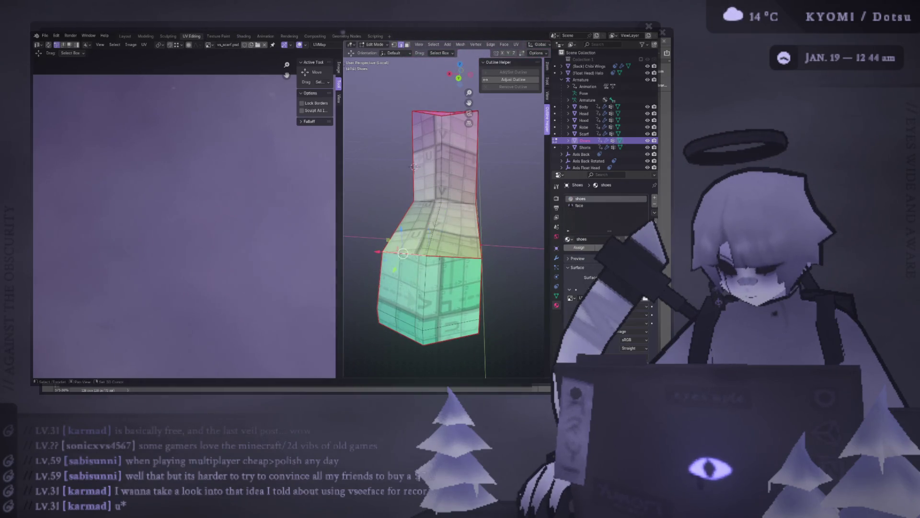
{"action": "key", "text": "ctrl+e"}
{"action": "left_click", "coordinate": [425, 304]}
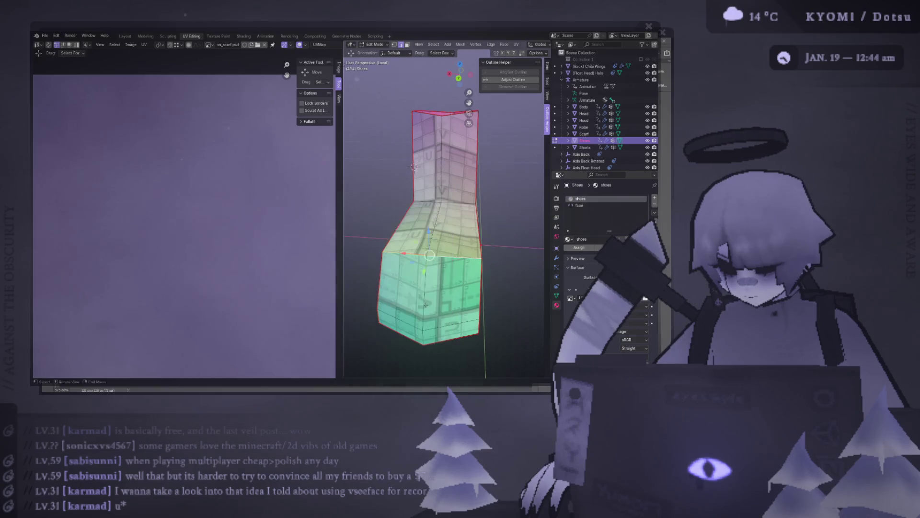
{"action": "key", "text": "3"}
{"action": "left_click", "coordinate": [414, 166]}
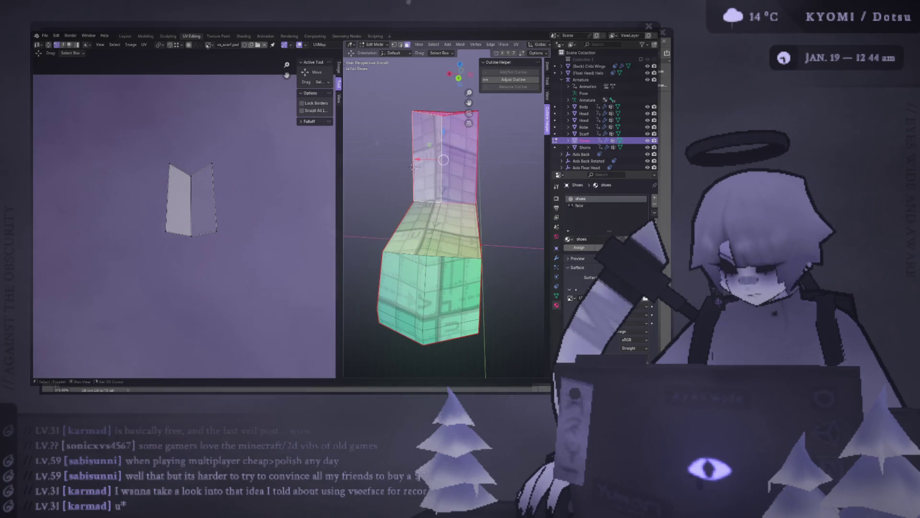
{"action": "key", "text": "ctrl+KP_Add"}
{"action": "key", "text": "ctrl+KP_Add"}
Unwrap the lower faces, invert to unwrap the upper faces, then re-unwrap with minimum stretch
{"action": "right_click", "coordinate": [413, 255]}
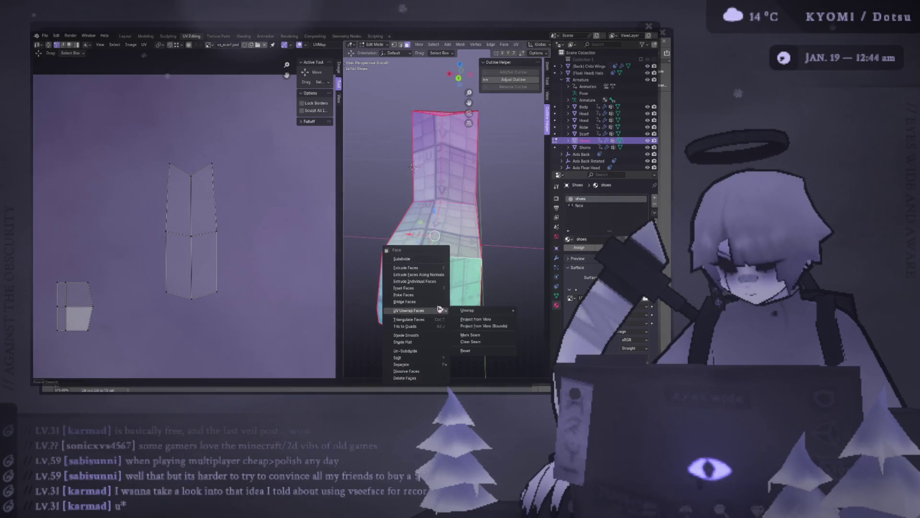
{"action": "mouse_move", "coordinate": [469, 310]}
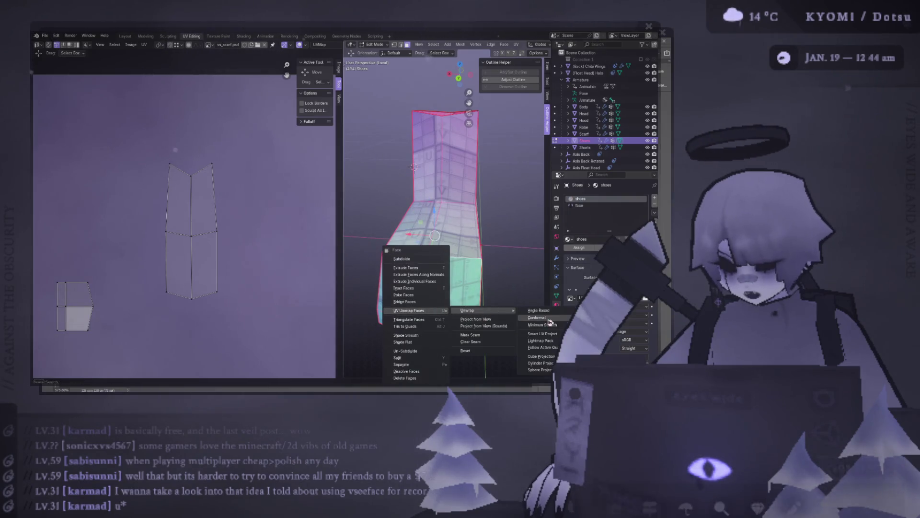
{"action": "left_click", "coordinate": [548, 321]}
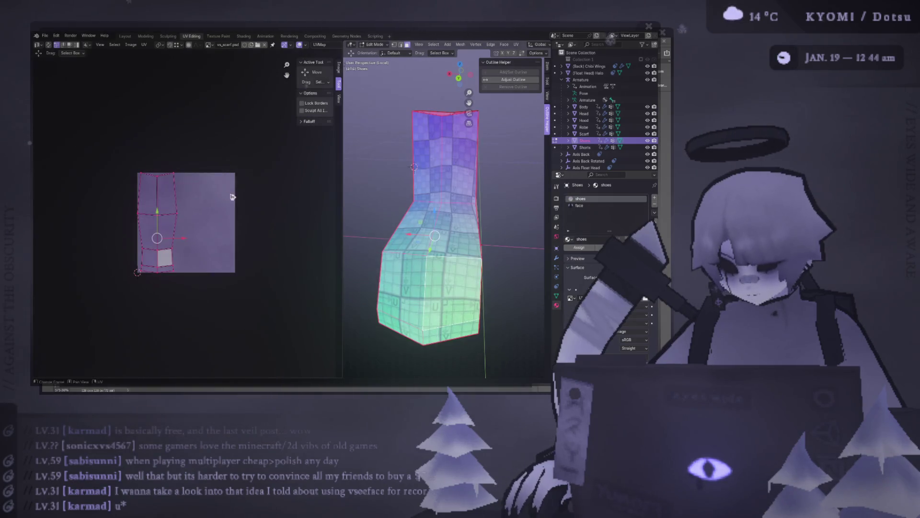
{"action": "key", "text": "ctrl+i"}
{"action": "right_click", "coordinate": [375, 209]}
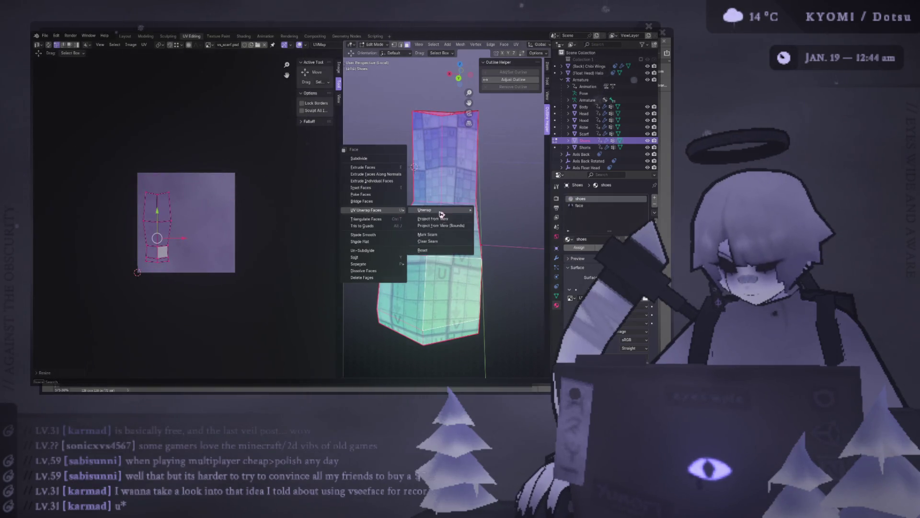
{"action": "left_click", "coordinate": [504, 222]}
{"action": "right_click", "coordinate": [441, 207]}
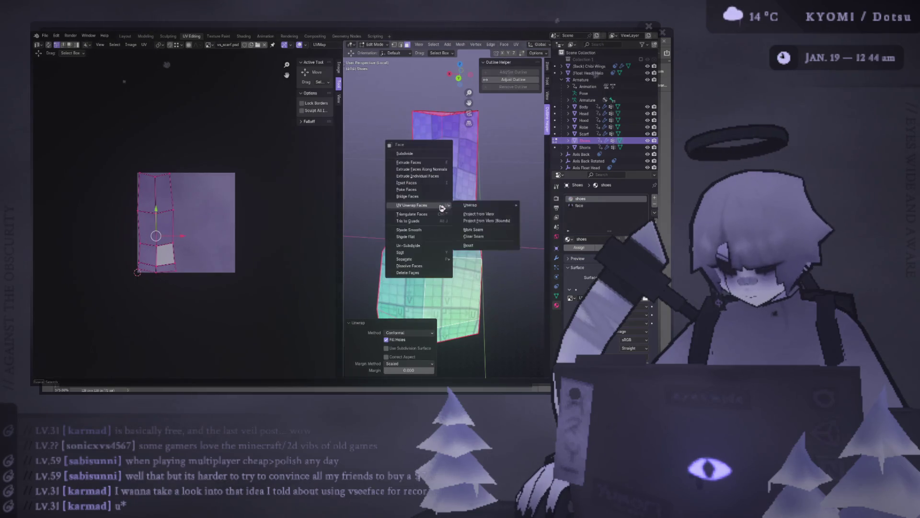
{"action": "left_click", "coordinate": [541, 219]}
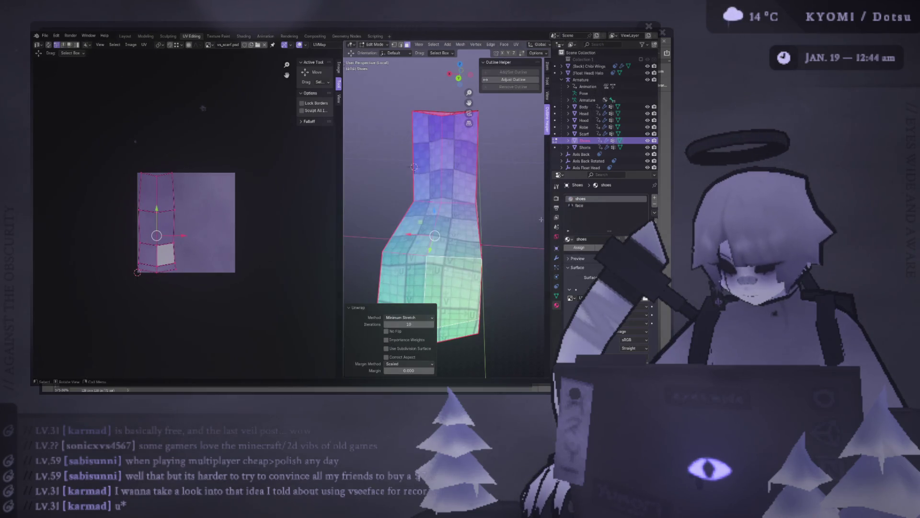
View the shaft straight from the back and bring up the face unwrapping options
{"action": "middle_click_drag", "start_coordinate": [438, 165], "coordinate": [435, 169]}
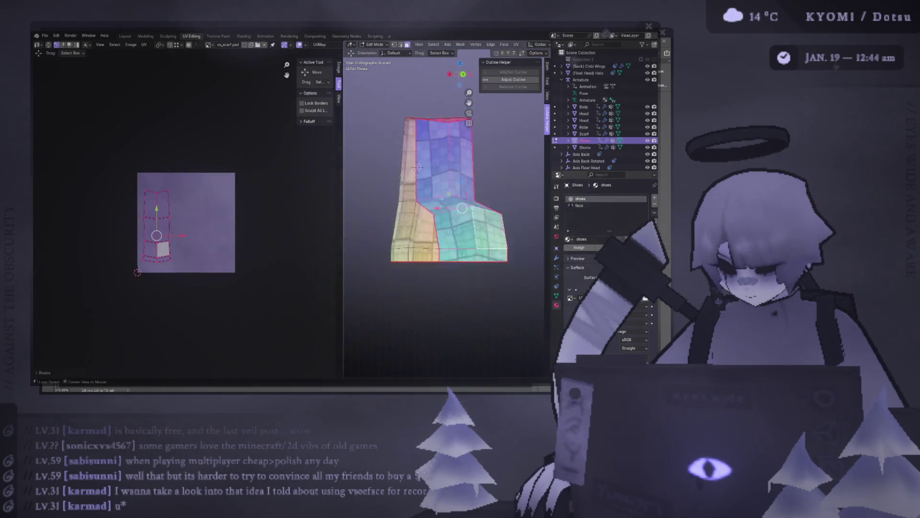
{"action": "key", "text": "ctrl+KP_1"}
{"action": "scroll", "coordinate": [341, 202], "scroll_direction": "up", "scroll_amount": 1}
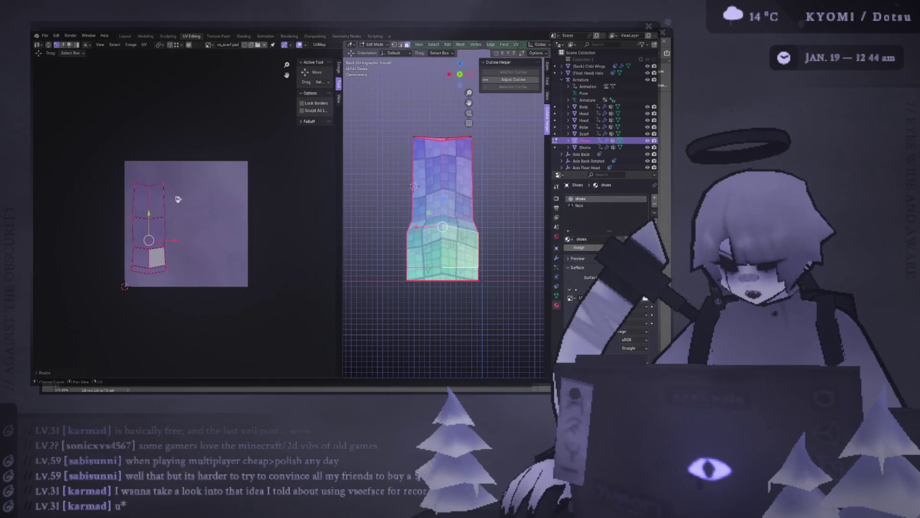
{"action": "scroll", "coordinate": [169, 199], "scroll_direction": "up", "scroll_amount": 1}
{"action": "middle_click_drag", "start_coordinate": [414, 186], "coordinate": [431, 191]}
{"action": "key", "text": "ctrl+KP_1"}
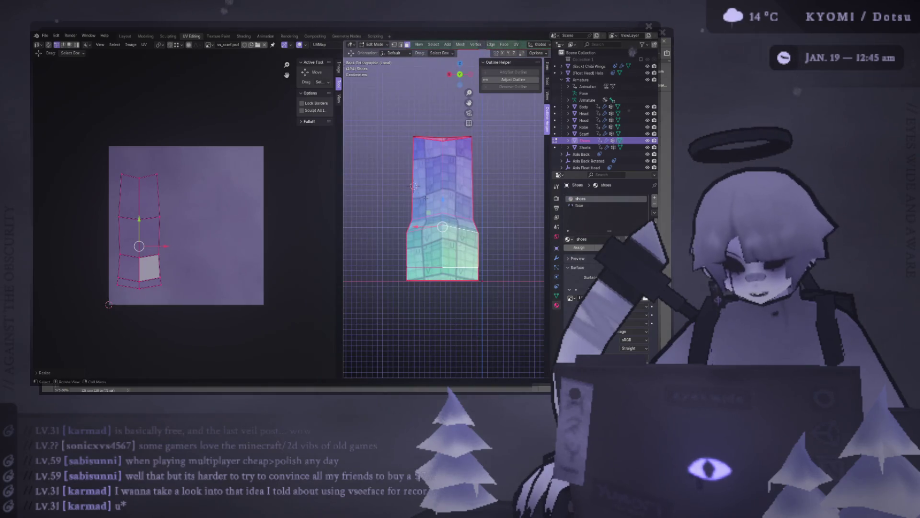
{"action": "key", "text": "ctrl+f"}
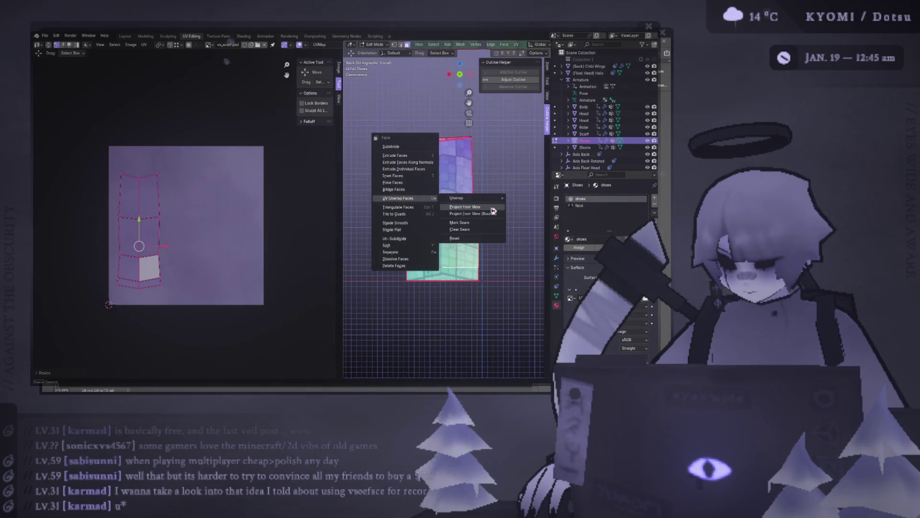
Re-project the shaft UVs from view, then re-unwrap its faces with the Angle Based method
{"action": "left_click", "coordinate": [494, 208]}
{"action": "mouse_move", "coordinate": [493, 209]}
{"action": "middle_mouse_down"}
{"action": "mouse_move", "coordinate": [412, 186]}
{"action": "mouse_move", "coordinate": [417, 193]}
{"action": "middle_mouse_up"}
{"action": "scroll", "coordinate": [418, 192], "scroll_direction": "down", "scroll_amount": 2}
{"action": "scroll", "coordinate": [426, 198], "scroll_direction": "down", "scroll_amount": 1}
{"action": "key", "text": "u"}
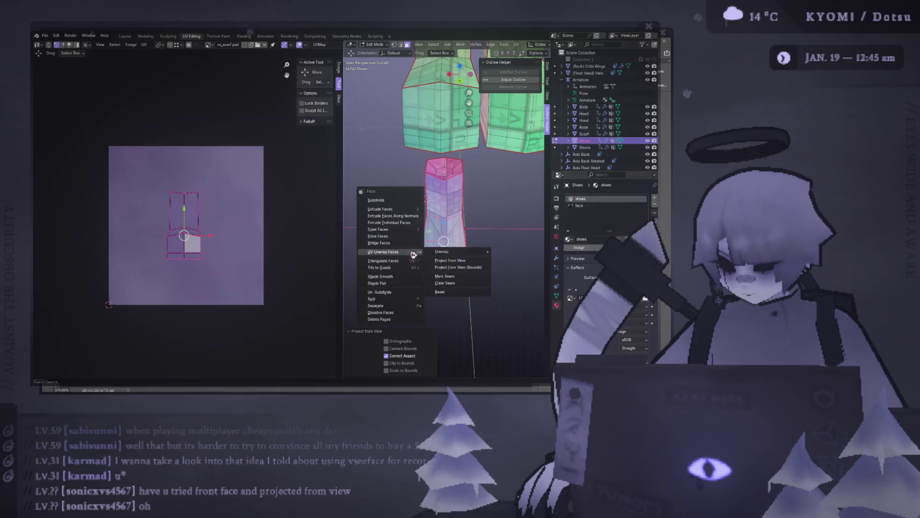
{"action": "left_click", "coordinate": [454, 261]}
{"action": "scroll", "coordinate": [268, 65], "scroll_direction": "up", "scroll_amount": 2}
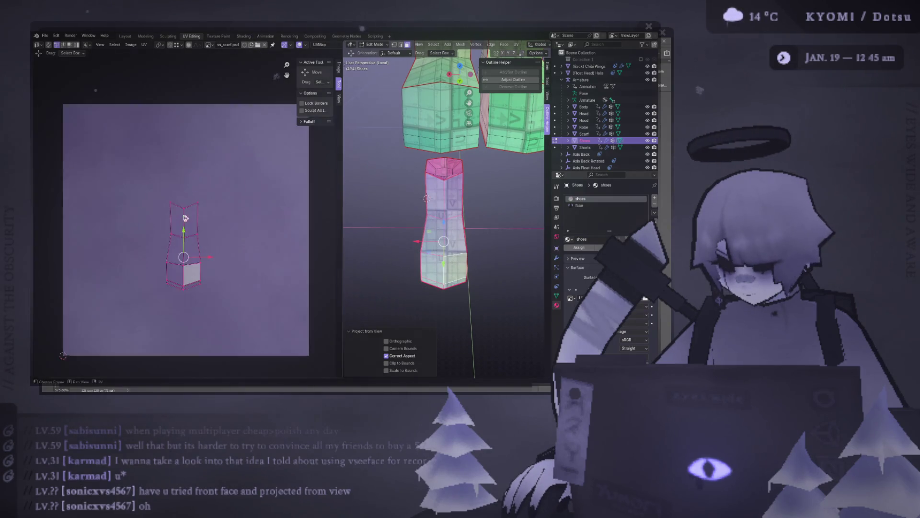
{"action": "scroll", "coordinate": [268, 64], "scroll_direction": "up", "scroll_amount": 1}
{"action": "key", "text": "ctrl+f"}
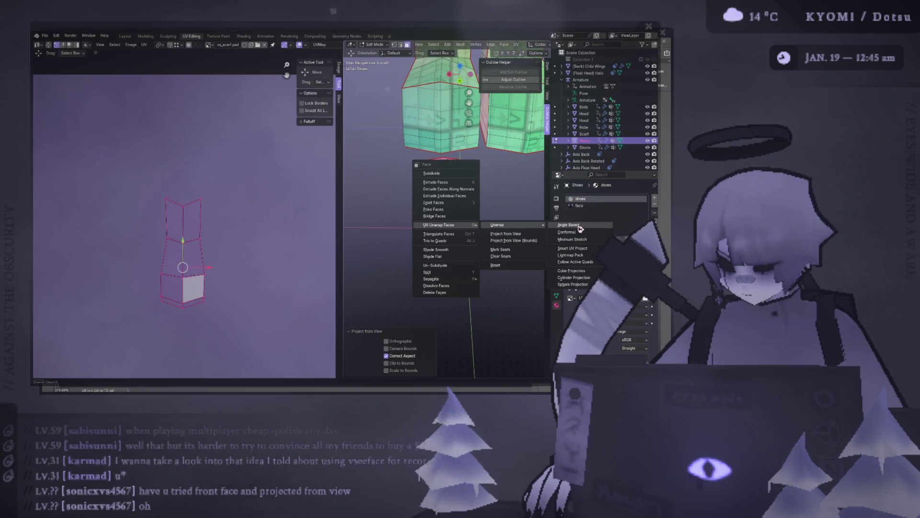
{"action": "left_click", "coordinate": [568, 224]}
{"action": "scroll", "coordinate": [226, 247], "scroll_direction": "down", "scroll_amount": 1}
Scale one horizontal UV edge row along X and shift a vertical UV loop into place
{"action": "left_click_drag", "start_coordinate": [196, 225], "coordinate": [33, 188]}
{"action": "key", "text": "s"}
{"action": "key", "text": "x"}
{"action": "left_click", "coordinate": [286, 196]}
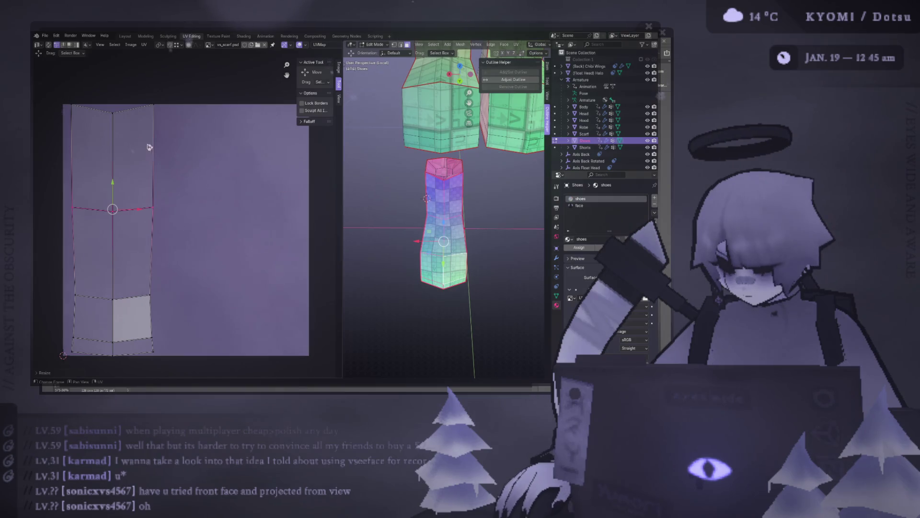
{"action": "left_click", "coordinate": [112, 158], "text": "alt"}
{"action": "middle_click_drag", "start_coordinate": [373, 215], "coordinate": [391, 196], "text": "alt"}
{"action": "key", "text": "g"}
{"action": "left_click", "coordinate": [111, 82]}
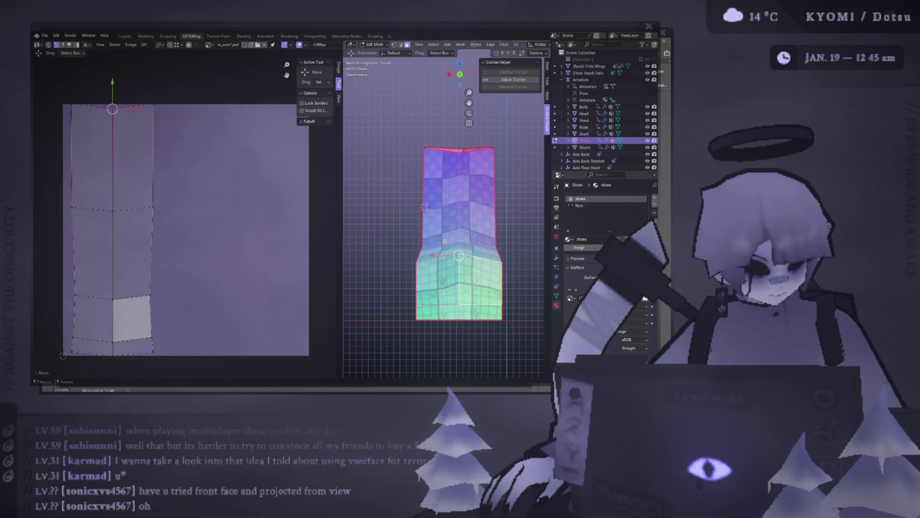
{"action": "key", "text": "alt+Tab"}
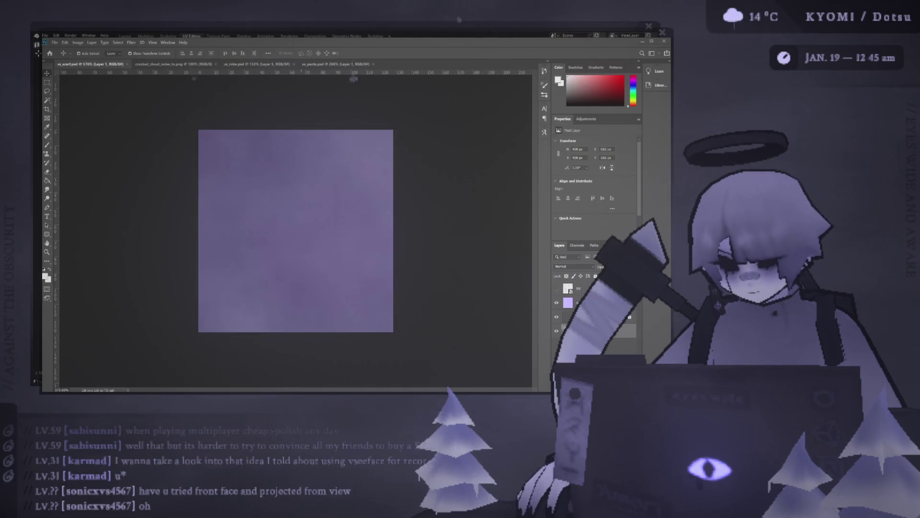
Return from Photoshop to Blender and deselect all of the shoe's faces
{"action": "key", "text": "alt+Tab"}
{"action": "mouse_move", "coordinate": [403, 216]}
{"action": "middle_mouse_down"}
{"action": "mouse_move", "coordinate": [418, 266]}
{"action": "mouse_move", "coordinate": [362, 244]}
{"action": "middle_mouse_up"}
{"action": "scroll", "coordinate": [419, 265], "scroll_direction": "up", "scroll_amount": 2}
{"action": "left_click", "coordinate": [346, 233]}
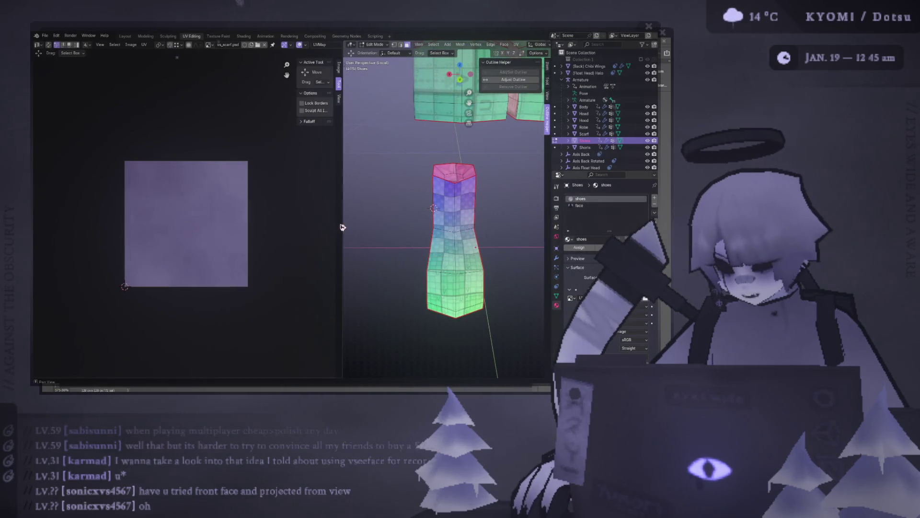
Reselect the shaft face loops and scale the UV strip wider
{"action": "key", "text": "a"}
{"action": "left_click", "coordinate": [431, 216], "text": "alt"}
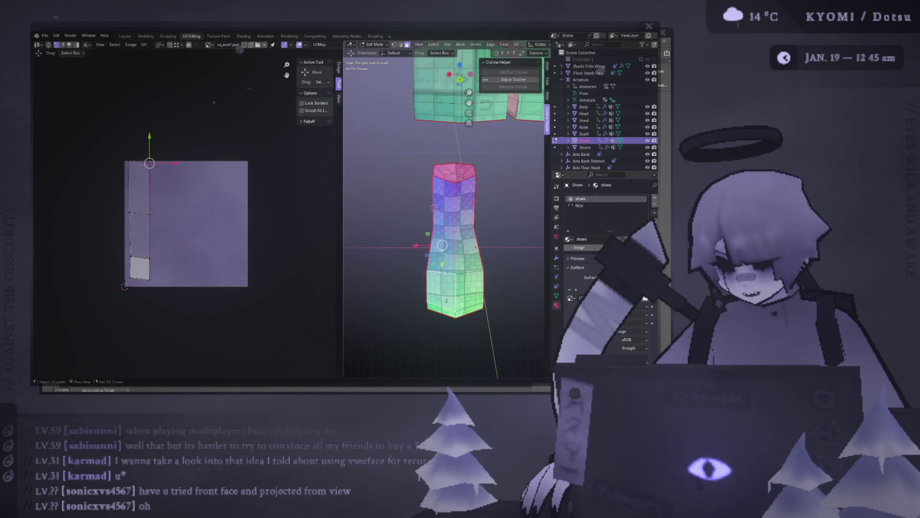
{"action": "left_click", "coordinate": [452, 306], "text": "alt"}
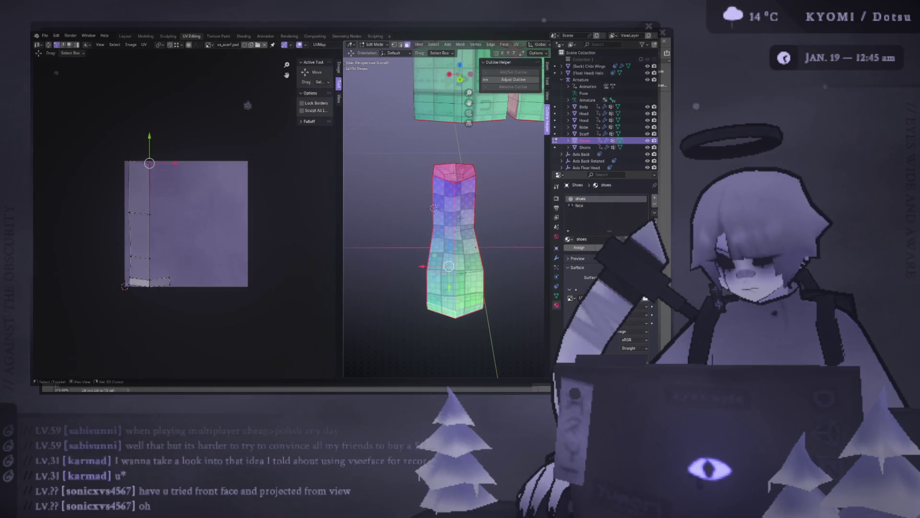
{"action": "scroll", "coordinate": [185, 272], "scroll_direction": "up", "scroll_amount": 4}
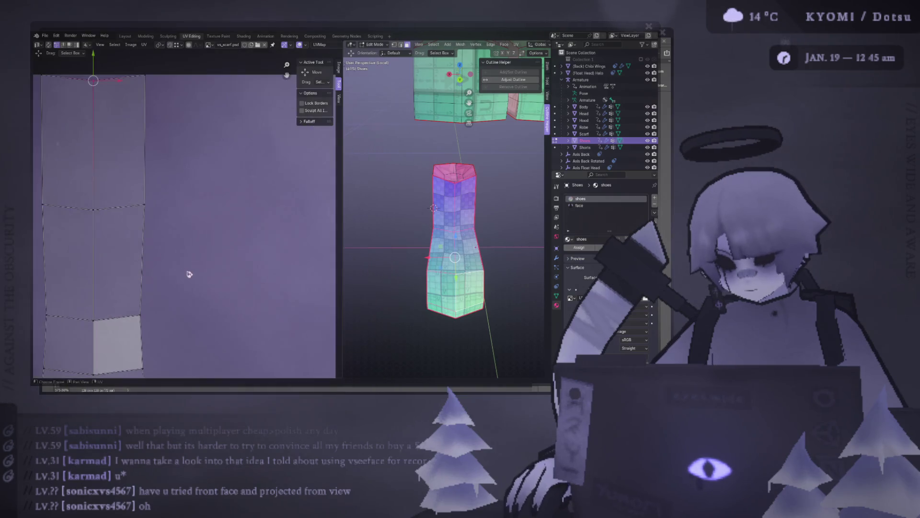
{"action": "key", "text": "s"}
{"action": "left_click", "coordinate": [244, 301]}
{"action": "scroll", "coordinate": [386, 299], "scroll_direction": "up", "scroll_amount": 2}
{"action": "scroll", "coordinate": [386, 299], "scroll_direction": "up", "scroll_amount": 2}
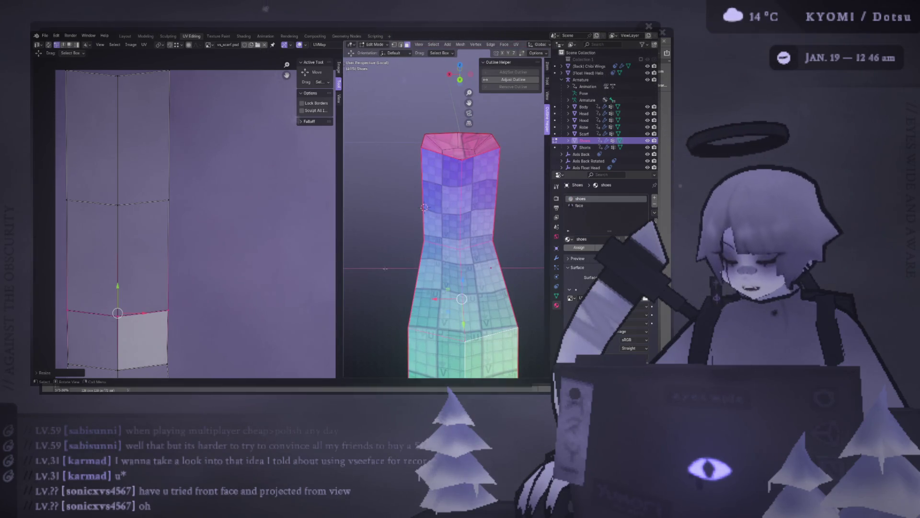
Narrow the strip's top edge by scaling and move its lower edge into line
{"action": "left_click_drag", "start_coordinate": [212, 213], "coordinate": [62, 191]}
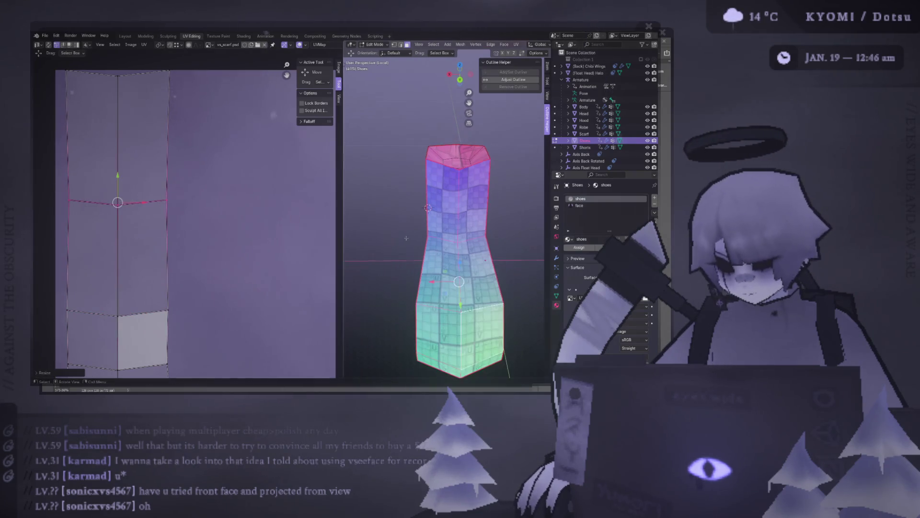
{"action": "key", "text": "s"}
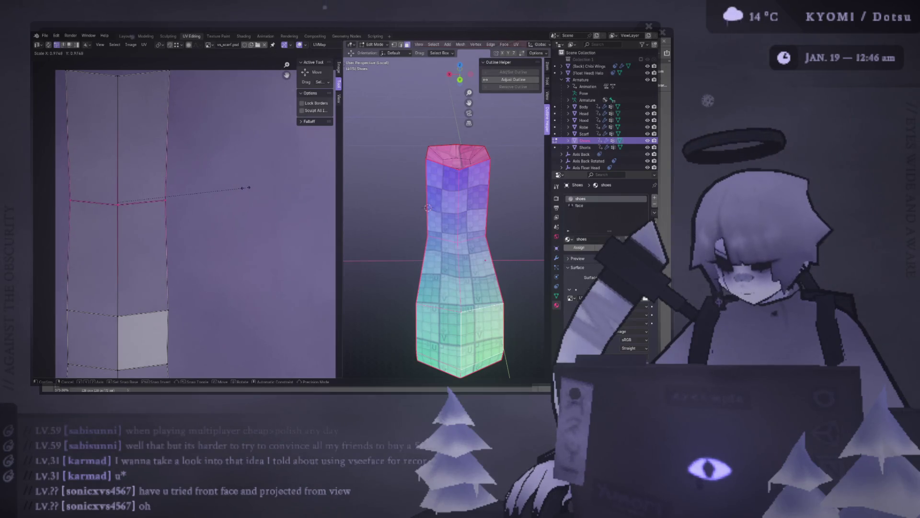
{"action": "middle_click_drag", "start_coordinate": [249, 189], "coordinate": [220, 186]}
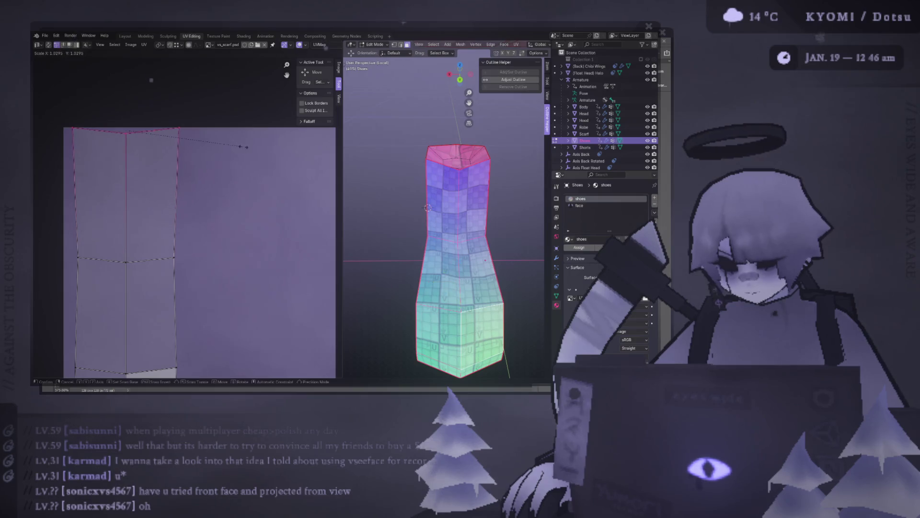
{"action": "left_click", "coordinate": [267, 161]}
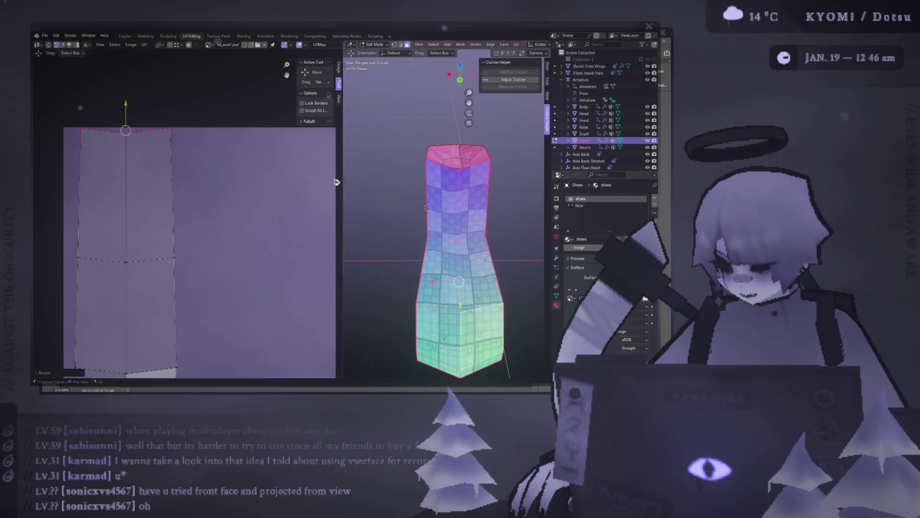
{"action": "middle_click_drag", "start_coordinate": [432, 216], "coordinate": [445, 237]}
{"action": "scroll", "coordinate": [142, 227], "scroll_direction": "up", "scroll_amount": 1}
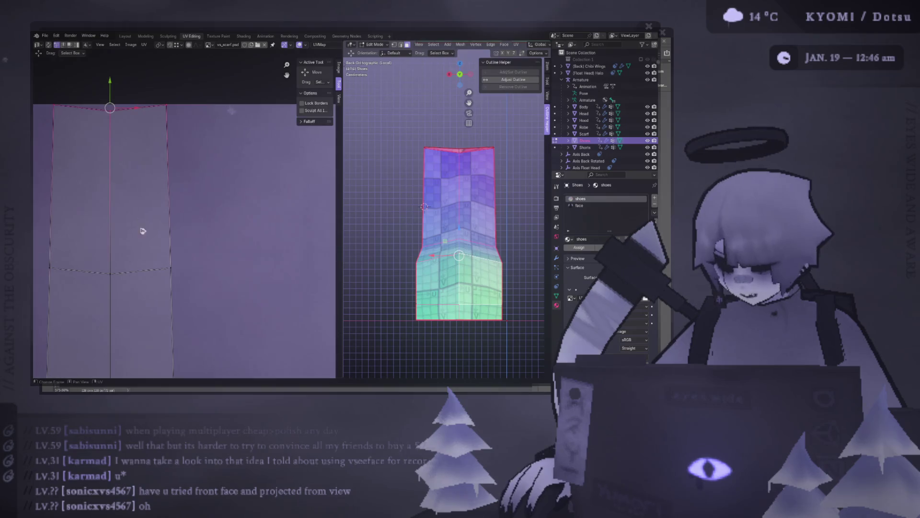
{"action": "left_click", "coordinate": [119, 277]}
{"action": "key", "text": "g"}
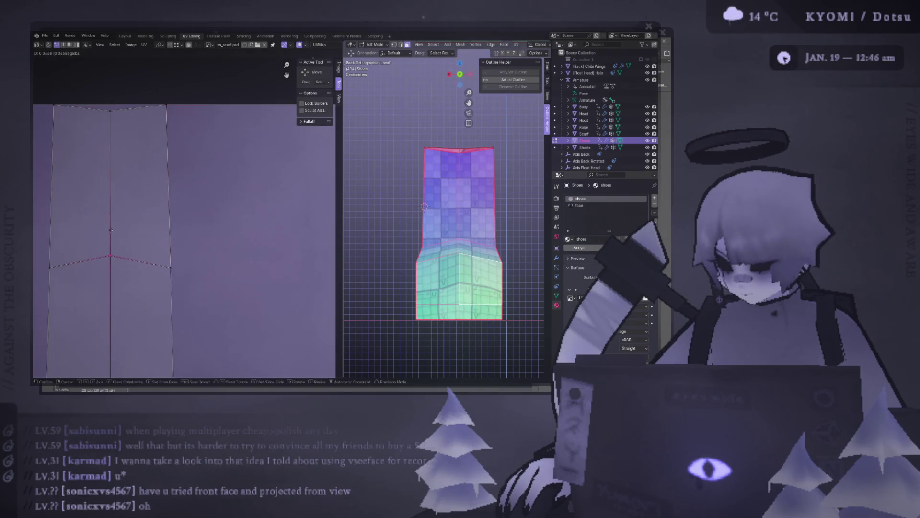
{"action": "left_click", "coordinate": [109, 230]}
{"action": "middle_click_drag", "start_coordinate": [423, 206], "coordinate": [424, 143]}
{"action": "scroll", "coordinate": [152, 273], "scroll_direction": "down", "scroll_amount": 3}
{"action": "scroll", "coordinate": [152, 273], "scroll_direction": "up", "scroll_amount": 2}
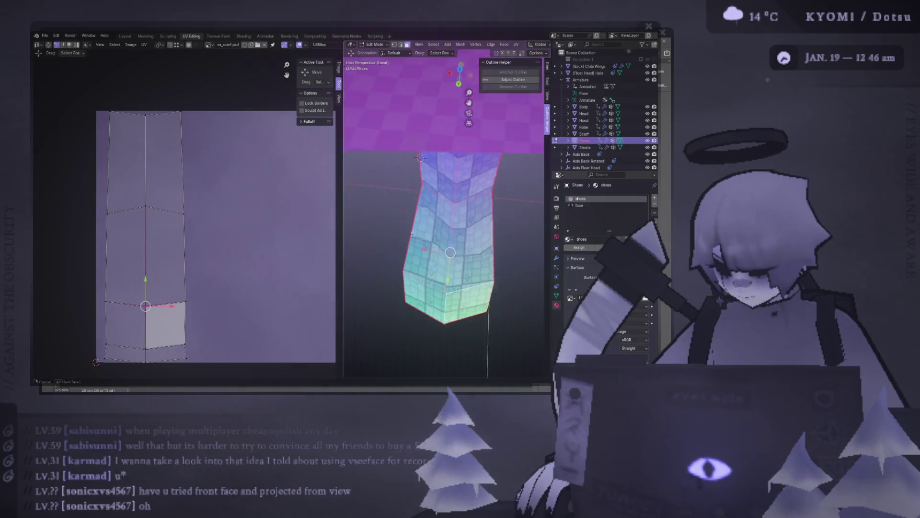
{"action": "scroll", "coordinate": [425, 144], "scroll_direction": "up", "scroll_amount": 2}
Move the strip's horizontal edges—bottom and middle rows—to new heights
{"action": "key", "text": "g"}
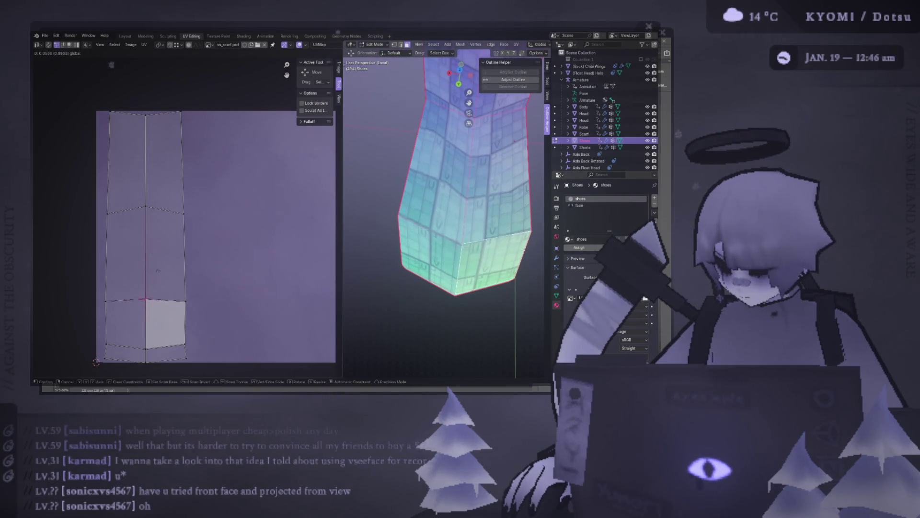
{"action": "left_click", "coordinate": [186, 282]}
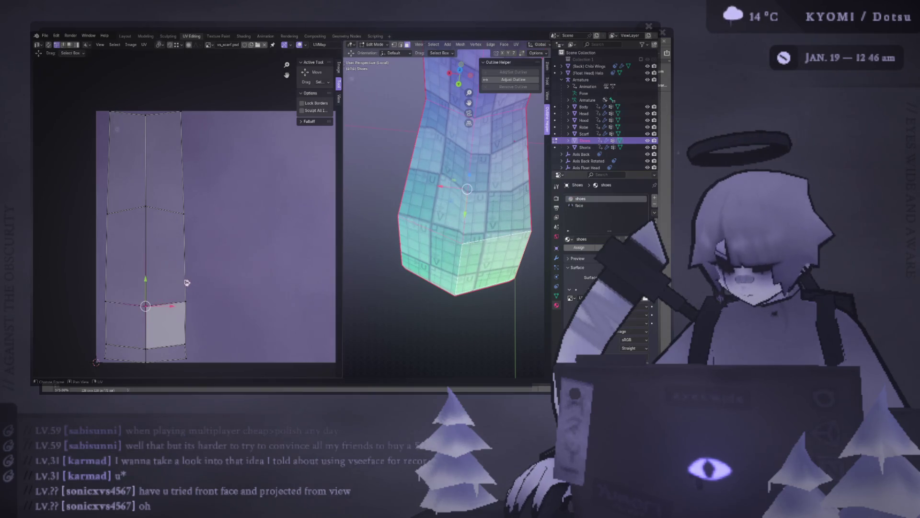
{"action": "key", "text": "g"}
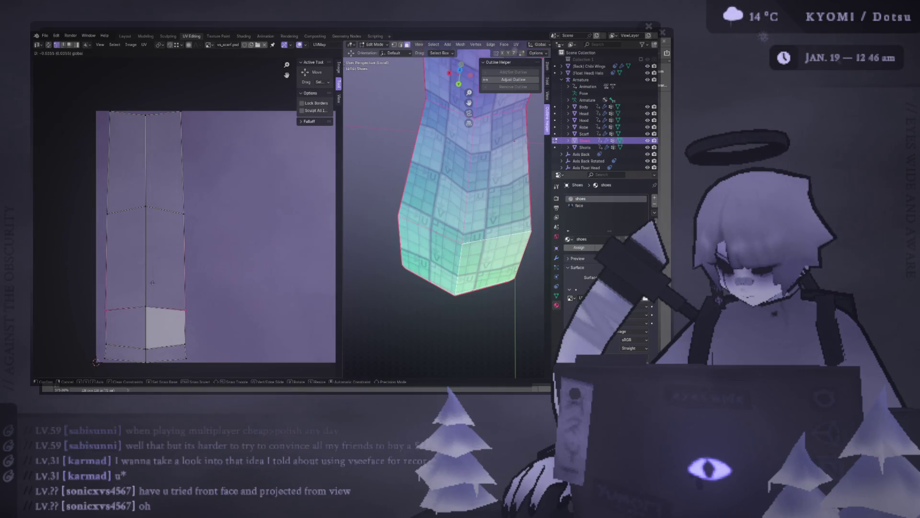
{"action": "left_click", "coordinate": [151, 282]}
{"action": "middle_click_drag", "start_coordinate": [165, 259], "coordinate": [166, 284]}
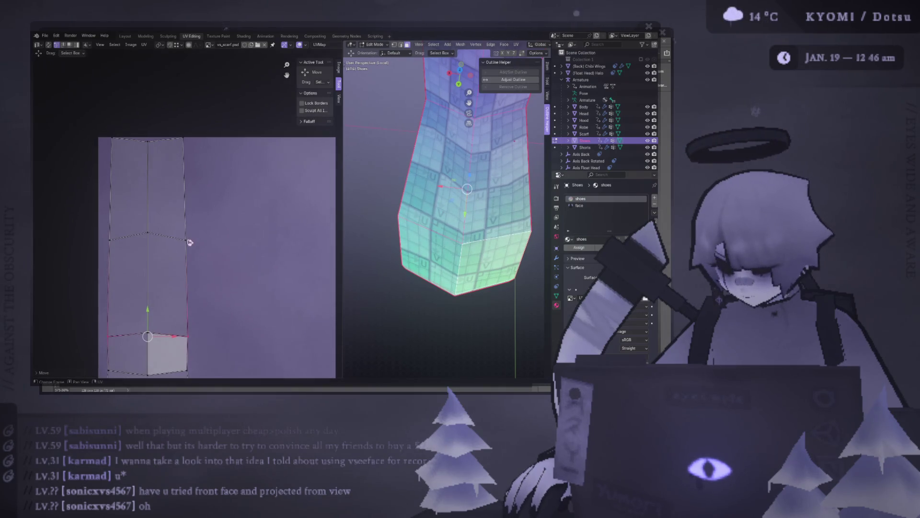
{"action": "left_click", "coordinate": [130, 237]}
{"action": "key", "text": "g"}
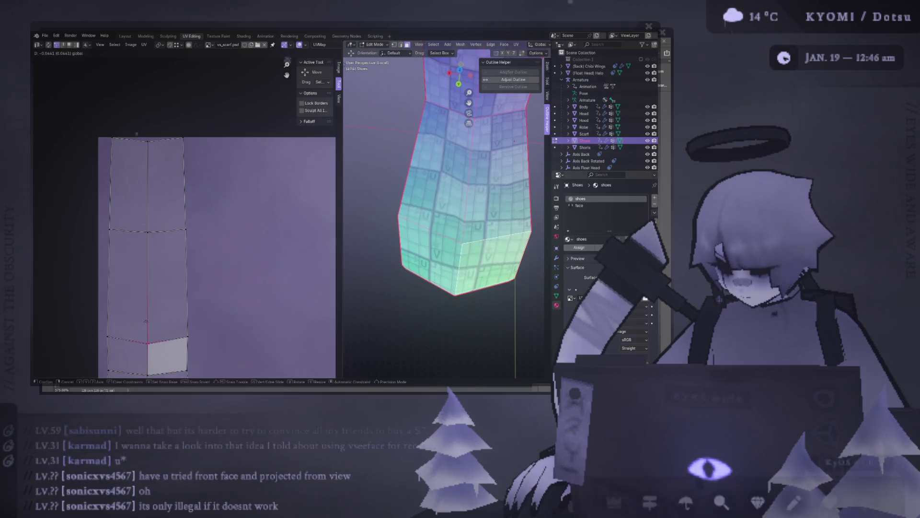
{"action": "left_click", "coordinate": [148, 325]}
{"action": "left_click", "coordinate": [148, 238]}
{"action": "key", "text": "g"}
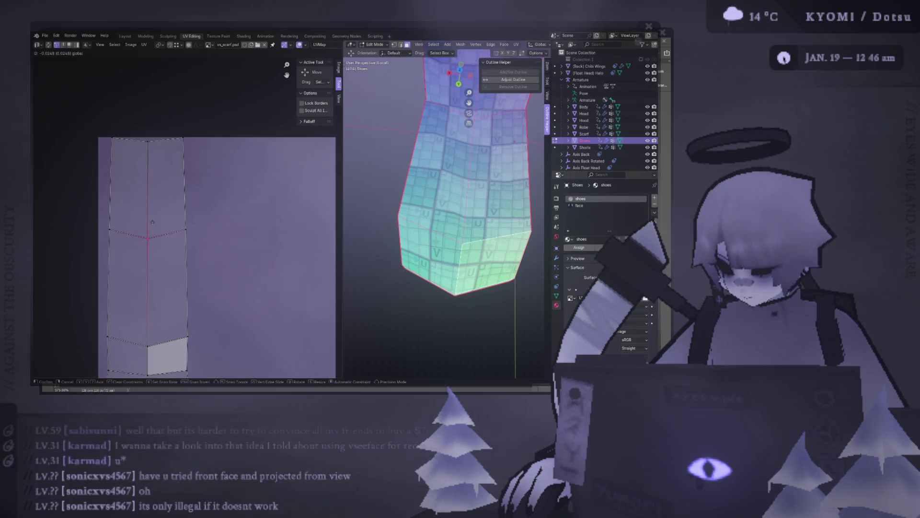
{"action": "left_click", "coordinate": [152, 221]}
Orbit the shoe, compare with the purple texture in Photoshop, and come back to Blender
{"action": "middle_click_drag", "start_coordinate": [431, 216], "coordinate": [460, 229]}
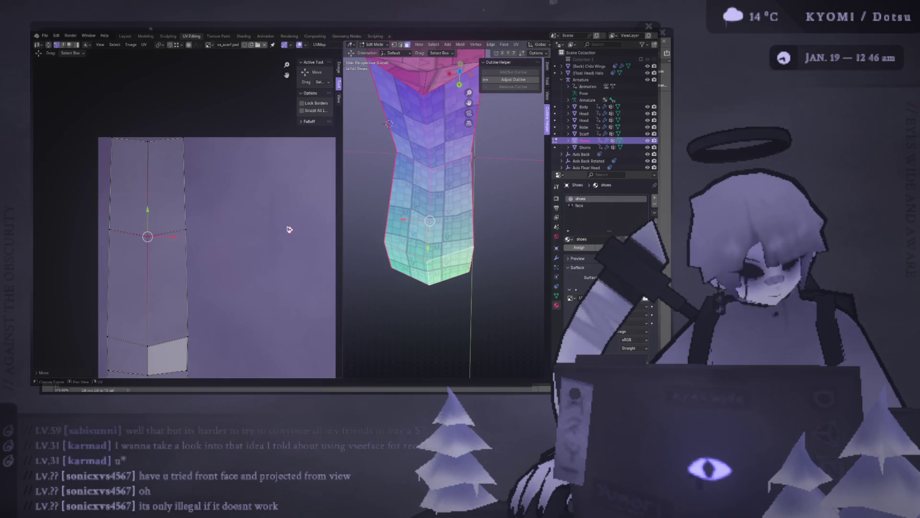
{"action": "key", "text": "alt+Tab"}
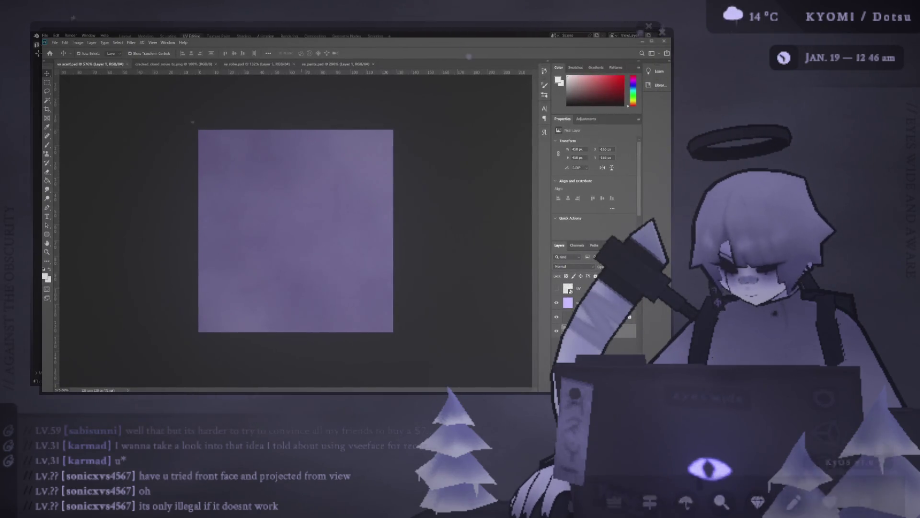
{"action": "key", "text": "alt+Tab"}
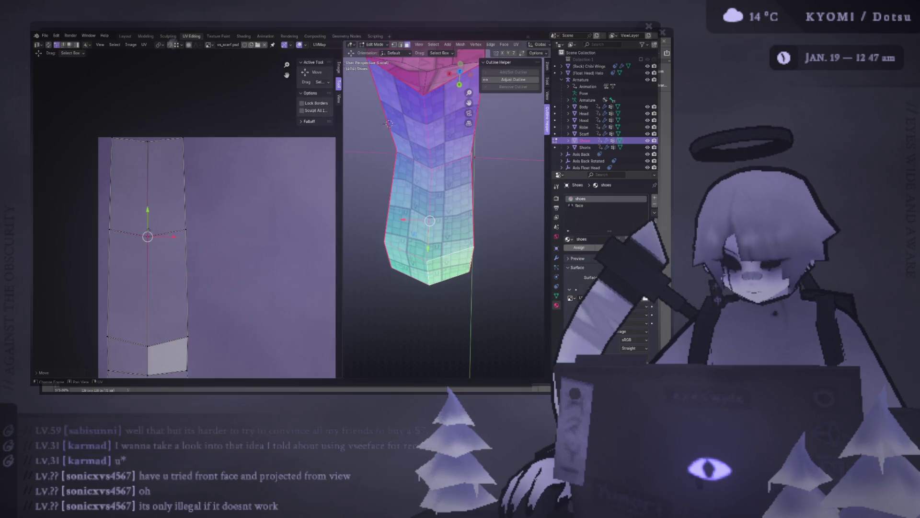
View the shaft from side and back and nudge the selected UV edge twice with G
{"action": "middle_click_drag", "start_coordinate": [432, 166], "coordinate": [476, 155]}
{"action": "key", "text": "KP_3"}
{"action": "key", "text": "ctrl+KP_1"}
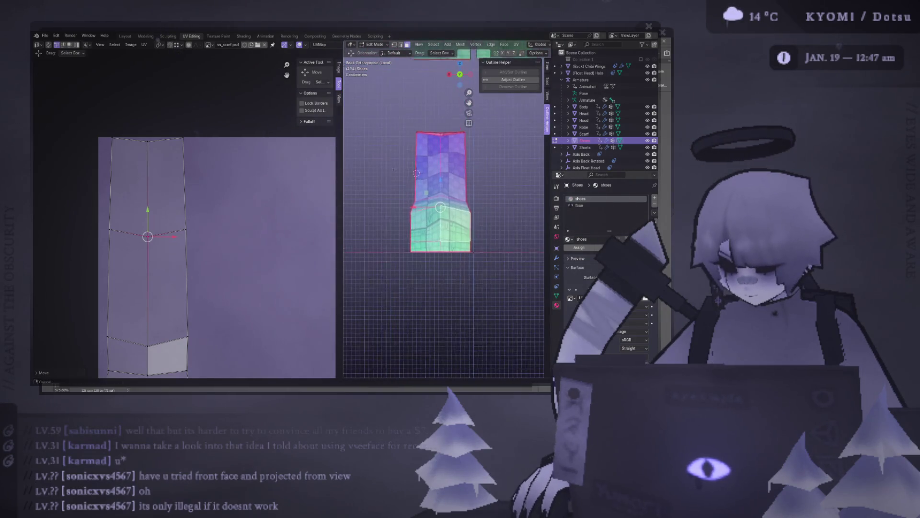
{"action": "key", "text": "g"}
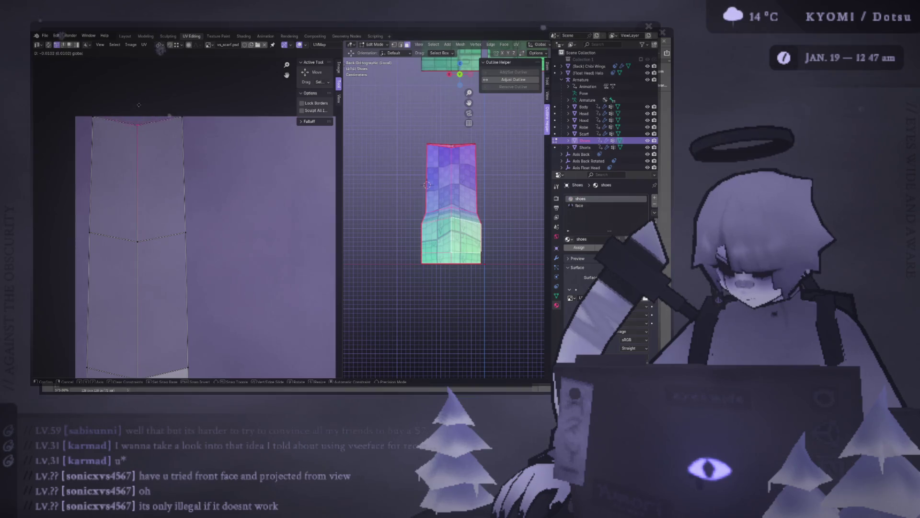
{"action": "key", "text": "Return"}
{"action": "key", "text": "g"}
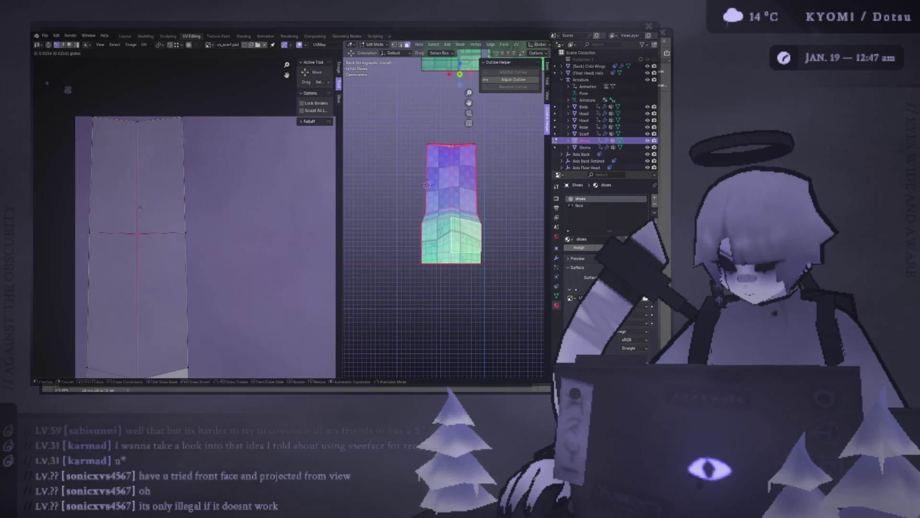
{"action": "key", "text": "Return"}
{"action": "mouse_move", "coordinate": [446, 216]}
{"action": "middle_mouse_down"}
{"action": "mouse_move", "coordinate": [475, 179]}
{"action": "mouse_move", "coordinate": [433, 249]}
{"action": "middle_mouse_up"}
{"action": "scroll", "coordinate": [453, 216], "scroll_direction": "up", "scroll_amount": 3}
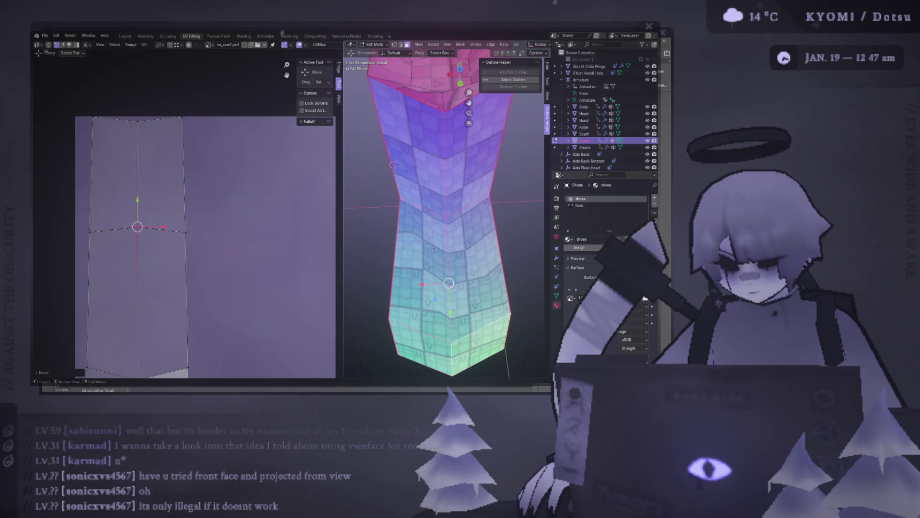
{"action": "scroll", "coordinate": [432, 249], "scroll_direction": "up", "scroll_amount": 1}
{"action": "scroll", "coordinate": [429, 243], "scroll_direction": "up", "scroll_amount": 1}
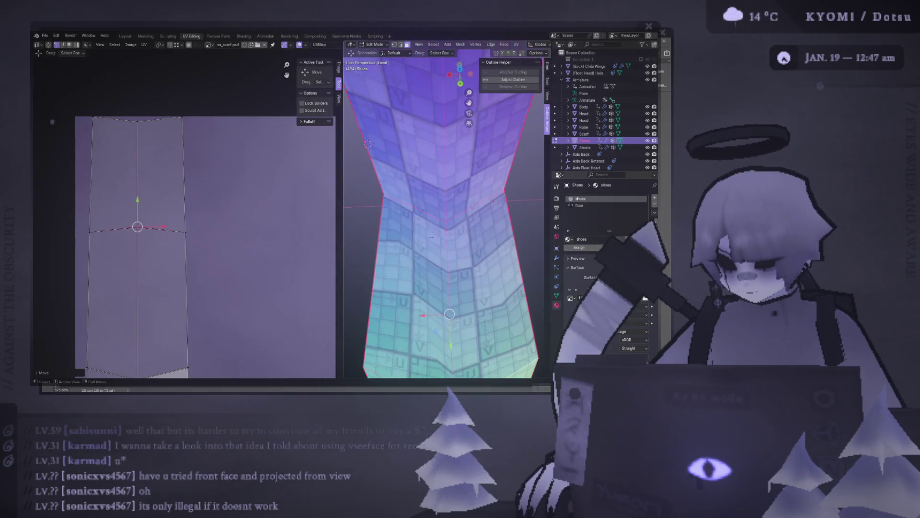
Orbit around the shoe from top, back and front to inspect the shaft, picking another mesh part
{"action": "mouse_move", "coordinate": [434, 232]}
{"action": "middle_mouse_down"}
{"action": "mouse_move", "coordinate": [513, 186]}
{"action": "mouse_move", "coordinate": [438, 176]}
{"action": "mouse_move", "coordinate": [457, 216]}
{"action": "mouse_move", "coordinate": [448, 259]}
{"action": "middle_mouse_up"}
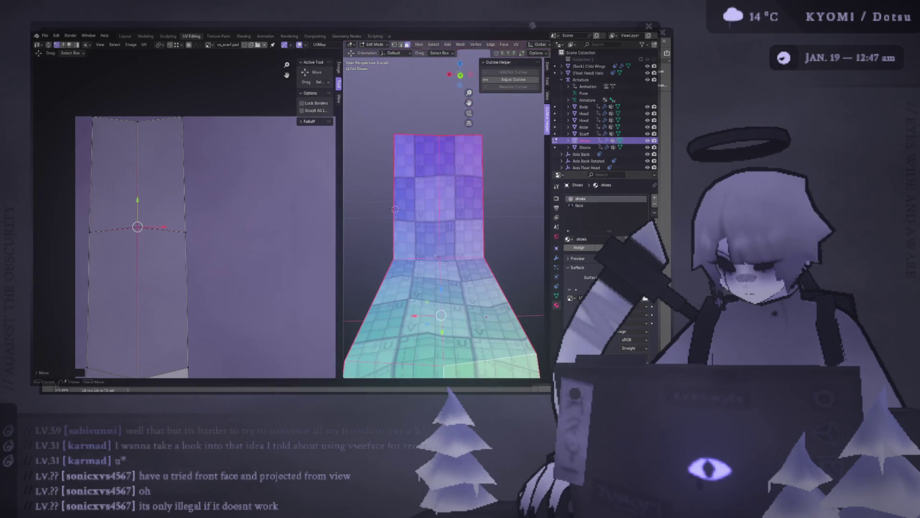
{"action": "left_click", "coordinate": [437, 256]}
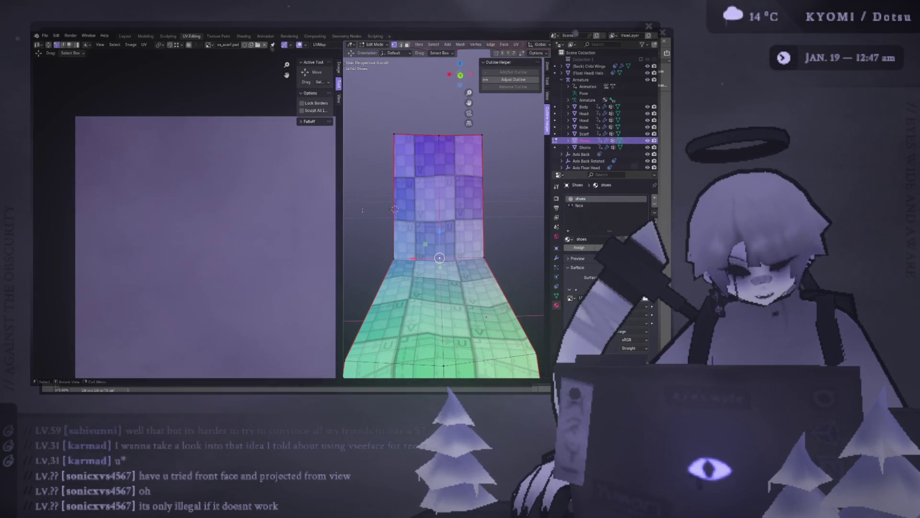
{"action": "middle_click_drag", "start_coordinate": [395, 210], "coordinate": [390, 213], "text": "alt"}
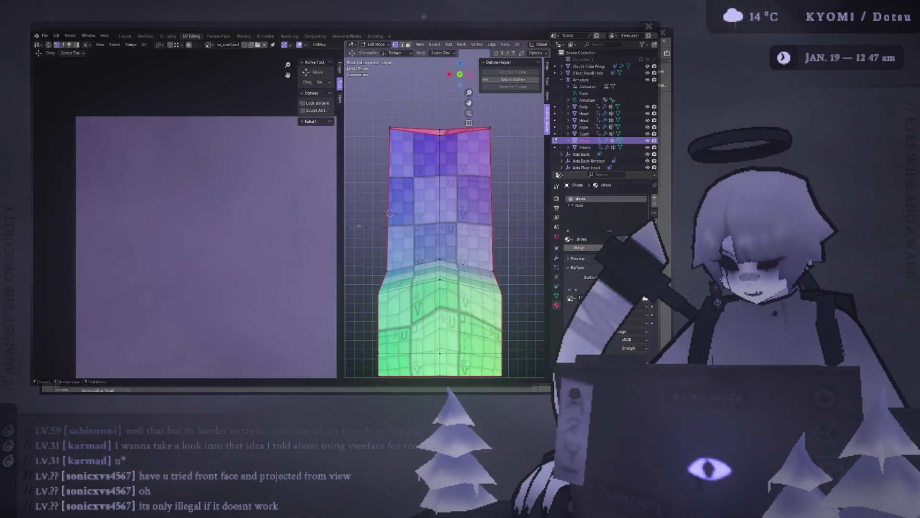
{"action": "mouse_move", "coordinate": [481, 238]}
{"action": "middle_mouse_down"}
{"action": "mouse_move", "coordinate": [485, 295]}
{"action": "mouse_move", "coordinate": [486, 285]}
{"action": "mouse_move", "coordinate": [493, 289]}
{"action": "mouse_move", "coordinate": [449, 237]}
{"action": "middle_mouse_up"}
{"action": "mouse_move", "coordinate": [481, 205]}
{"action": "middle_mouse_down"}
{"action": "mouse_move", "coordinate": [403, 209]}
{"action": "mouse_move", "coordinate": [446, 216]}
{"action": "middle_mouse_up"}
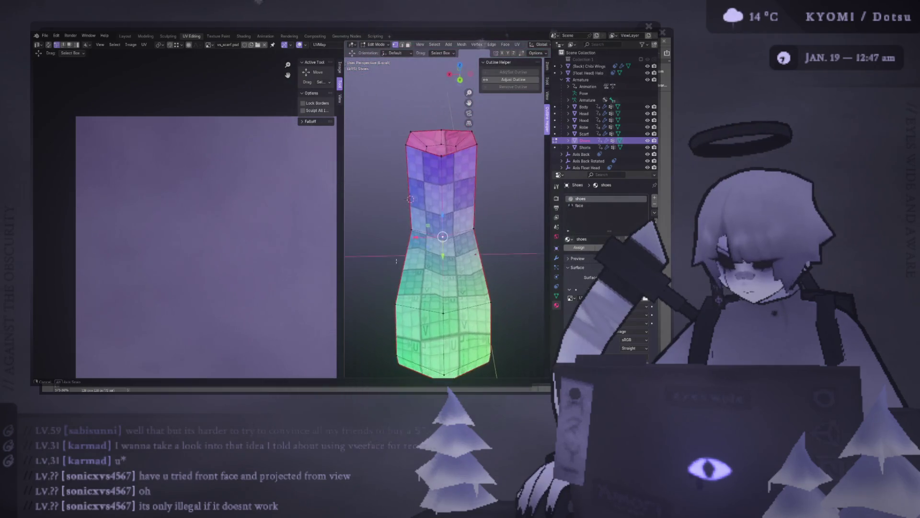
{"action": "middle_click_drag", "start_coordinate": [404, 221], "coordinate": [410, 202]}
Grow the selection to the connected shaft faces, raise the lower UV face slightly, and check Photoshop
{"action": "key", "text": "ctrl+KP_Add"}
{"action": "key", "text": "ctrl+KP_Add"}
{"action": "key", "text": "ctrl+KP_Add"}
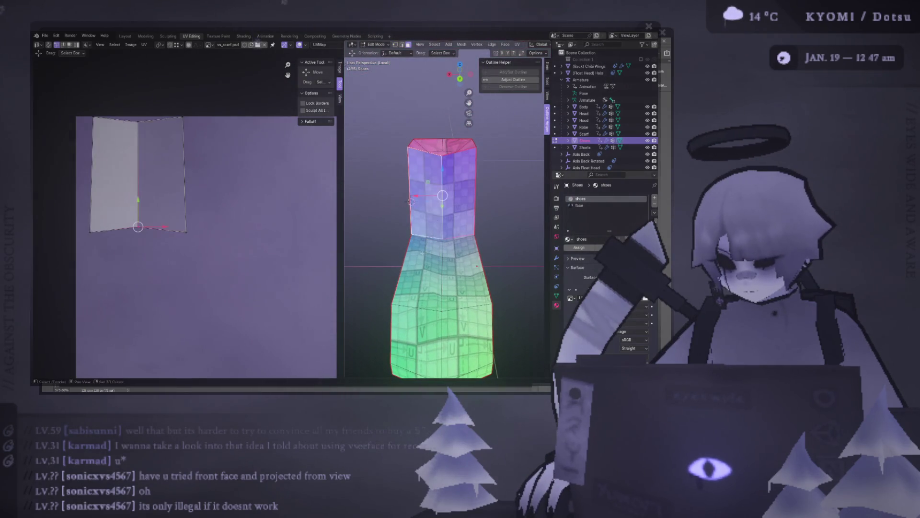
{"action": "scroll", "coordinate": [260, 68], "scroll_direction": "down", "scroll_amount": 2}
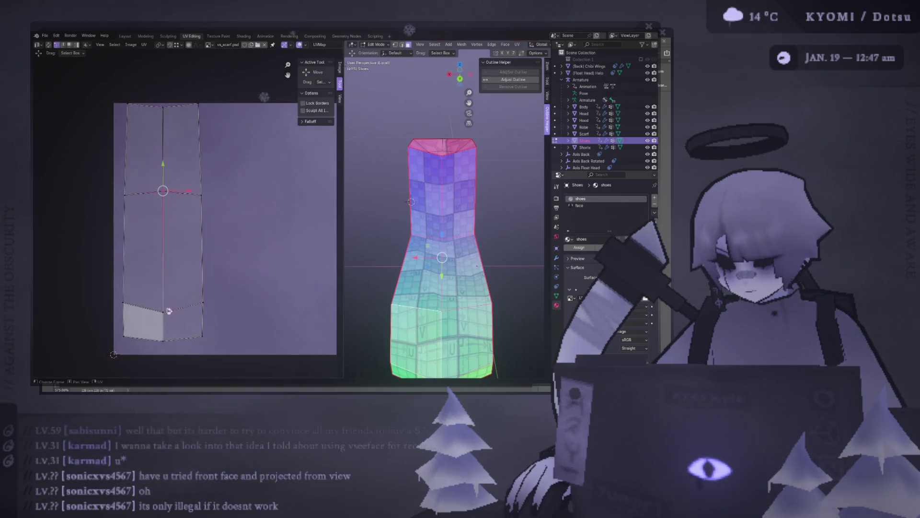
{"action": "left_click_drag", "start_coordinate": [163, 287], "coordinate": [163, 275]}
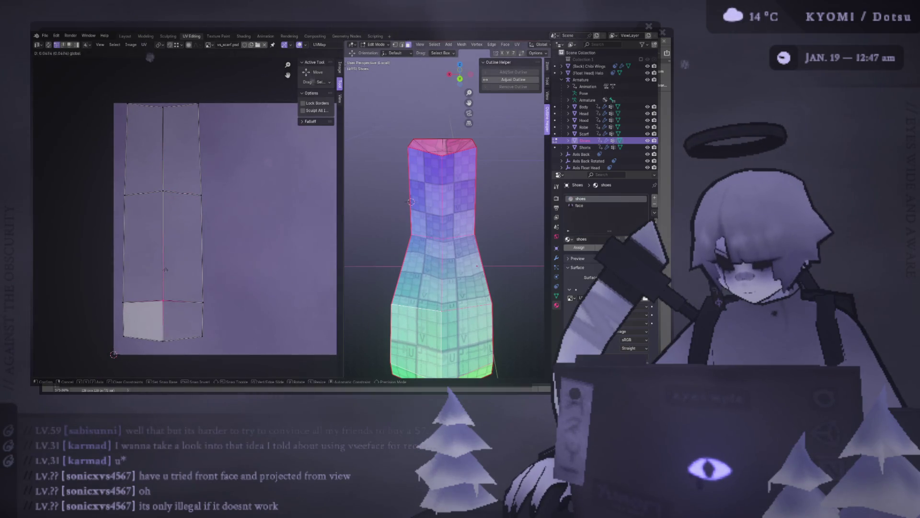
{"action": "key", "text": "alt+Tab"}
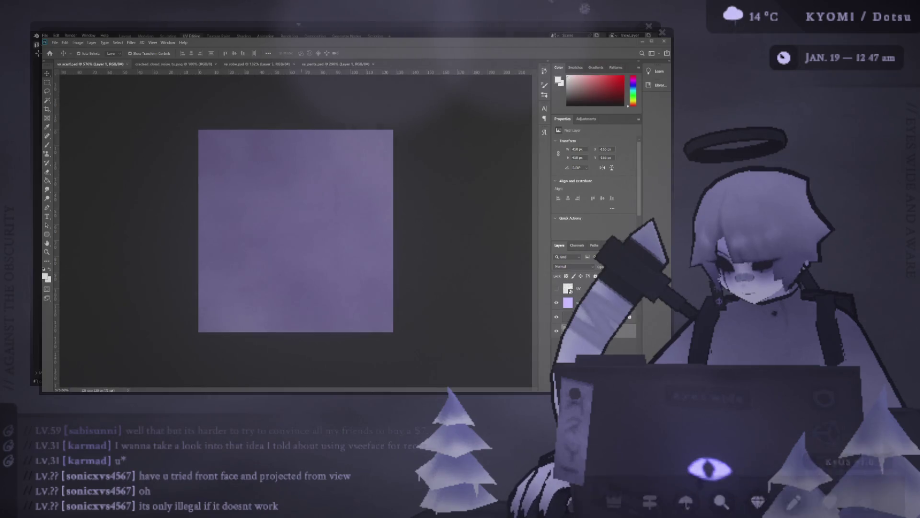
{"action": "key", "text": "alt+Tab"}
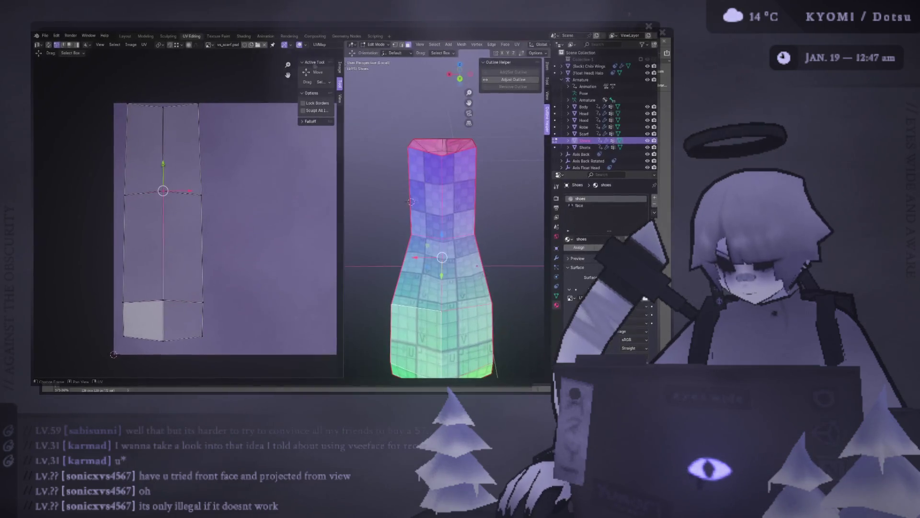
{"action": "scroll", "coordinate": [389, 218], "scroll_direction": "up", "scroll_amount": 2}
{"action": "scroll", "coordinate": [388, 218], "scroll_direction": "down", "scroll_amount": 2}
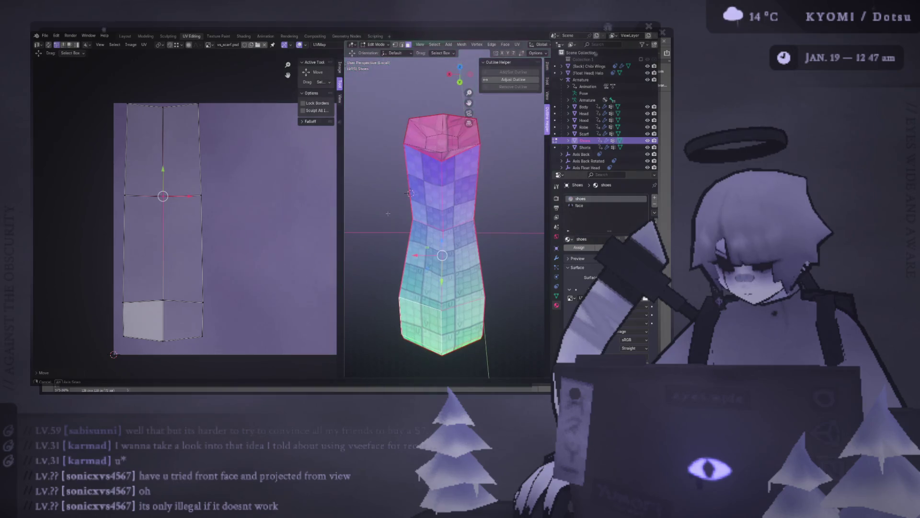
Nudge the middle UV edge up then back down, then orbit to see the texture wrap from above
{"action": "key", "text": "g"}
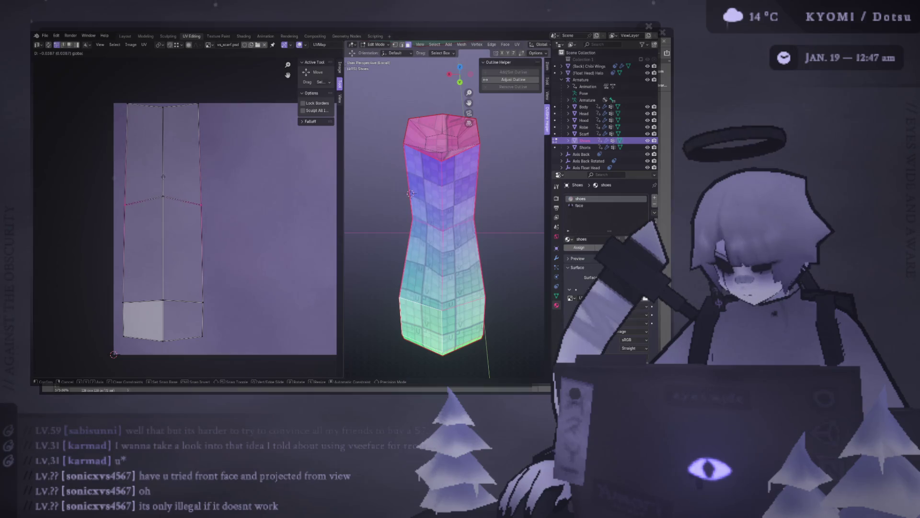
{"action": "left_click", "coordinate": [411, 192]}
{"action": "scroll", "coordinate": [388, 193], "scroll_direction": "up", "scroll_amount": 5}
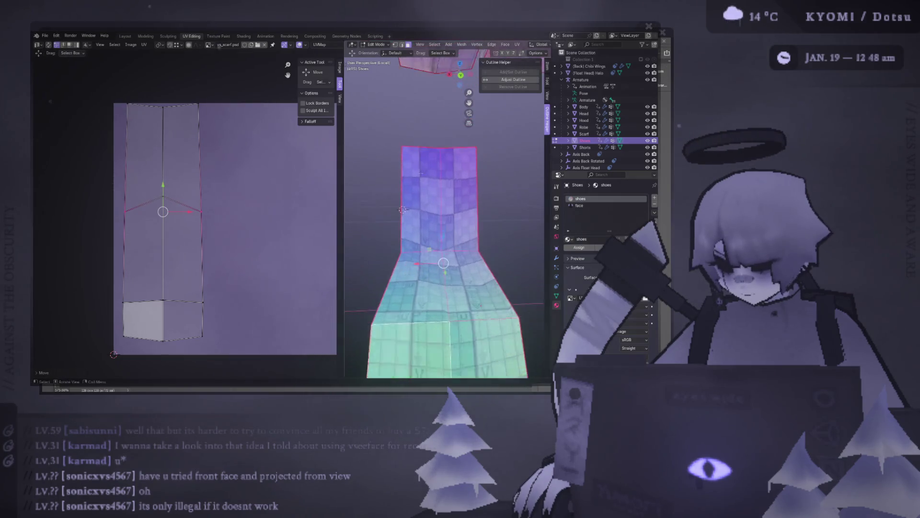
{"action": "key", "text": "g"}
{"action": "key", "text": "Return"}
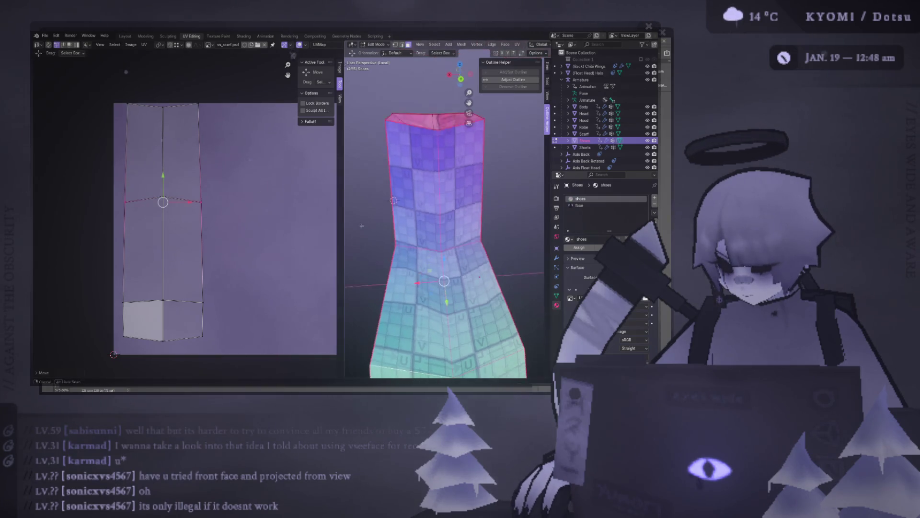
{"action": "mouse_move", "coordinate": [388, 216]}
{"action": "middle_mouse_down"}
{"action": "mouse_move", "coordinate": [377, 223]}
{"action": "mouse_move", "coordinate": [372, 210]}
{"action": "middle_mouse_up"}
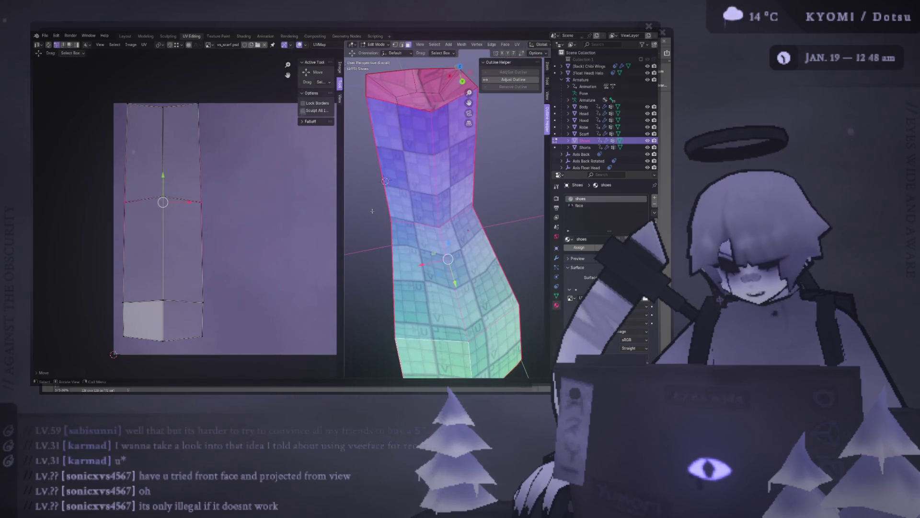
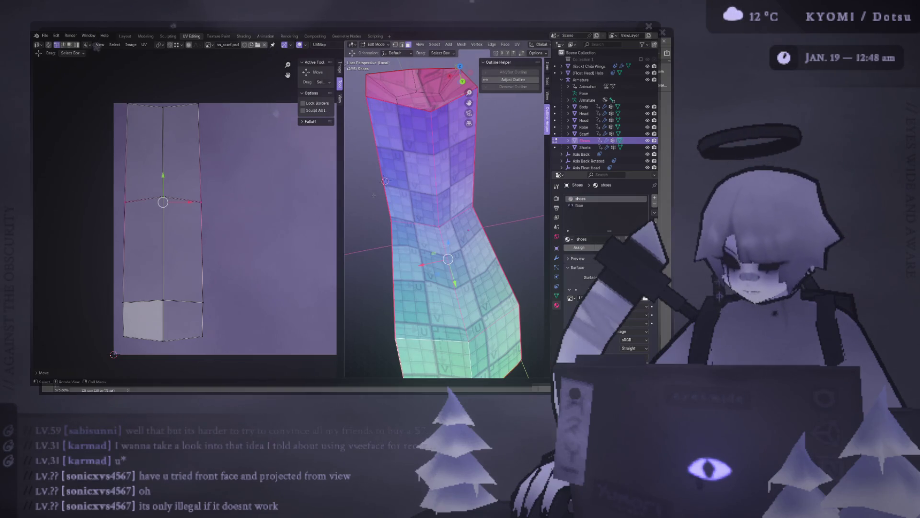
Undo the last change and toggle the boot's linked-face selection from behind and above
{"action": "key", "text": "KP_6"}
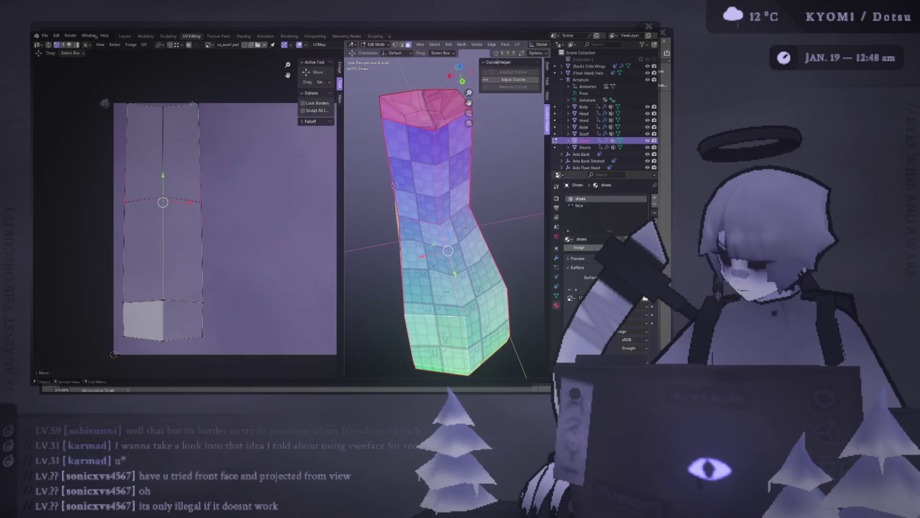
{"action": "key", "text": "ctrl+z"}
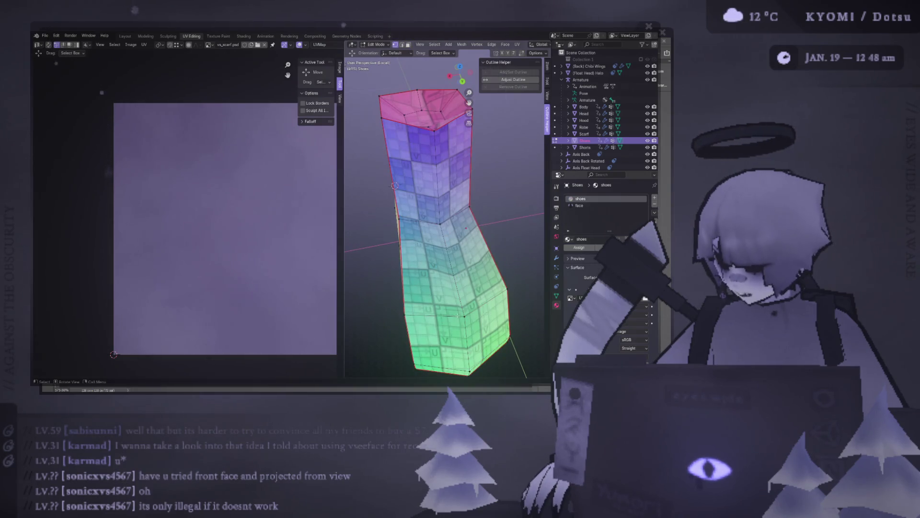
{"action": "key", "text": "ctrl+KP_1"}
{"action": "key", "text": "a"}
{"action": "key", "text": "alt+a"}
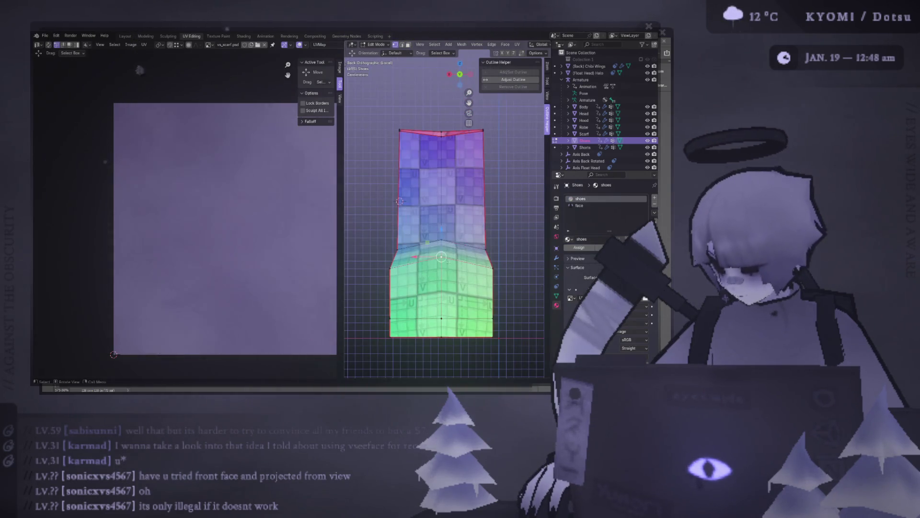
{"action": "key", "text": "KP_8"}
{"action": "key", "text": "ctrl+l"}
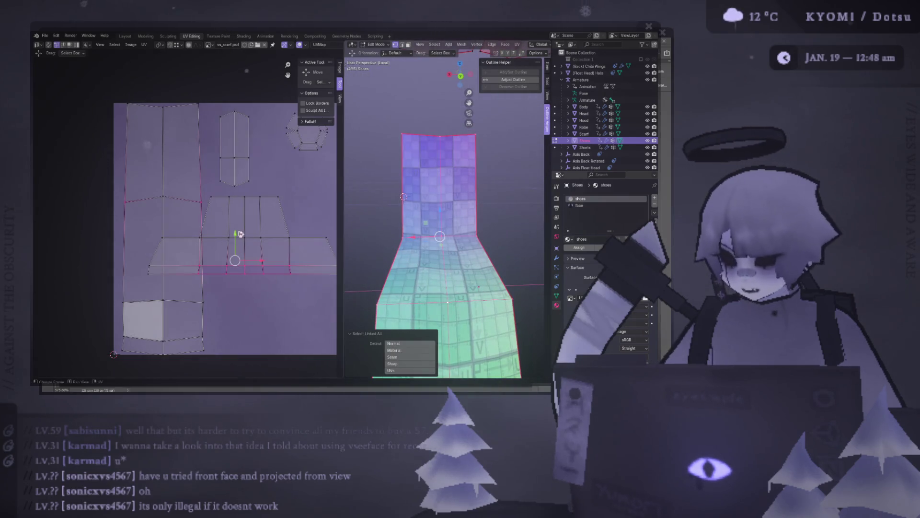
{"action": "key", "text": "KP_8"}
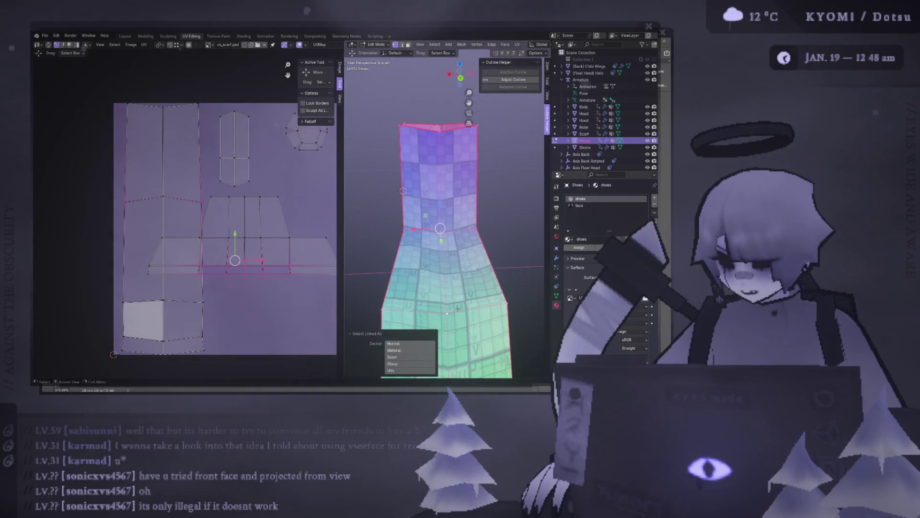
{"action": "key", "text": "alt+a"}
{"action": "scroll", "coordinate": [440, 216], "scroll_direction": "up", "scroll_amount": 5}
Select the boot's lower-leg faces to show their long UV strip and begin moving a vertex row
{"action": "key", "text": "KP_7"}
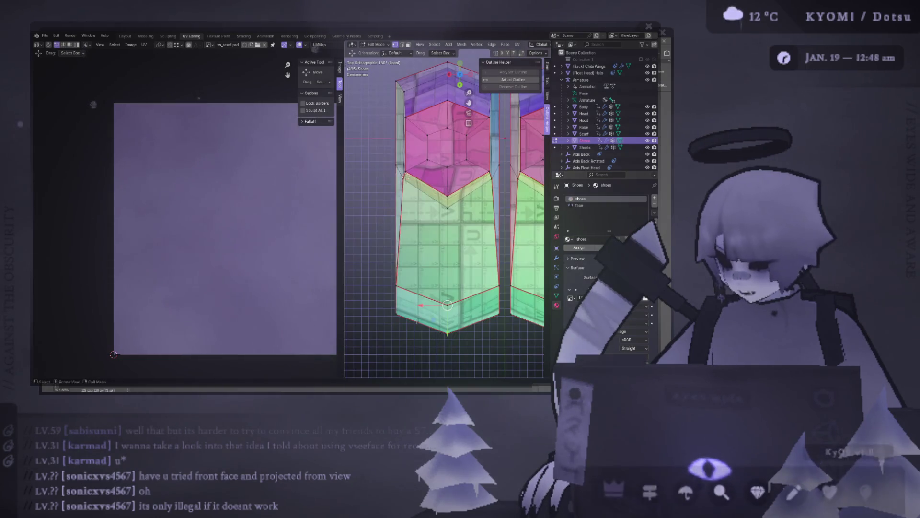
{"action": "scroll", "coordinate": [447, 257], "scroll_direction": "up", "scroll_amount": 1}
{"action": "scroll", "coordinate": [448, 257], "scroll_direction": "up", "scroll_amount": 1}
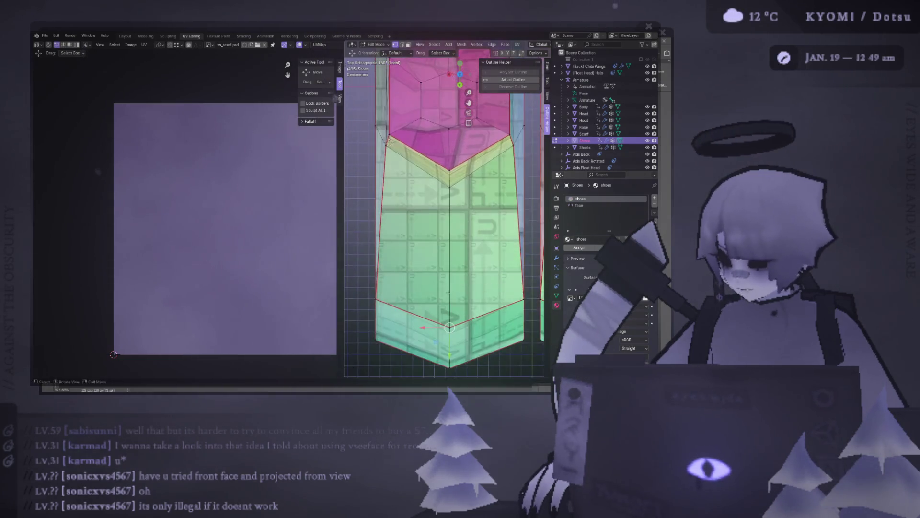
{"action": "middle_click_drag", "start_coordinate": [389, 139], "coordinate": [416, 143]}
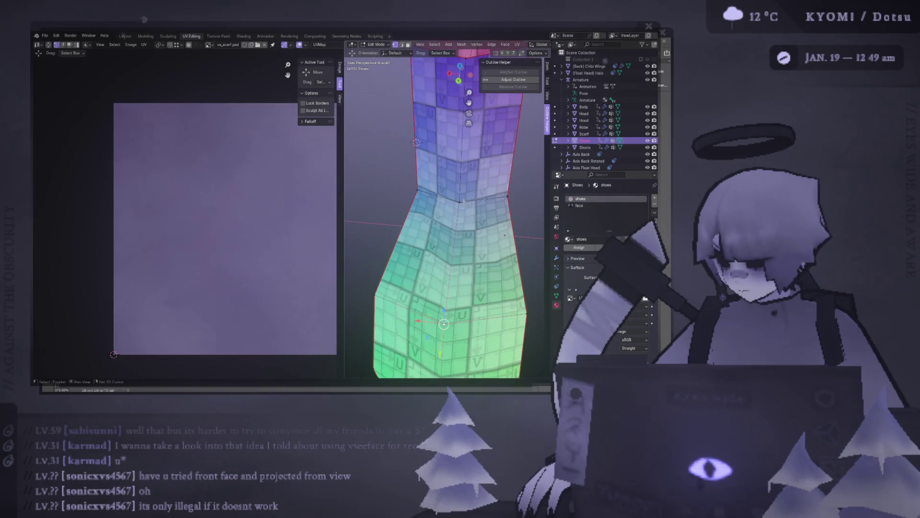
{"action": "key", "text": "a"}
{"action": "key", "text": "alt+a"}
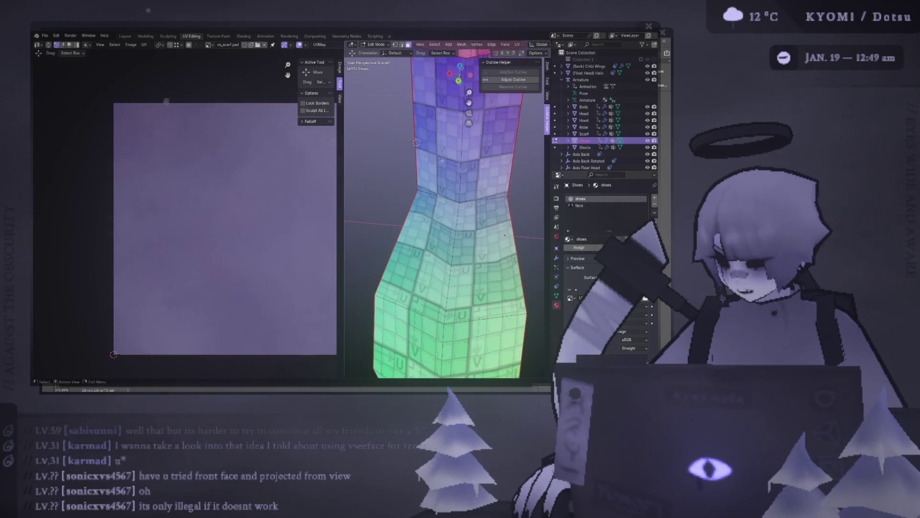
{"action": "left_click", "coordinate": [441, 161], "text": "alt"}
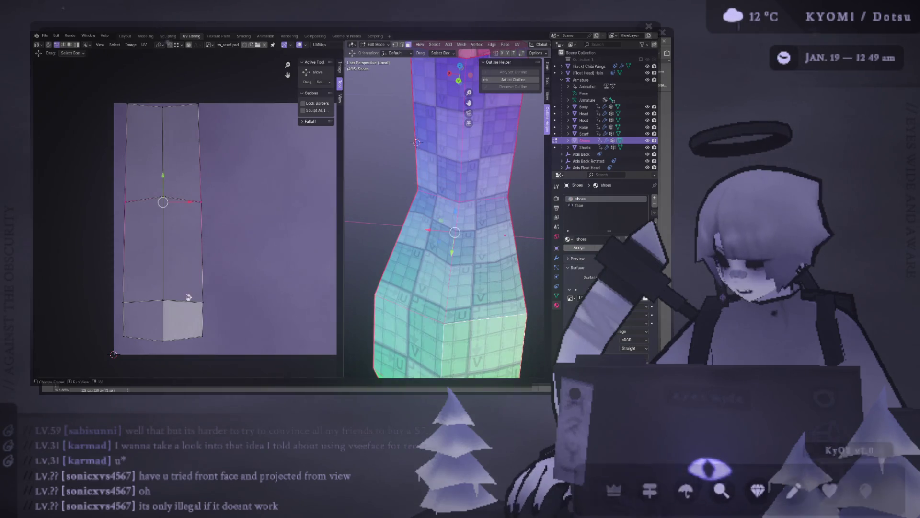
{"action": "key", "text": "g"}
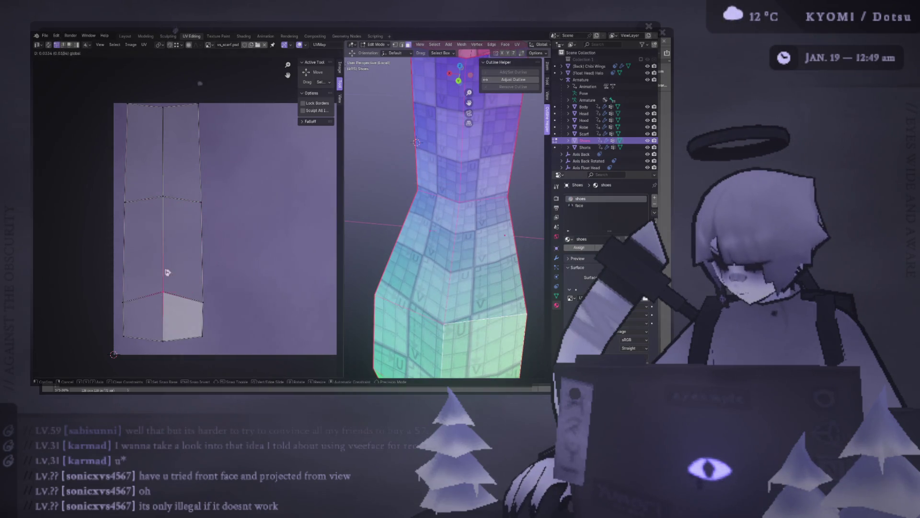
Straighten the edge rows of the long UV strip by moving them into line
{"action": "left_click", "coordinate": [227, 263]}
{"action": "key", "text": "g"}
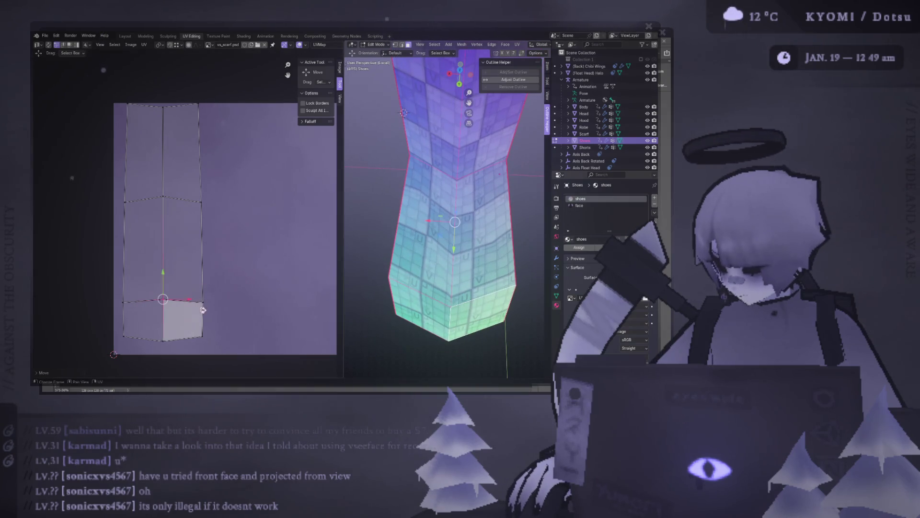
{"action": "left_click", "coordinate": [159, 267]}
{"action": "middle_click_drag", "start_coordinate": [424, 180], "coordinate": [431, 254]}
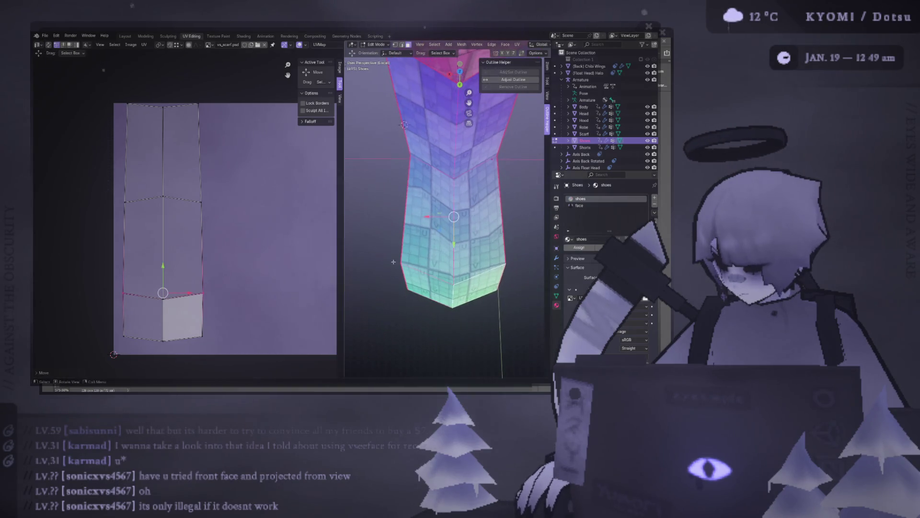
{"action": "key", "text": "g"}
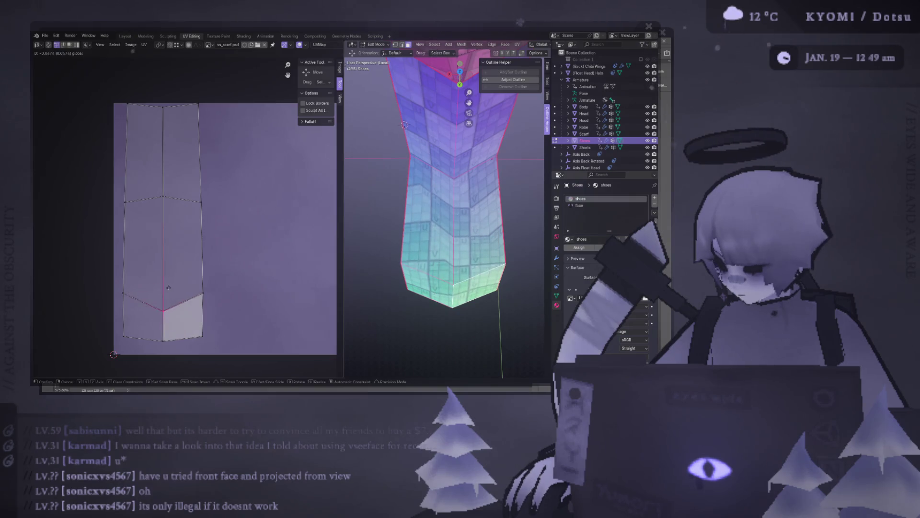
{"action": "left_click", "coordinate": [178, 254]}
Select a few faces on the boot's front and re-unwrap them into their own island
{"action": "mouse_move", "coordinate": [431, 216]}
{"action": "middle_mouse_down"}
{"action": "mouse_move", "coordinate": [528, 215]}
{"action": "mouse_move", "coordinate": [362, 242]}
{"action": "middle_mouse_up"}
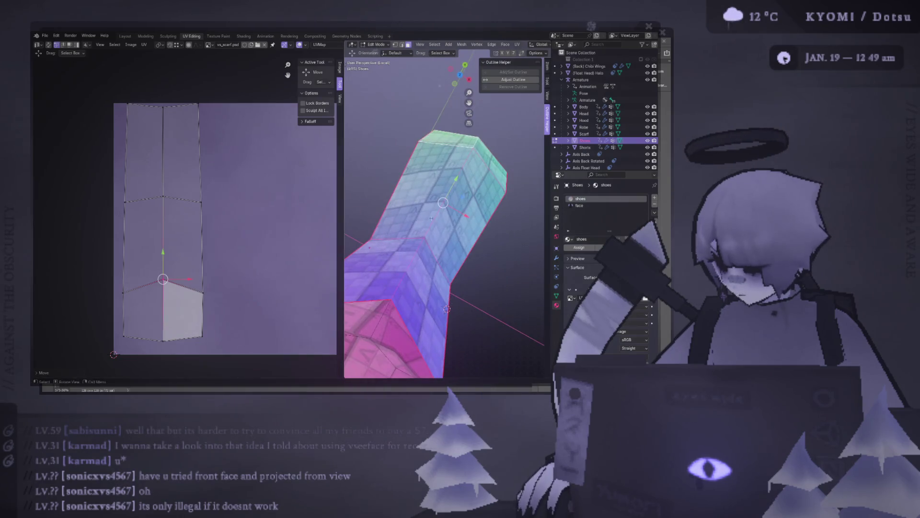
{"action": "middle_click_drag", "start_coordinate": [393, 214], "coordinate": [410, 174]}
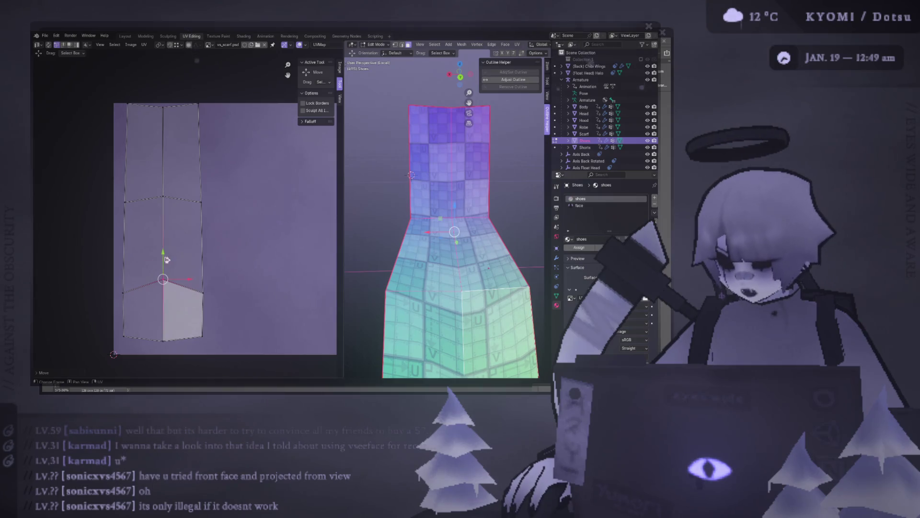
{"action": "mouse_move", "coordinate": [411, 175]}
{"action": "middle_mouse_down"}
{"action": "mouse_move", "coordinate": [390, 141]}
{"action": "mouse_move", "coordinate": [407, 163]}
{"action": "middle_mouse_up"}
{"action": "left_click", "coordinate": [399, 152]}
{"action": "left_click", "coordinate": [407, 162]}
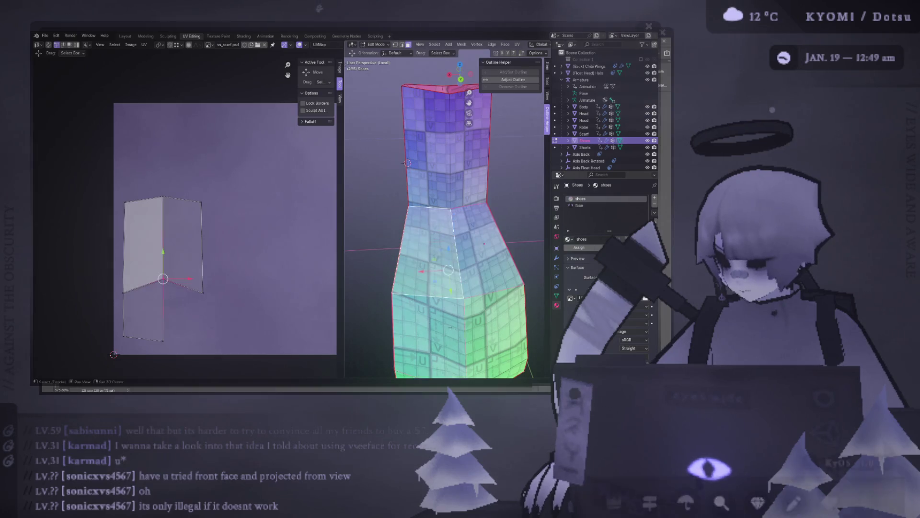
{"action": "key", "text": "u"}
{"action": "left_click", "coordinate": [224, 266]}
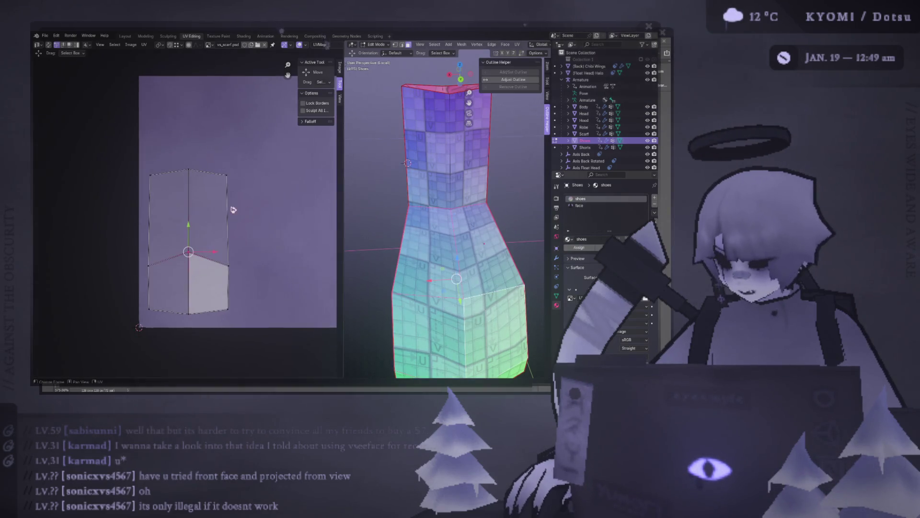
{"action": "middle_click_drag", "start_coordinate": [407, 163], "coordinate": [437, 261]}
{"action": "right_click", "coordinate": [437, 261]}
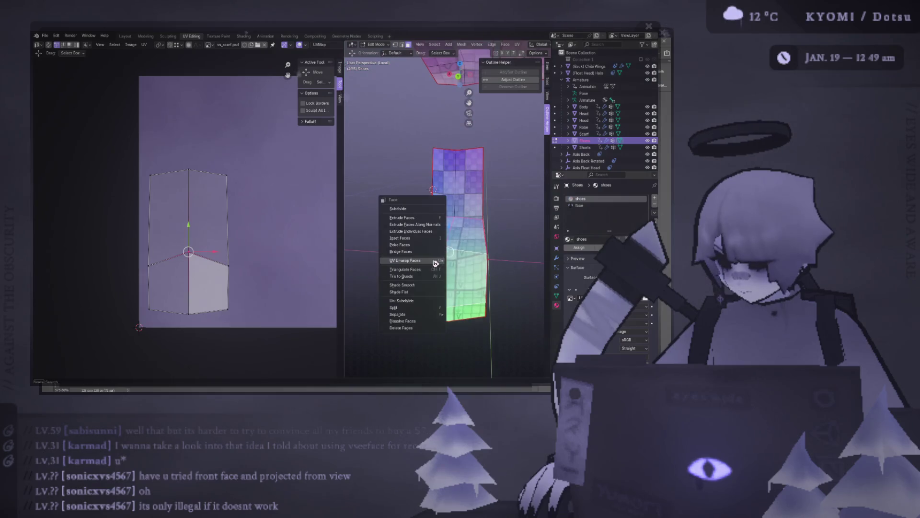
Unwrap the boot shaft faces and shrink the resulting UV island
{"action": "left_click", "coordinate": [478, 261]}
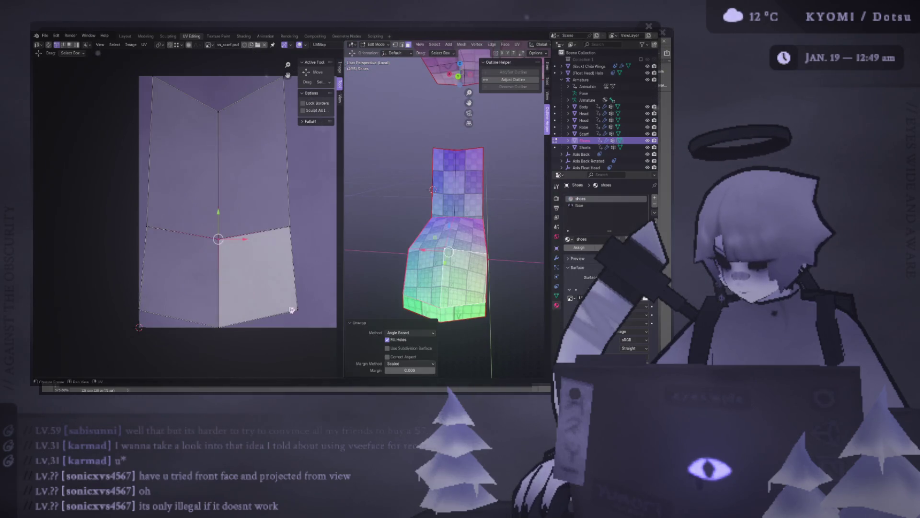
{"action": "scroll", "coordinate": [291, 309], "scroll_direction": "down", "scroll_amount": 1}
{"action": "key", "text": "s"}
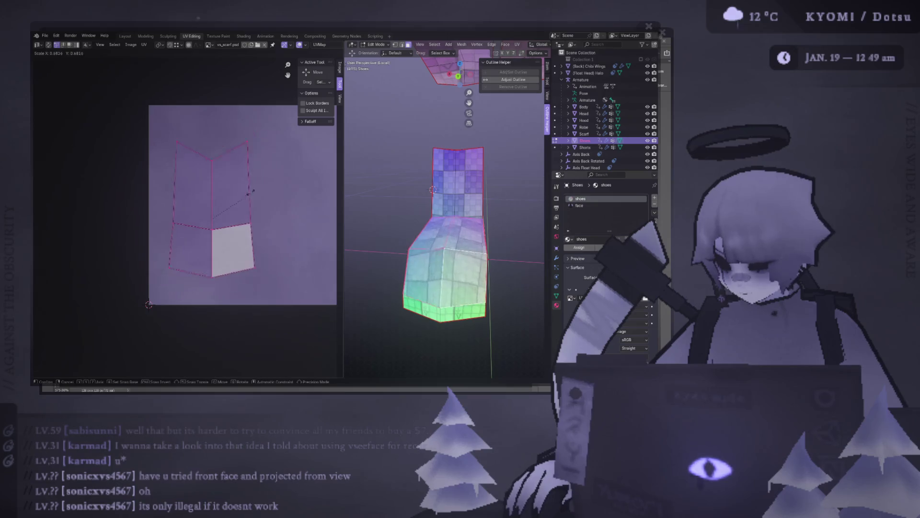
{"action": "left_click", "coordinate": [243, 241]}
{"action": "middle_click_drag", "start_coordinate": [431, 217], "coordinate": [438, 166]}
Select the boot's top section and project its UVs from the current view
{"action": "key", "text": "l"}
{"action": "key", "text": "u"}
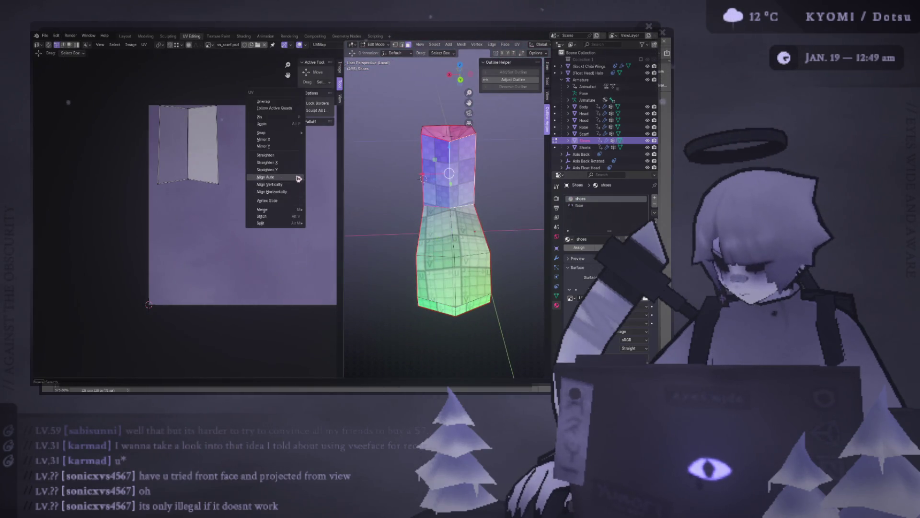
{"action": "key", "text": "u"}
{"action": "left_click", "coordinate": [431, 204]}
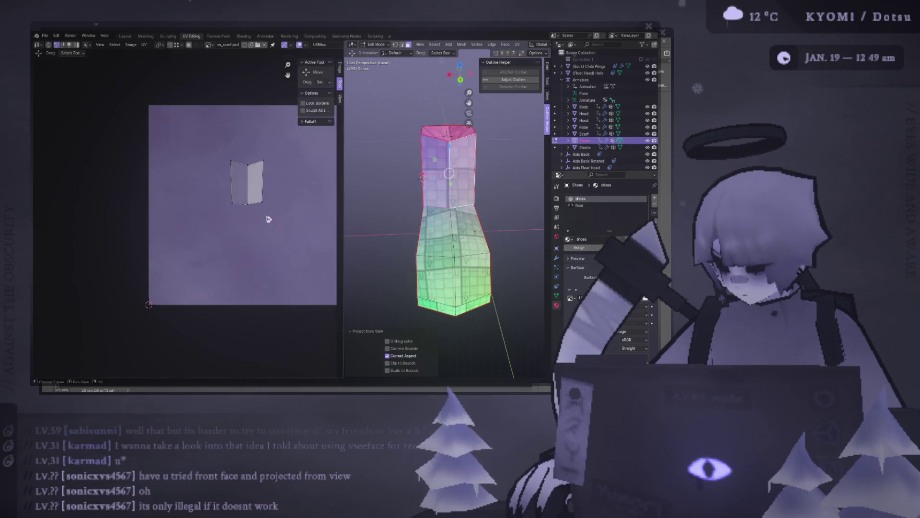
{"action": "key", "text": "l"}
{"action": "key", "text": "l"}
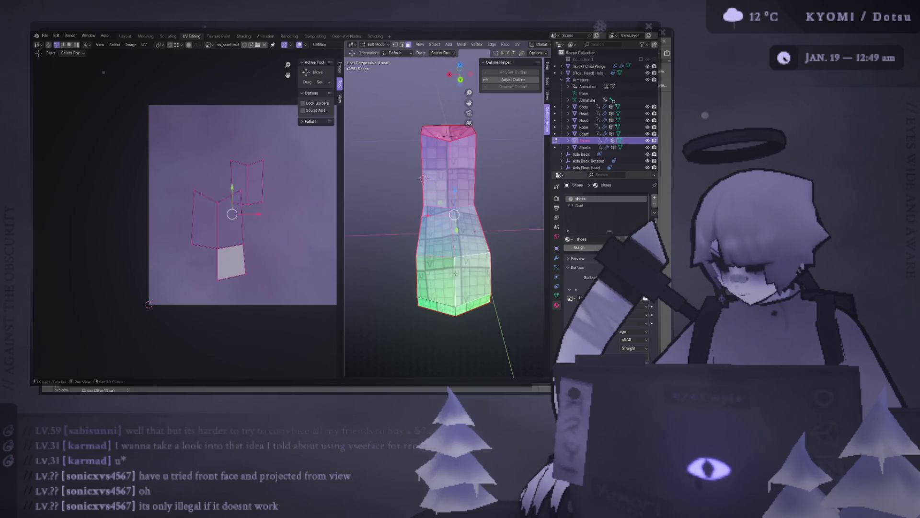
{"action": "left_click", "coordinate": [436, 208]}
{"action": "key", "text": "u"}
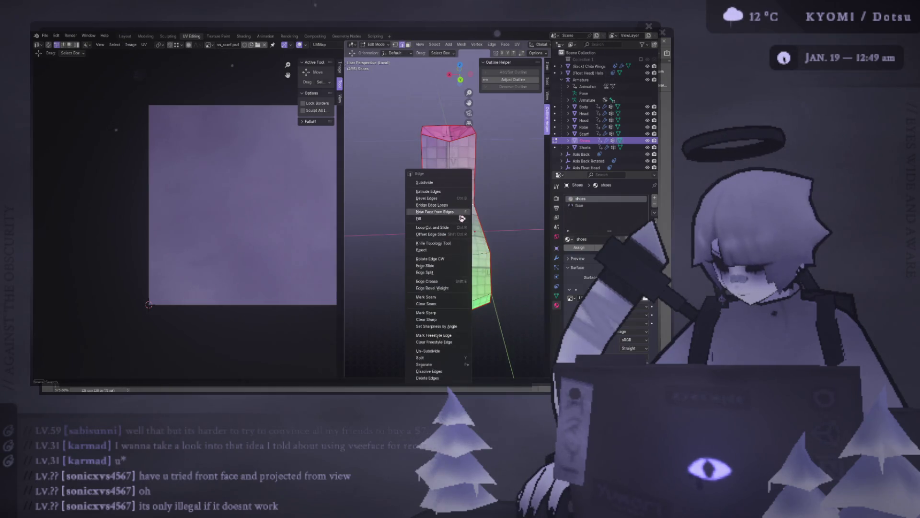
Project the lower section's UVs from view, then undo an accidental triangulation to keep quads
{"action": "left_click", "coordinate": [446, 301]}
{"action": "key", "text": "l"}
{"action": "key", "text": "l"}
{"action": "key", "text": "l"}
{"action": "key", "text": "l"}
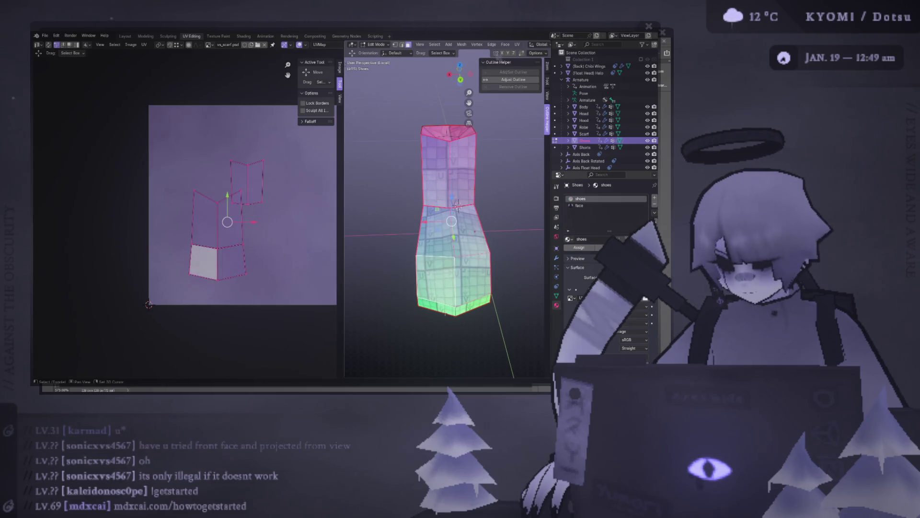
{"action": "key", "text": "l"}
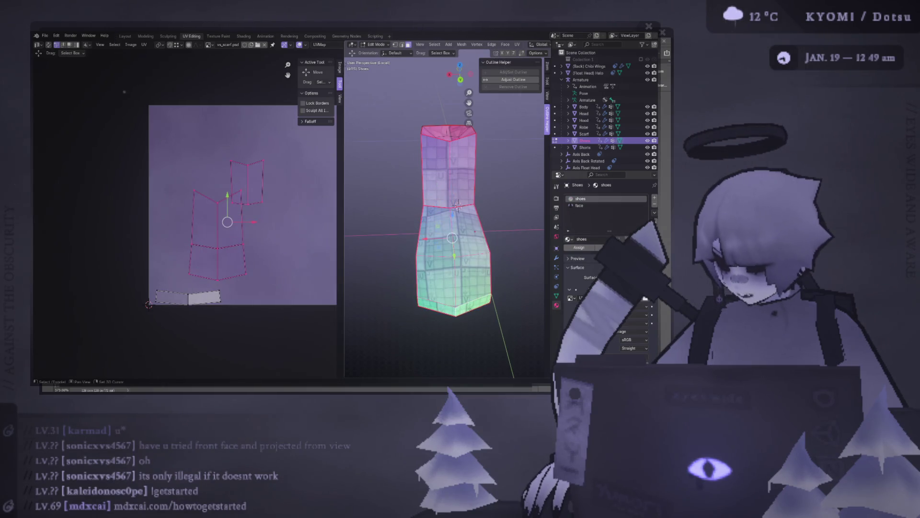
{"action": "key", "text": "ctrl+f"}
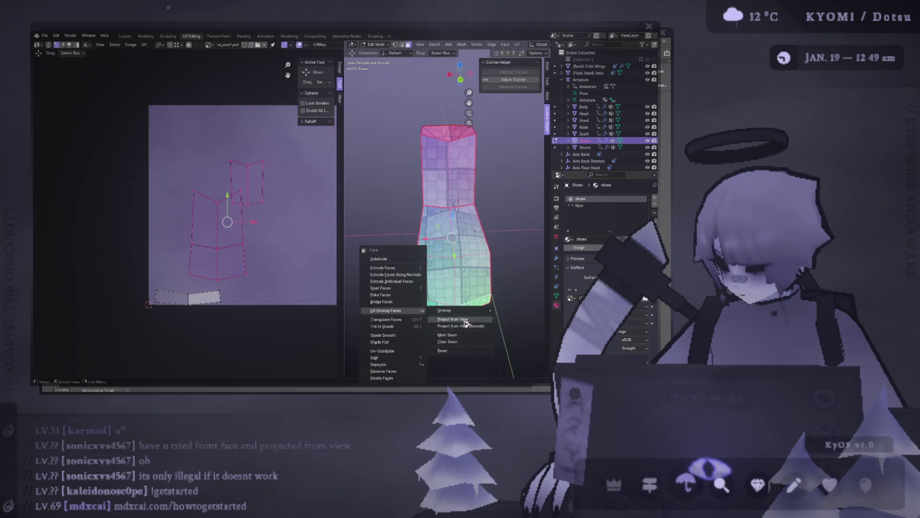
{"action": "left_click", "coordinate": [465, 317]}
{"action": "key", "text": "ctrl+f"}
{"action": "left_click", "coordinate": [465, 318]}
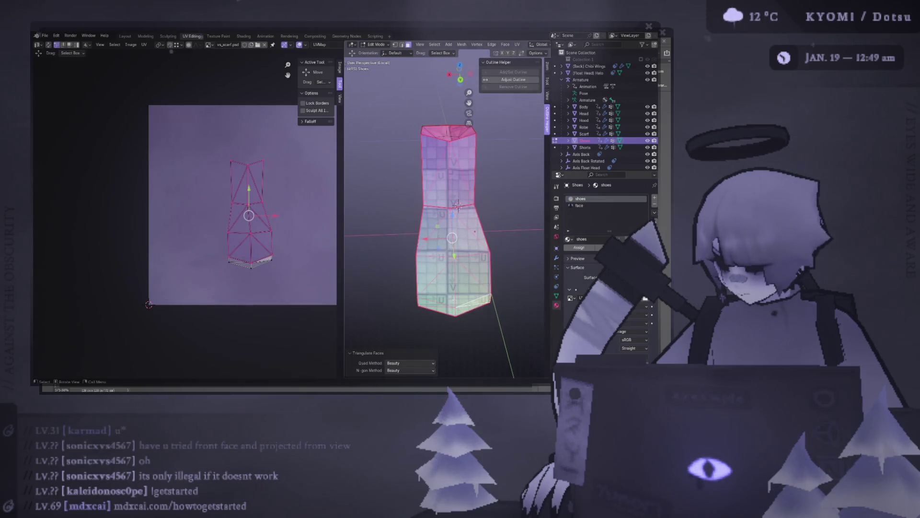
{"action": "key", "text": "ctrl+f"}
{"action": "key", "text": "Escape"}
{"action": "key", "text": "ctrl+z"}
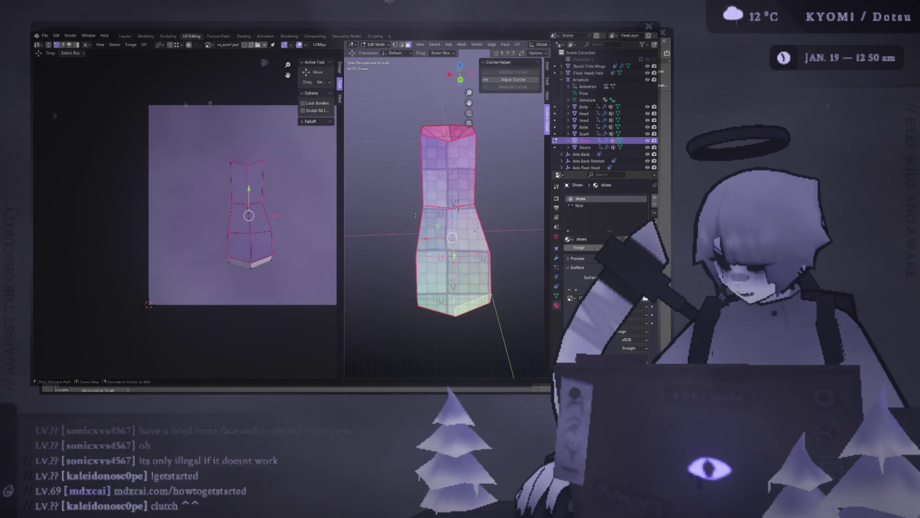
Unwrap the lower section angle-based and box-select the left UV column to shrink it
{"action": "key", "text": "ctrl+f"}
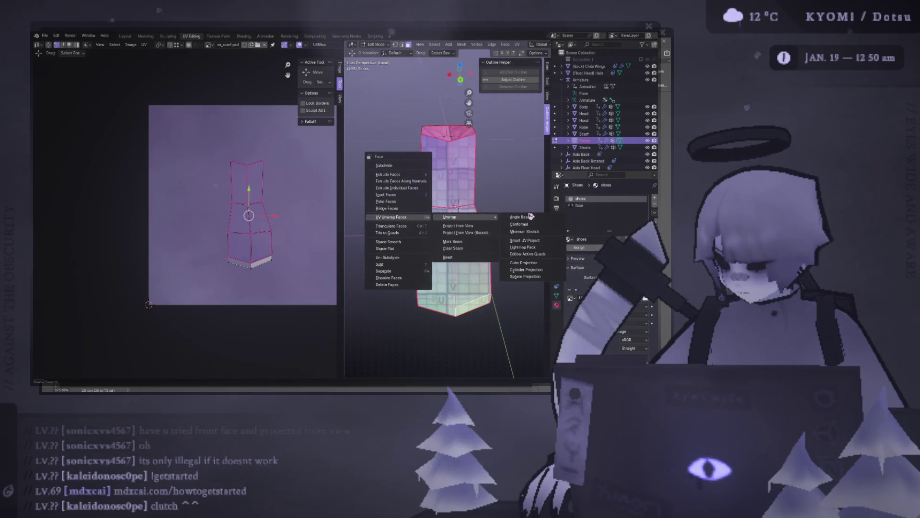
{"action": "left_click", "coordinate": [530, 216]}
{"action": "scroll", "coordinate": [158, 176], "scroll_direction": "down", "scroll_amount": 3}
{"action": "middle_click_drag", "start_coordinate": [151, 151], "coordinate": [158, 176]}
{"action": "left_click_drag", "start_coordinate": [159, 177], "coordinate": [222, 301]}
{"action": "key", "text": "s"}
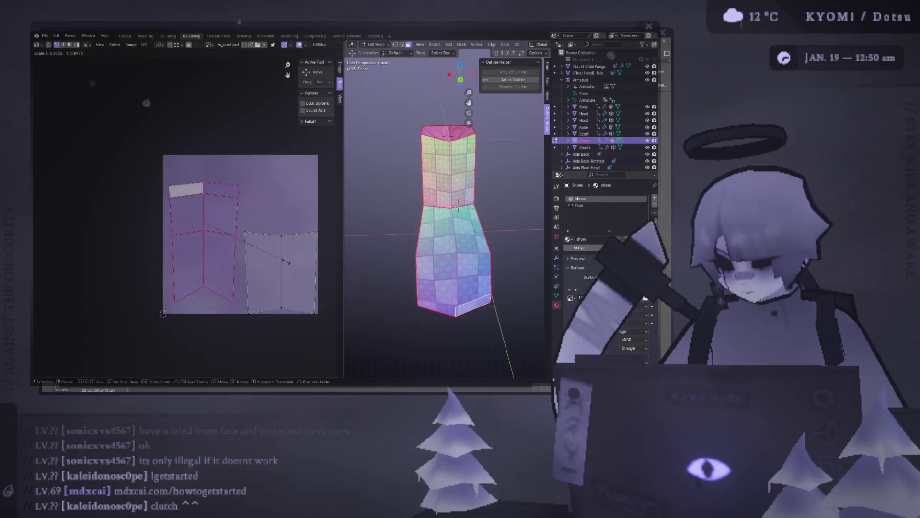
Shrink the left UV island, then select the right island and scale it down too
{"action": "left_click", "coordinate": [205, 216]}
{"action": "left_click", "coordinate": [291, 266]}
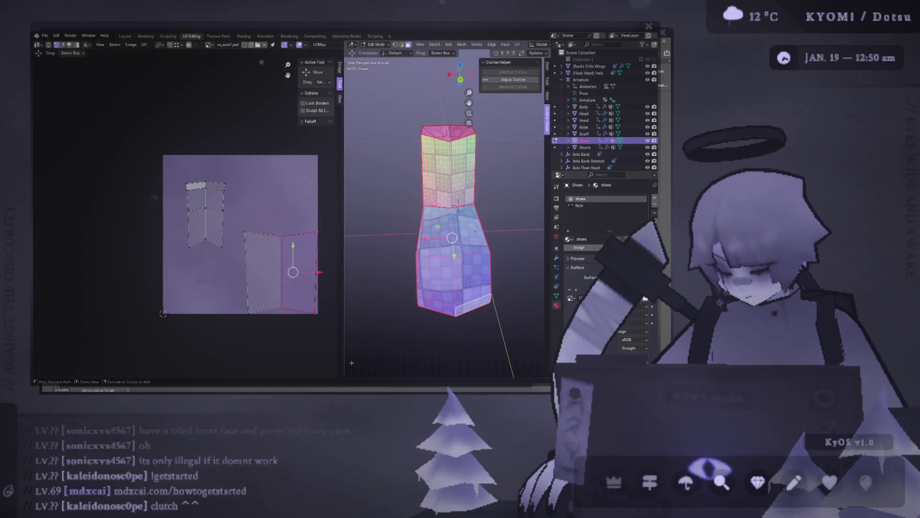
{"action": "left_click_drag", "start_coordinate": [309, 323], "coordinate": [255, 233]}
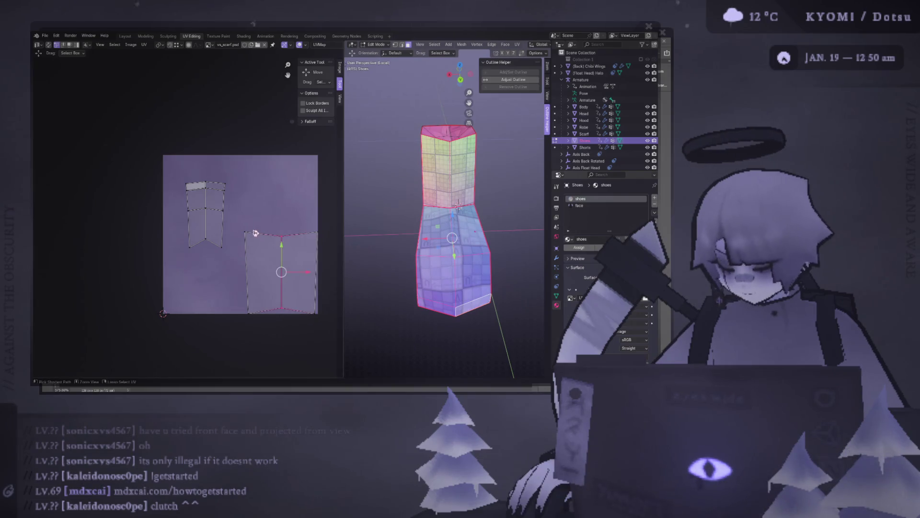
{"action": "key", "text": "ctrl+l"}
{"action": "left_click", "coordinate": [274, 236]}
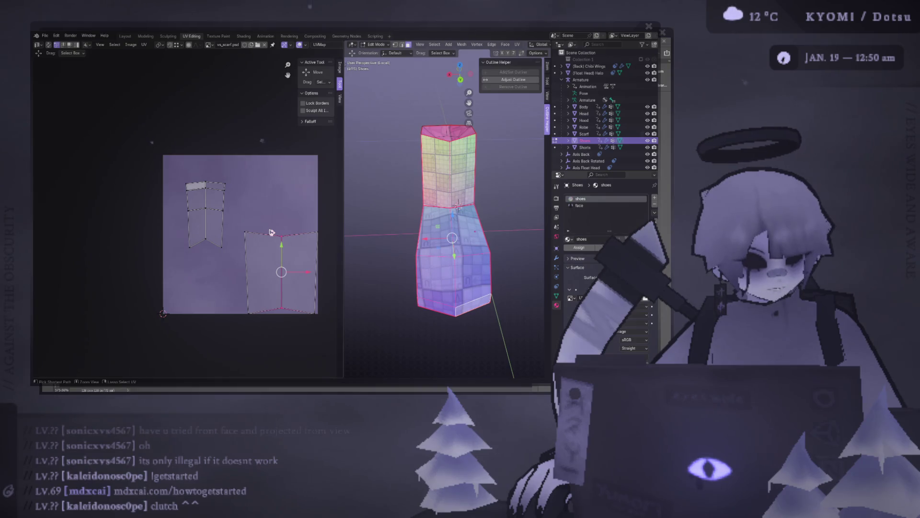
{"action": "key", "text": "ctrl+l"}
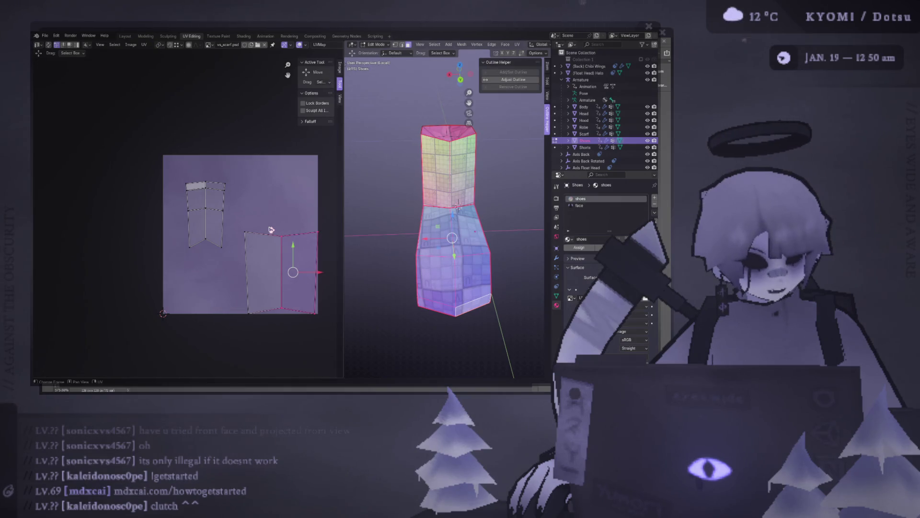
{"action": "key", "text": "s"}
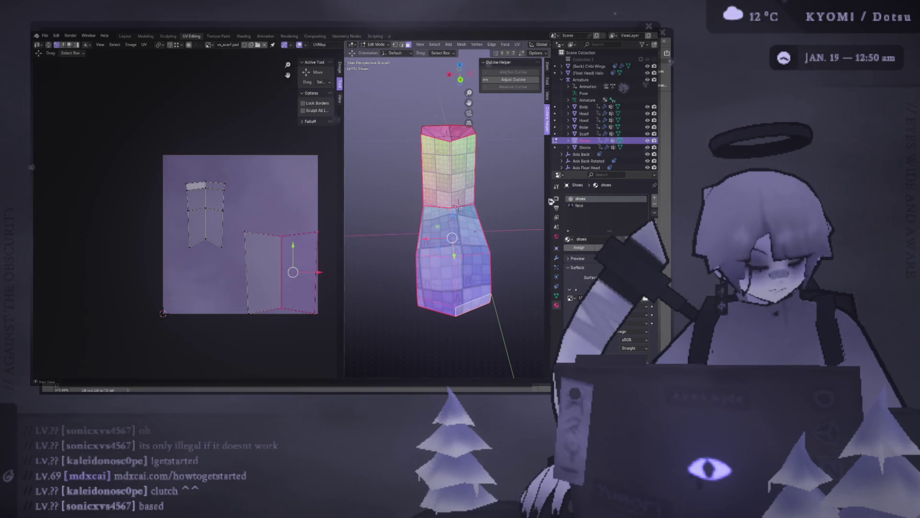
{"action": "left_click_drag", "start_coordinate": [234, 202], "coordinate": [334, 306]}
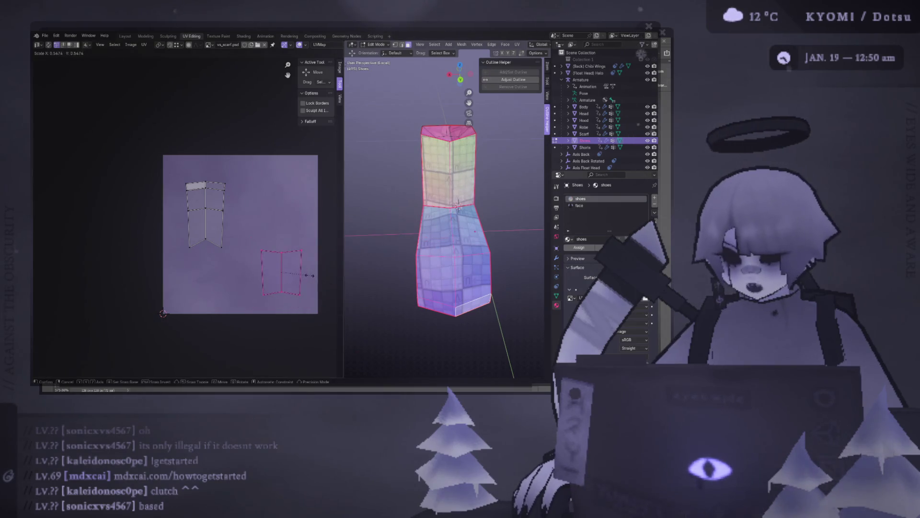
{"action": "right_click", "coordinate": [452, 223]}
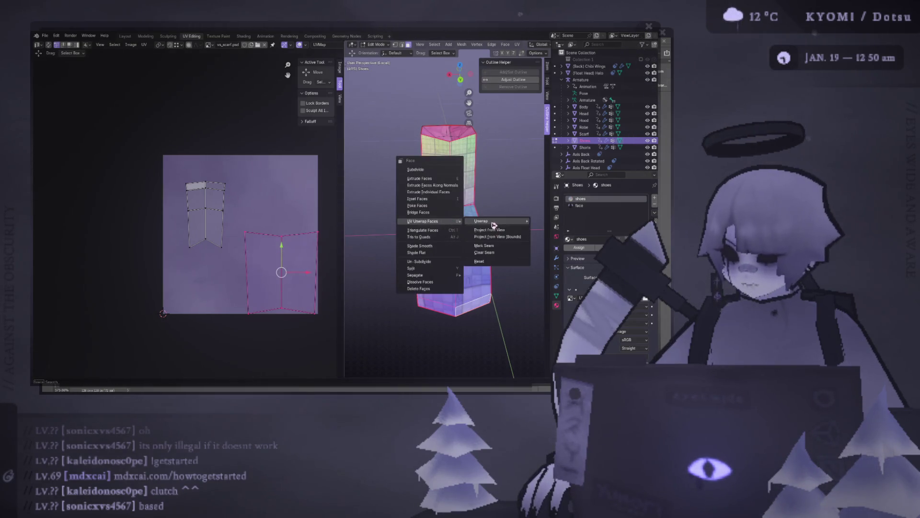
Re-unwrap the boot faces, shrink all islands and place the right island below the left
{"action": "left_click", "coordinate": [550, 221]}
{"action": "key", "text": "a"}
{"action": "key", "text": "s"}
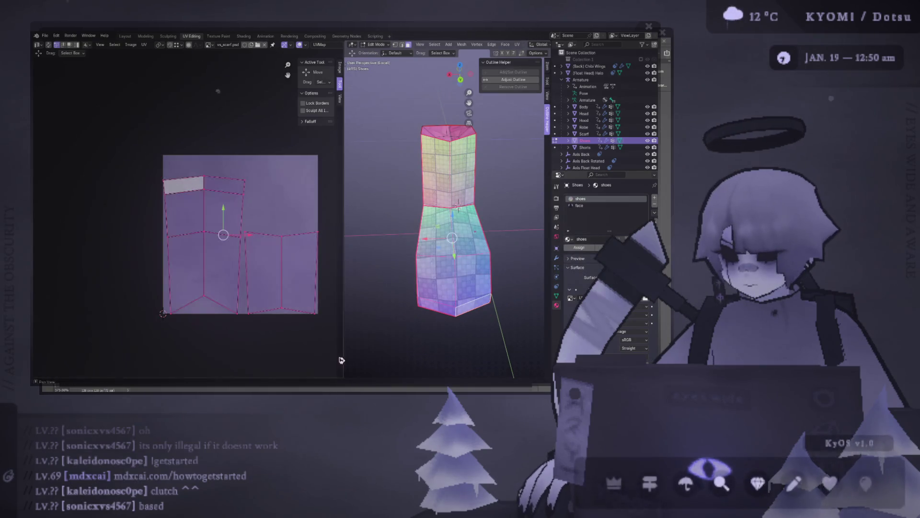
{"action": "left_click", "coordinate": [268, 230]}
{"action": "left_click", "coordinate": [268, 232]}
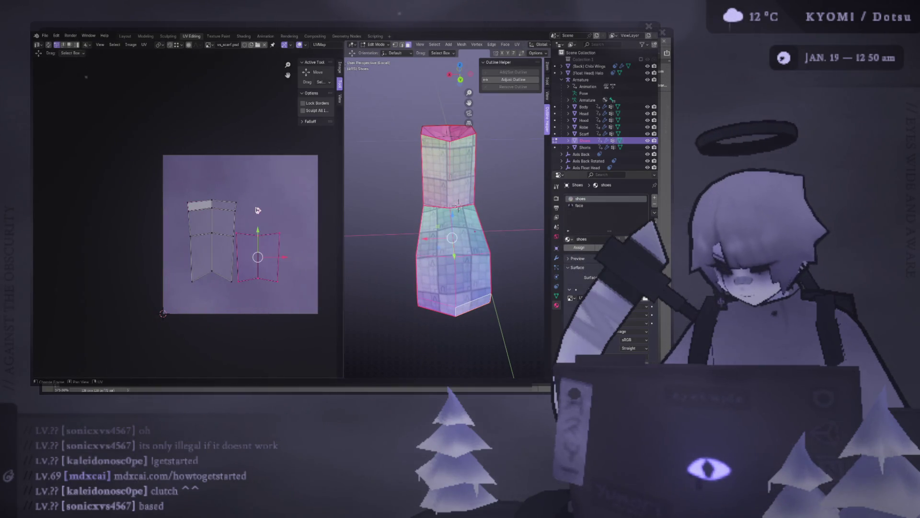
{"action": "key", "text": "g"}
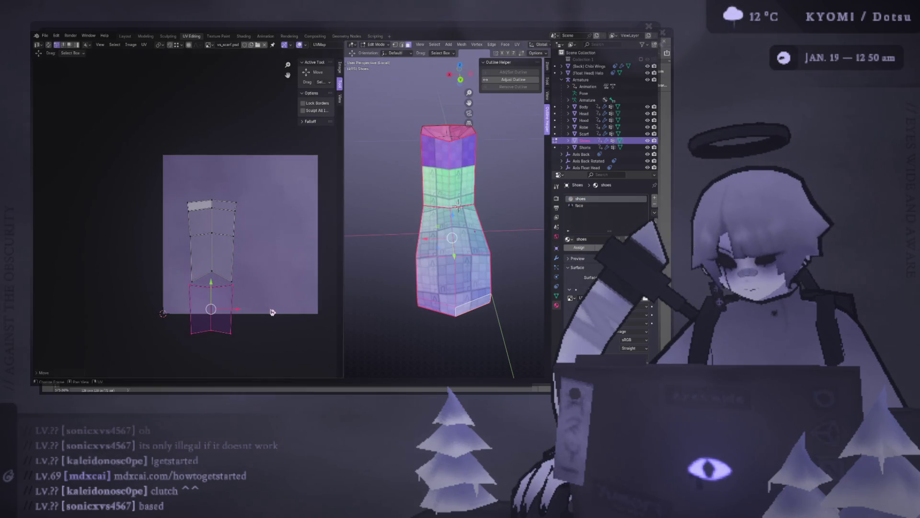
{"action": "left_click", "coordinate": [266, 309]}
{"action": "key", "text": "g"}
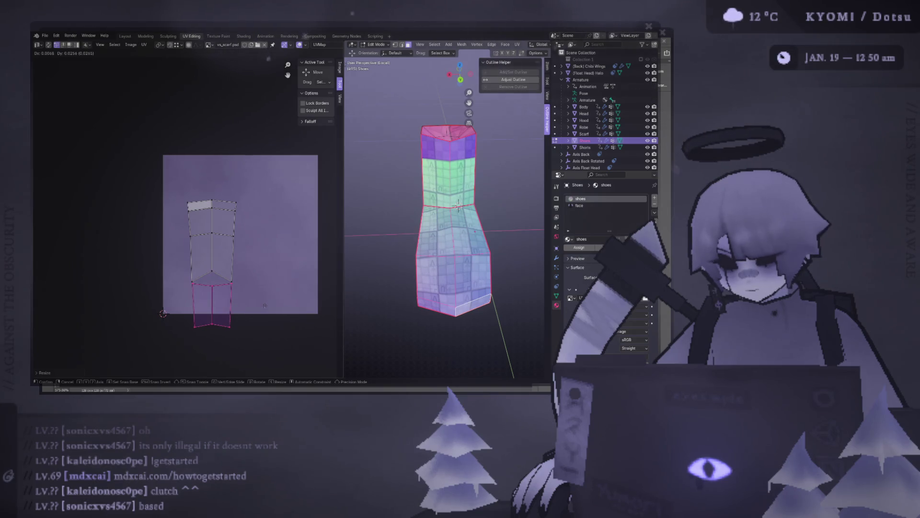
{"action": "left_click", "coordinate": [265, 304]}
Scale both stacked islands together and check the boot surface from a lower side angle
{"action": "key", "text": "a"}
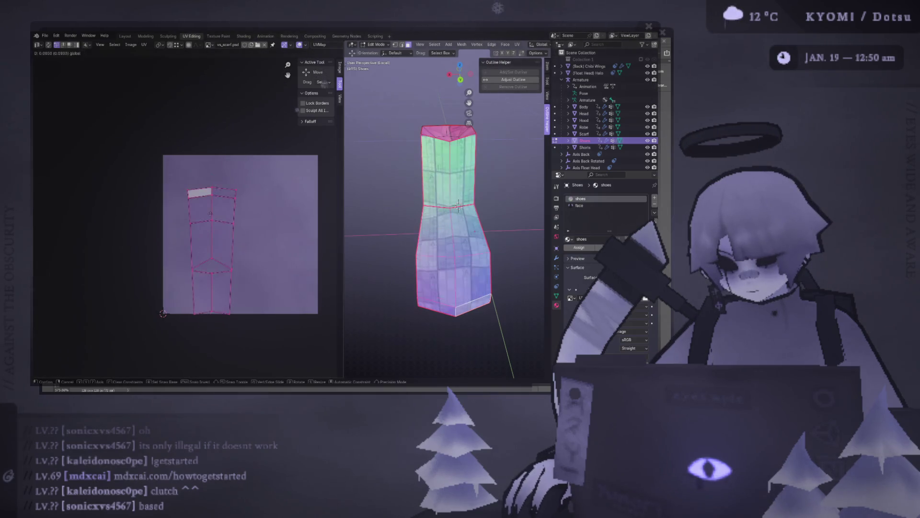
{"action": "key", "text": "s"}
{"action": "left_click", "coordinate": [272, 214]}
{"action": "middle_click_drag", "start_coordinate": [273, 214], "coordinate": [274, 236]}
{"action": "scroll", "coordinate": [392, 252], "scroll_direction": "up", "scroll_amount": 3}
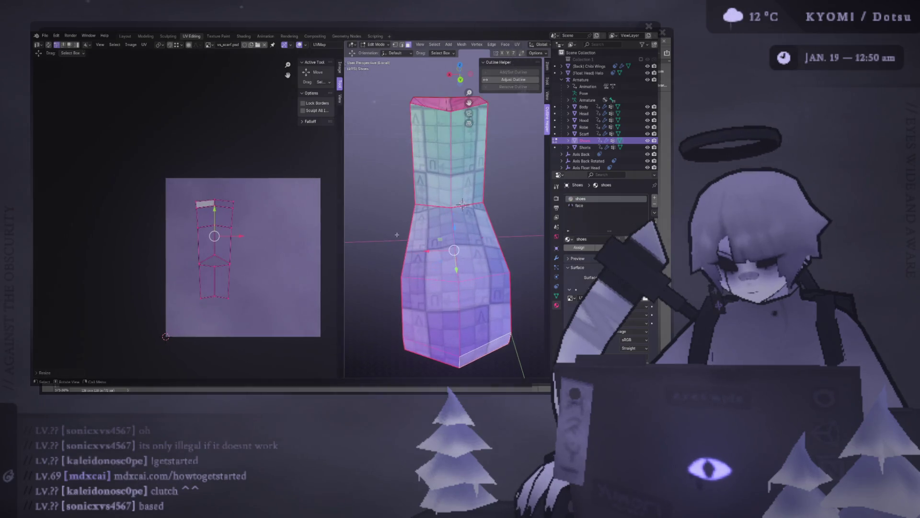
{"action": "middle_click_drag", "start_coordinate": [391, 251], "coordinate": [430, 287]}
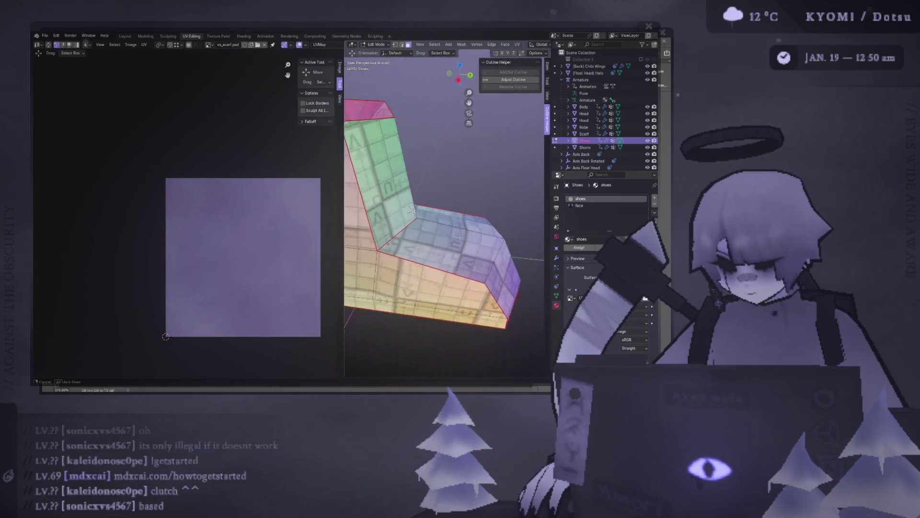
{"action": "scroll", "coordinate": [430, 288], "scroll_direction": "up", "scroll_amount": 5}
{"action": "scroll", "coordinate": [429, 165], "scroll_direction": "down", "scroll_amount": 5}
{"action": "mouse_move", "coordinate": [429, 165]}
{"action": "middle_mouse_down"}
{"action": "mouse_move", "coordinate": [487, 231]}
{"action": "mouse_move", "coordinate": [464, 197]}
{"action": "middle_mouse_up"}
{"action": "left_click", "coordinate": [464, 197]}
{"action": "left_click", "coordinate": [429, 287]}
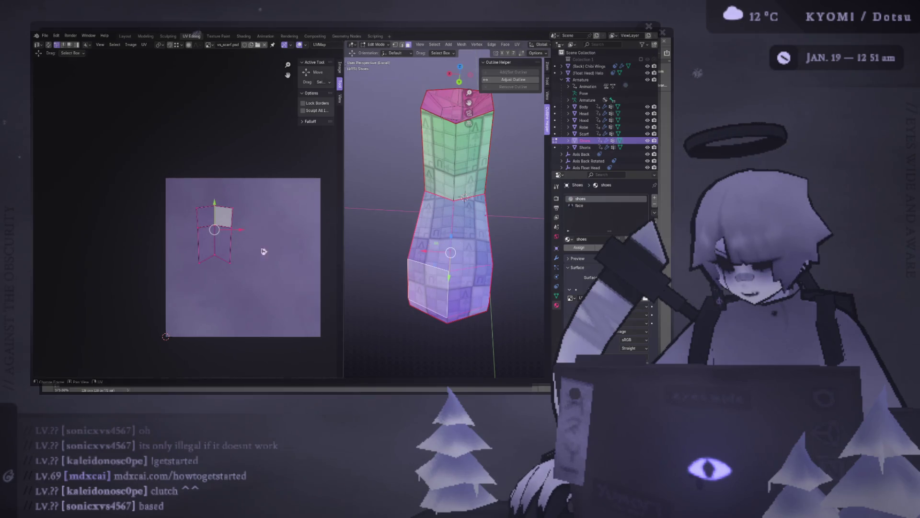
Rotate the stacked UV column 180 degrees, then switch to the texture in Photoshop
{"action": "key", "text": "a"}
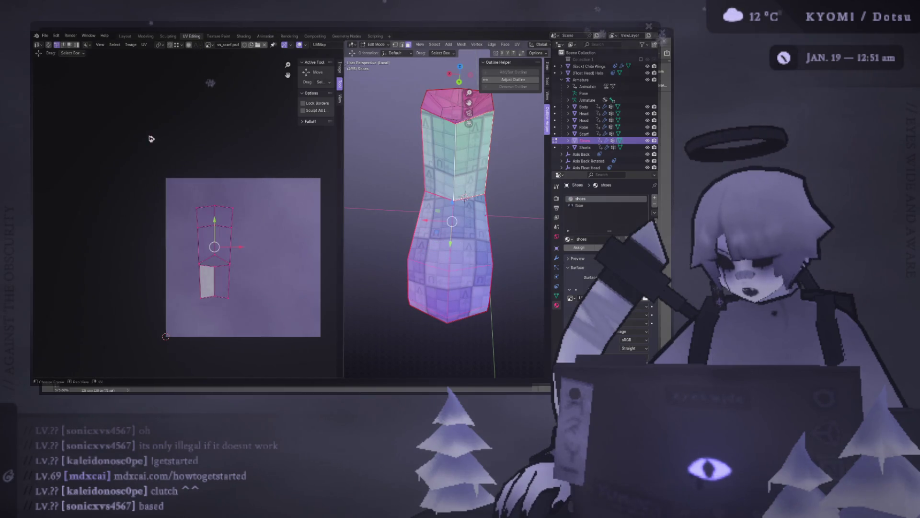
{"action": "type", "text": "r910"}
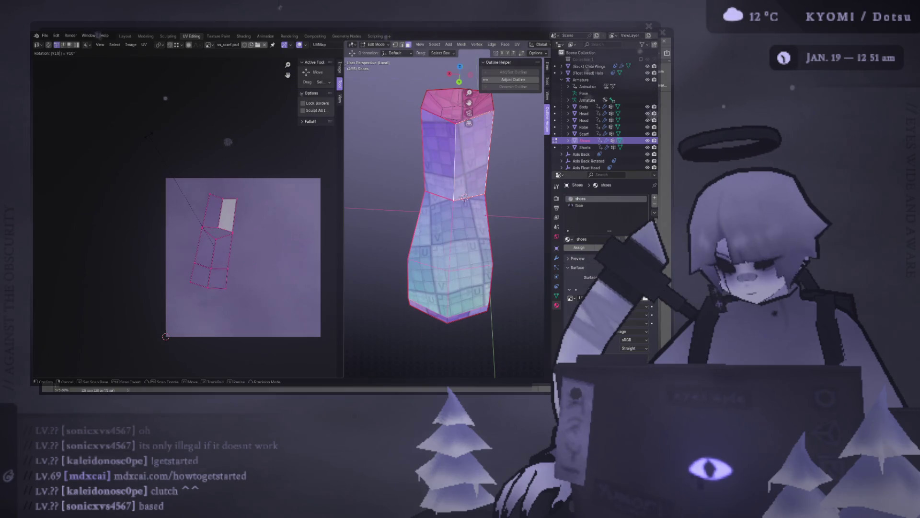
{"action": "key", "text": "BackSpace"}
{"action": "key", "text": "BackSpace"}
{"action": "key", "text": "BackSpace"}
{"action": "type", "text": "180"}
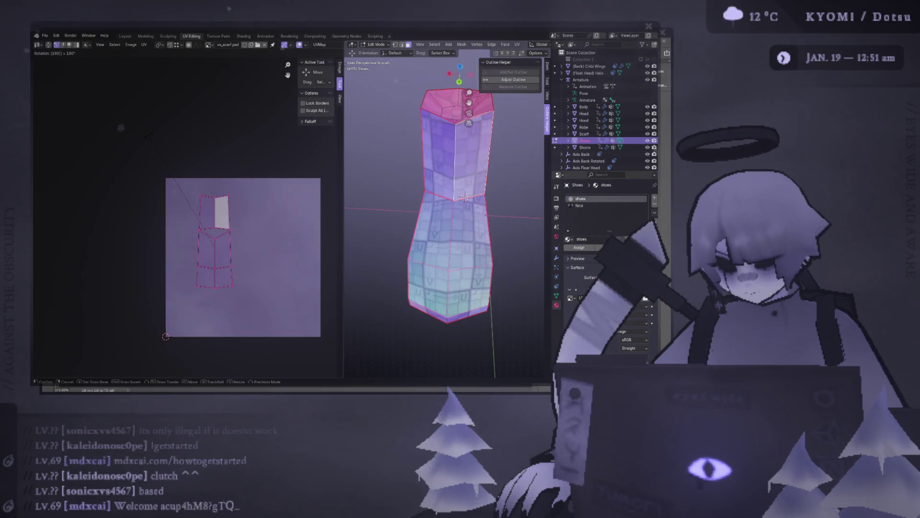
{"action": "key", "text": "Return"}
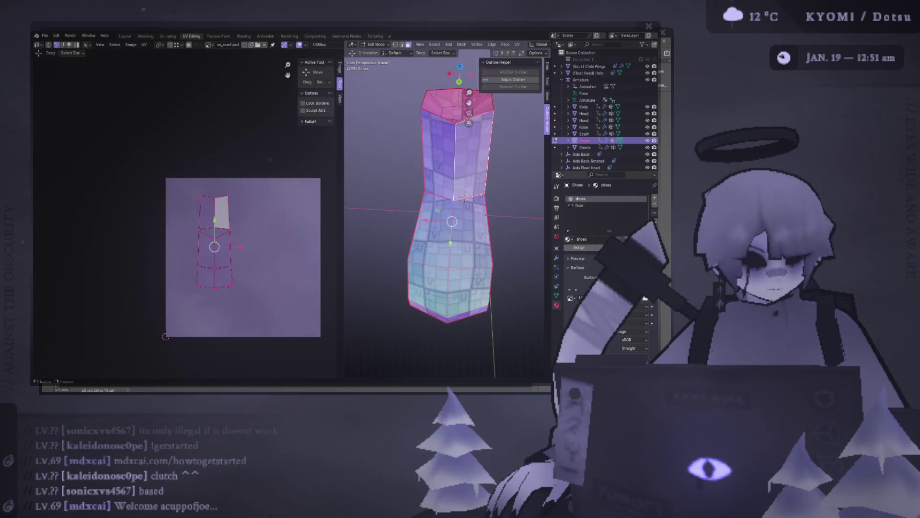
{"action": "key", "text": "alt+Tab"}
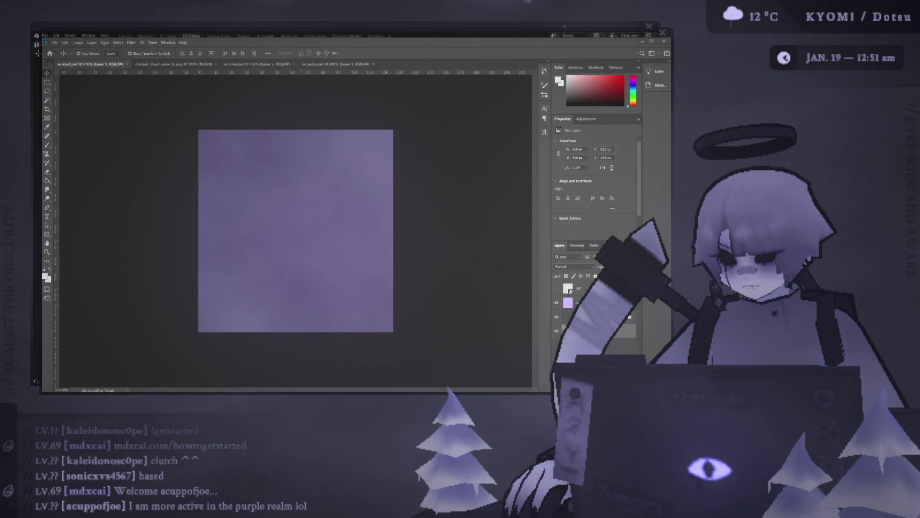
{"action": "key", "text": "alt+Tab"}
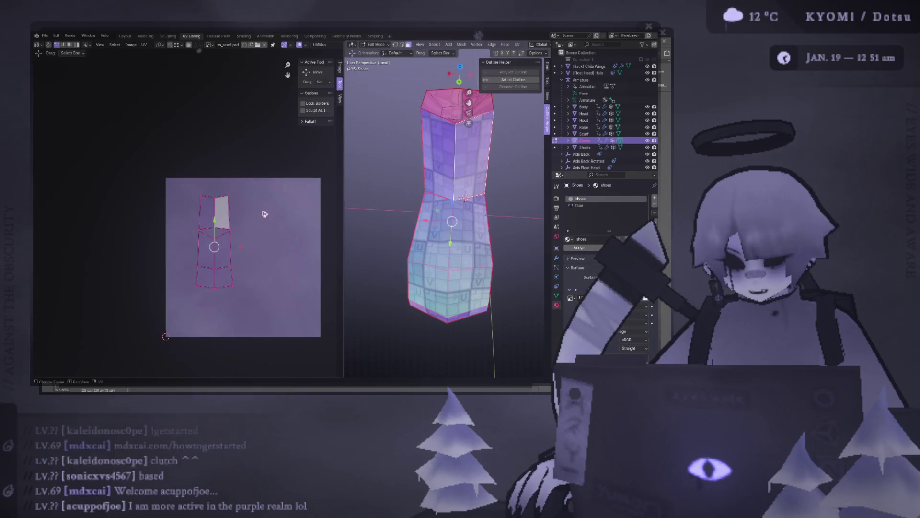
{"action": "middle_click_drag", "start_coordinate": [402, 222], "coordinate": [434, 200]}
{"action": "scroll", "coordinate": [390, 231], "scroll_direction": "up", "scroll_amount": 3}
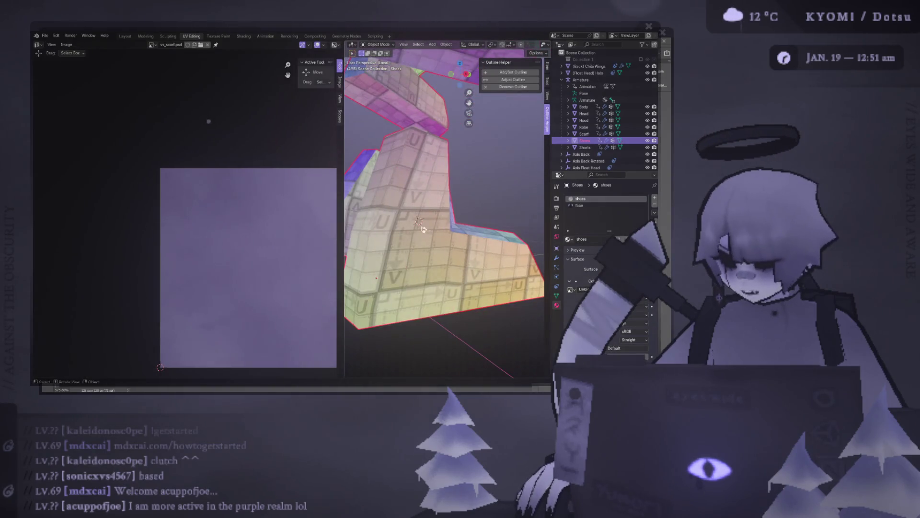
Enter edit mode and inspect the shoe's lower faces and their UVs
{"action": "key", "text": "Tab"}
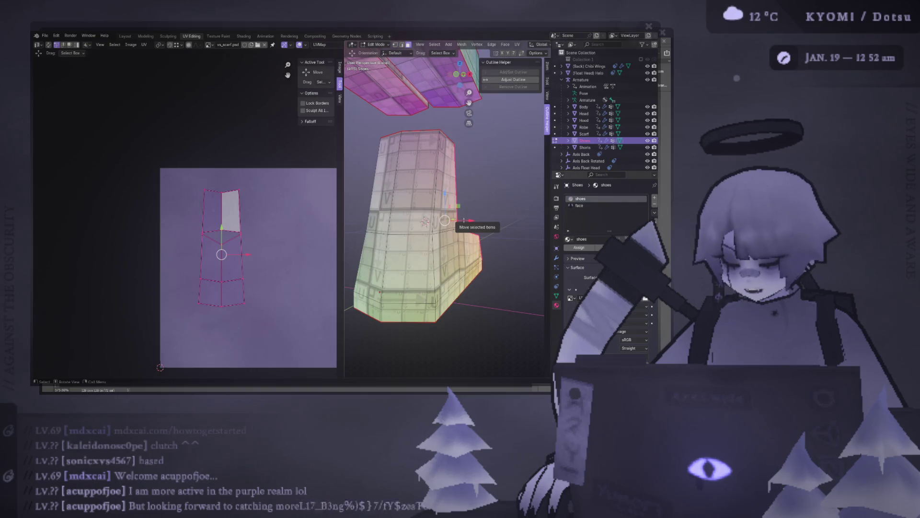
{"action": "middle_click_drag", "start_coordinate": [464, 220], "coordinate": [205, 72]}
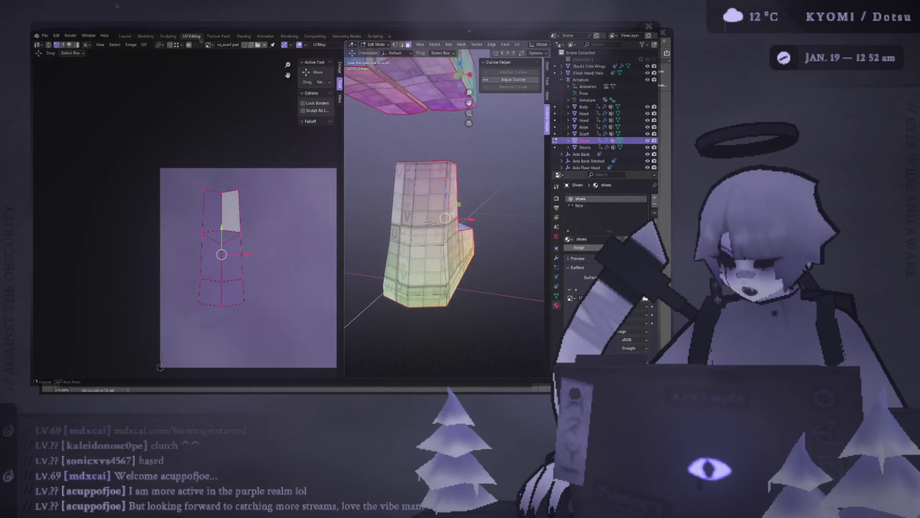
{"action": "mouse_move", "coordinate": [452, 219]}
{"action": "middle_mouse_down"}
{"action": "mouse_move", "coordinate": [471, 202]}
{"action": "mouse_move", "coordinate": [460, 216]}
{"action": "middle_mouse_up"}
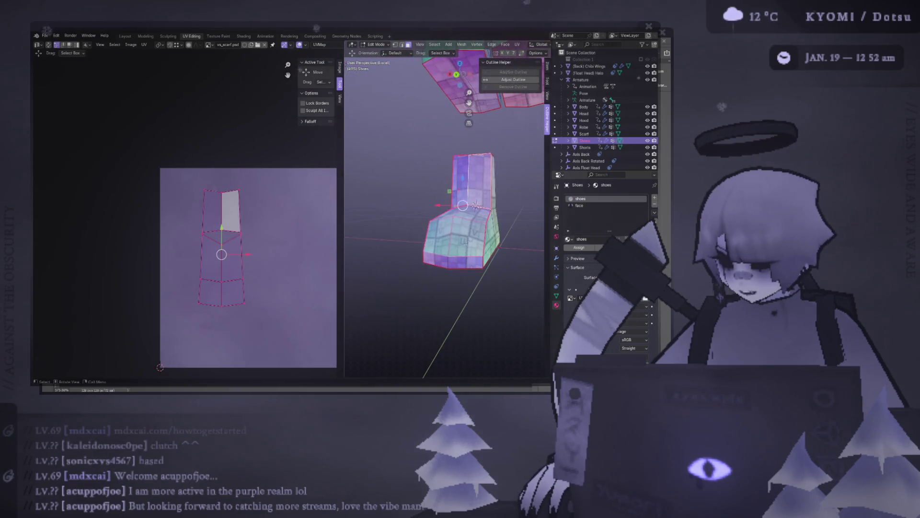
{"action": "left_click", "coordinate": [467, 237]}
{"action": "left_click", "coordinate": [435, 255]}
{"action": "left_click_drag", "start_coordinate": [460, 249], "coordinate": [456, 249]}
{"action": "middle_click_drag", "start_coordinate": [456, 248], "coordinate": [471, 245]}
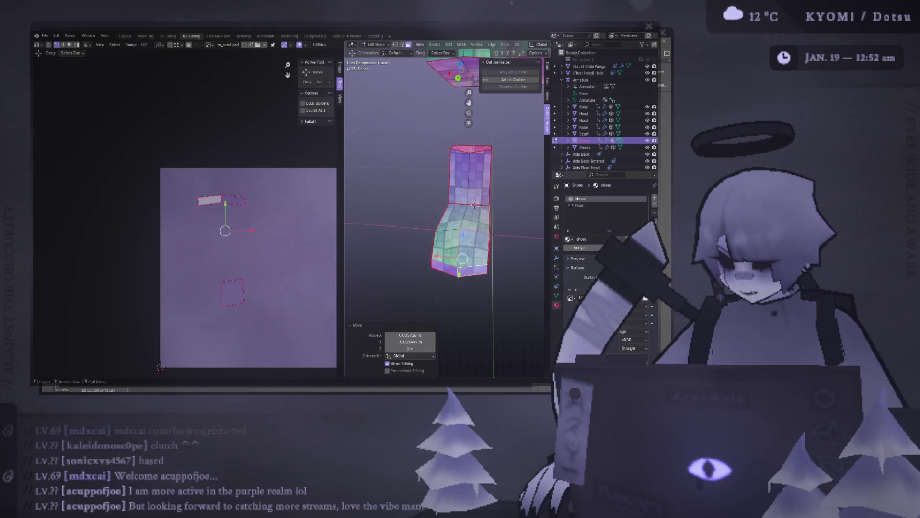
{"action": "left_click", "coordinate": [473, 247]}
{"action": "left_click", "coordinate": [466, 270]}
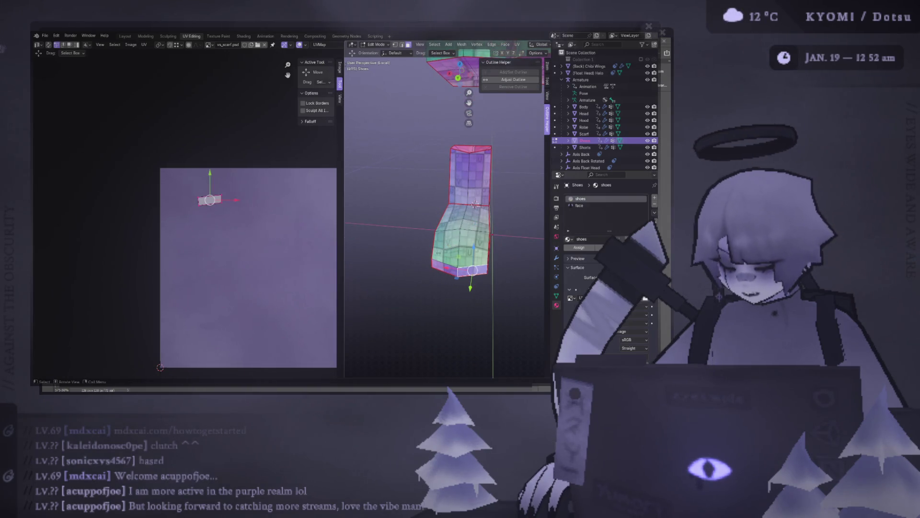
Build a selection of the shoe's front and upper-right face columns
{"action": "left_click", "coordinate": [445, 255]}
{"action": "left_click", "coordinate": [449, 234], "text": "shift"}
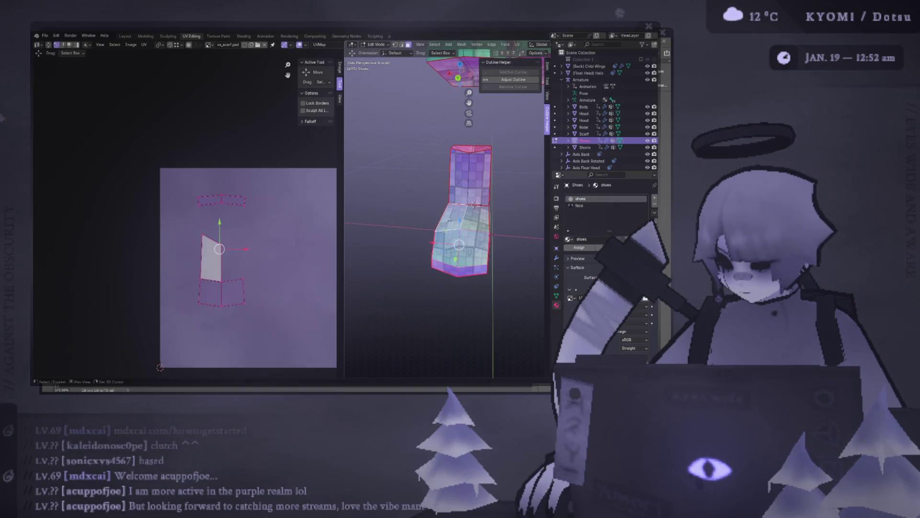
{"action": "left_click", "coordinate": [475, 208], "text": "shift"}
{"action": "left_click", "coordinate": [469, 219], "text": "shift"}
{"action": "left_click", "coordinate": [453, 252], "text": "shift"}
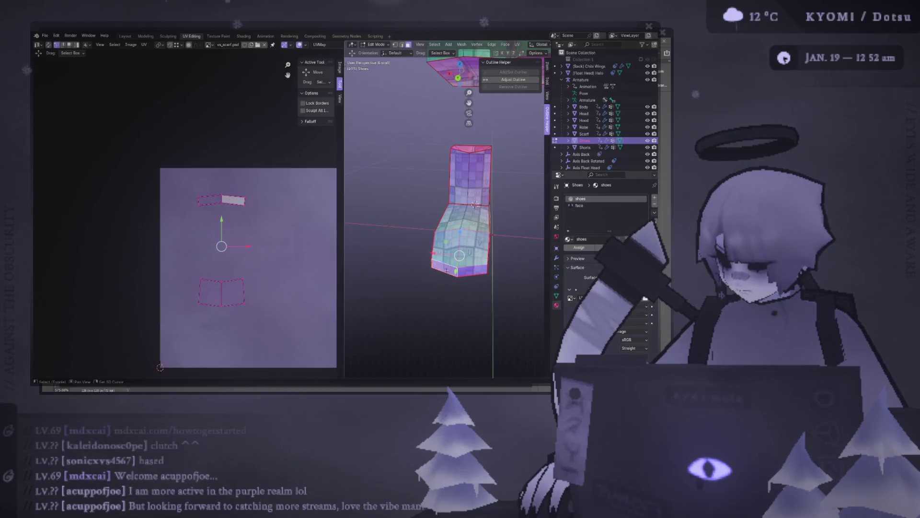
{"action": "left_click", "coordinate": [474, 219], "text": "shift"}
{"action": "left_click", "coordinate": [470, 216], "text": "shift"}
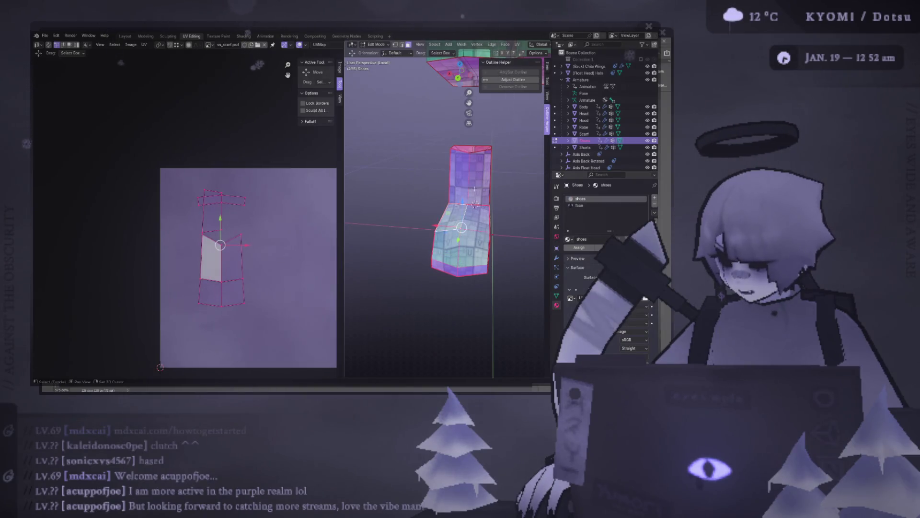
{"action": "left_click", "coordinate": [480, 164], "text": "shift"}
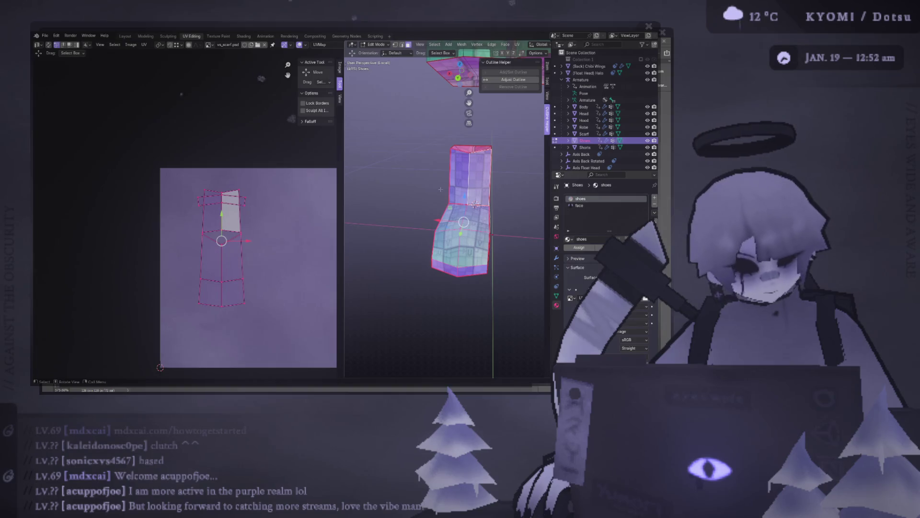
{"action": "middle_click_drag", "start_coordinate": [474, 204], "coordinate": [471, 188]}
Rotate the UV island's top edge strip 180 degrees, cancelling a stray move
{"action": "left_click", "coordinate": [245, 197]}
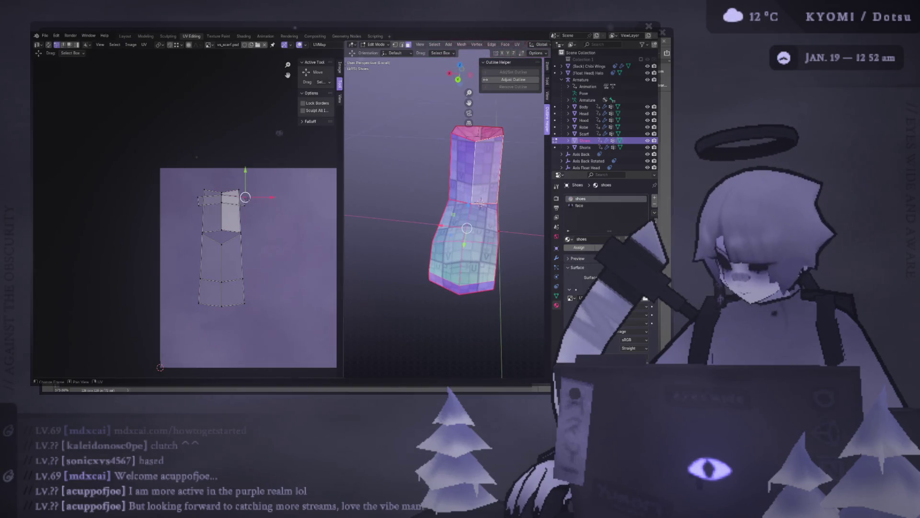
{"action": "left_click", "coordinate": [199, 200], "text": "shift"}
{"action": "type", "text": "r180"}
{"action": "key", "text": "Return"}
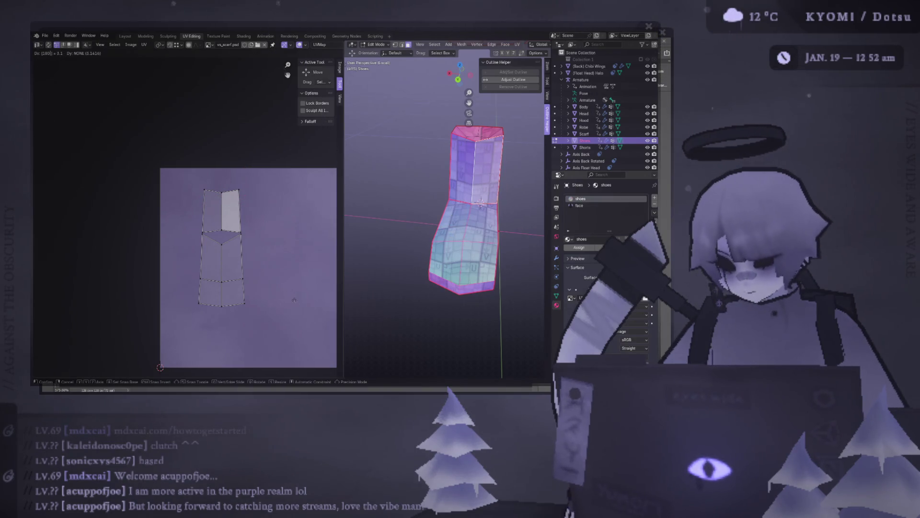
{"action": "key", "text": "g"}
{"action": "key", "text": "Escape"}
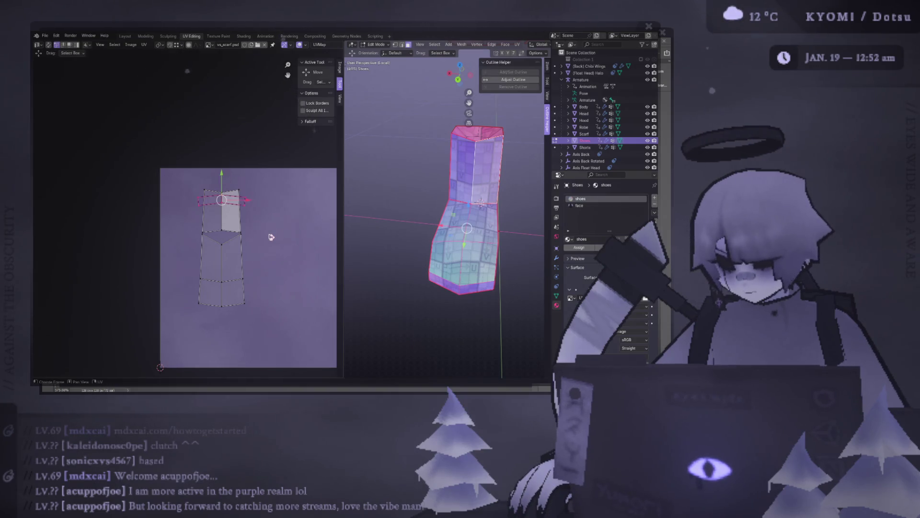
{"action": "key", "text": "r"}
{"action": "key", "text": "Return"}
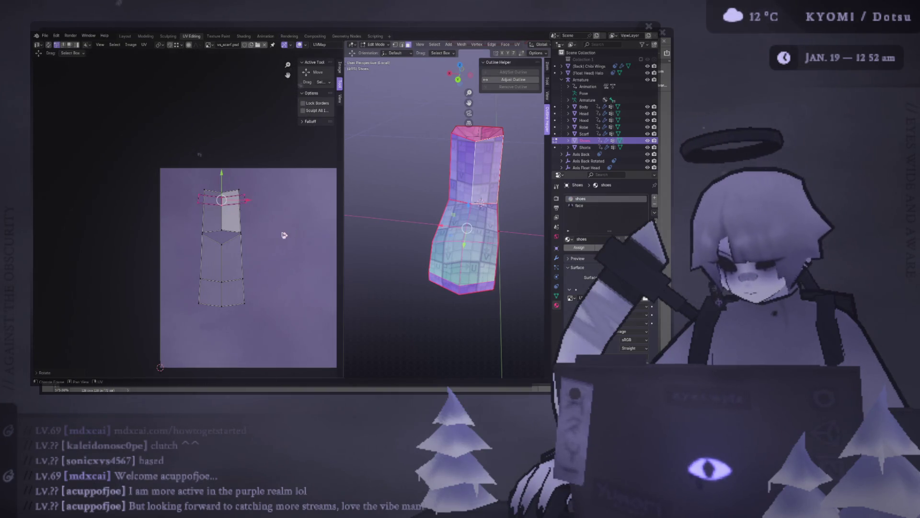
{"action": "left_click", "coordinate": [223, 306], "text": "alt"}
Move the island's bottom loop and nudge it snugly under the faces above
{"action": "key", "text": "g"}
{"action": "left_click", "coordinate": [121, 70]}
{"action": "scroll", "coordinate": [223, 246], "scroll_direction": "up", "scroll_amount": 2}
{"action": "scroll", "coordinate": [223, 246], "scroll_direction": "up", "scroll_amount": 3}
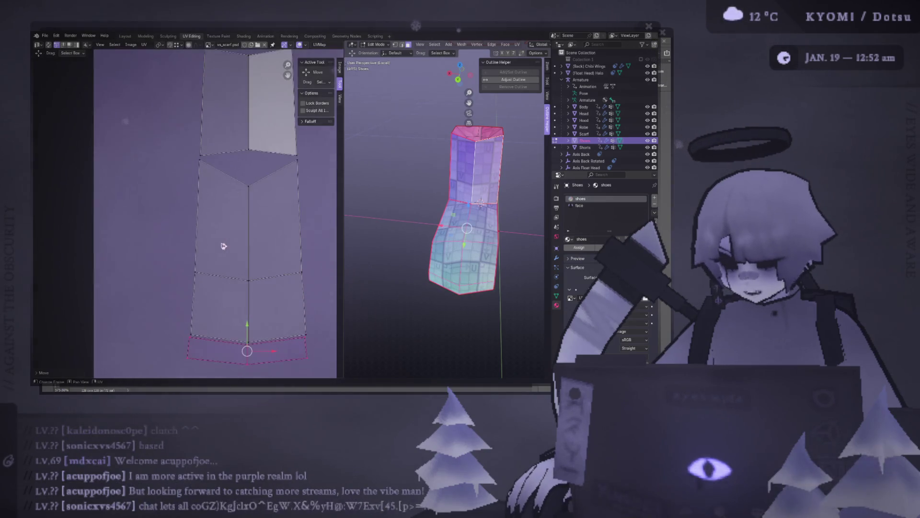
{"action": "scroll", "coordinate": [223, 246], "scroll_direction": "up", "scroll_amount": 1}
{"action": "scroll", "coordinate": [230, 248], "scroll_direction": "up", "scroll_amount": 2}
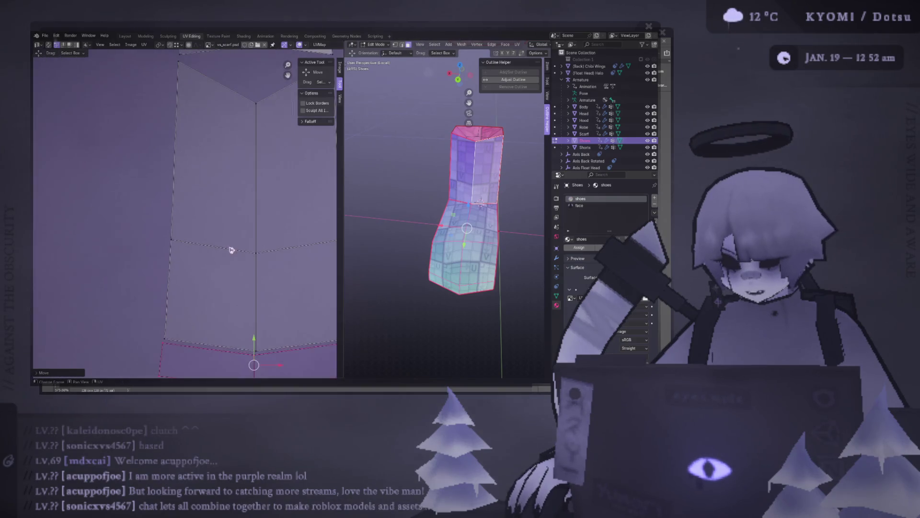
{"action": "scroll", "coordinate": [257, 323], "scroll_direction": "up", "scroll_amount": 1}
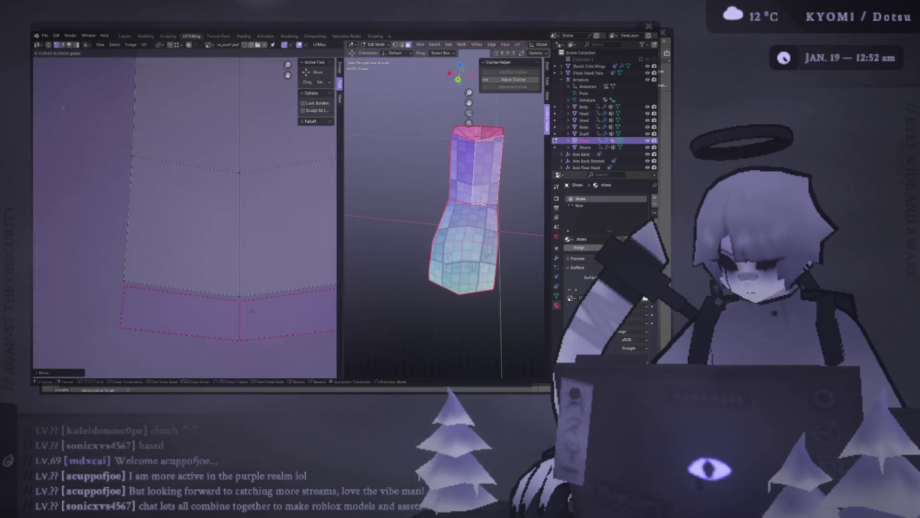
{"action": "middle_click_drag", "start_coordinate": [249, 301], "coordinate": [190, 284]}
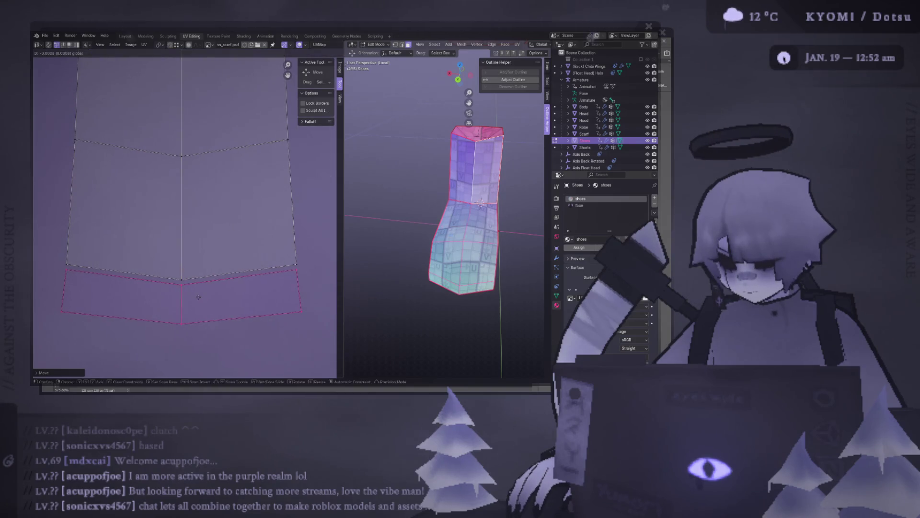
{"action": "key", "text": "g"}
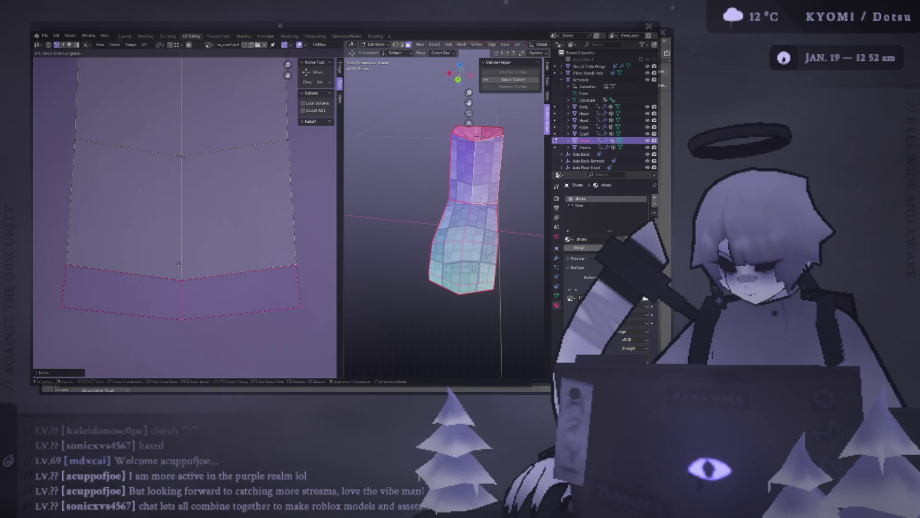
{"action": "left_click", "coordinate": [206, 293]}
Select the bottom face strip and shift it into position
{"action": "key", "text": "alt+a"}
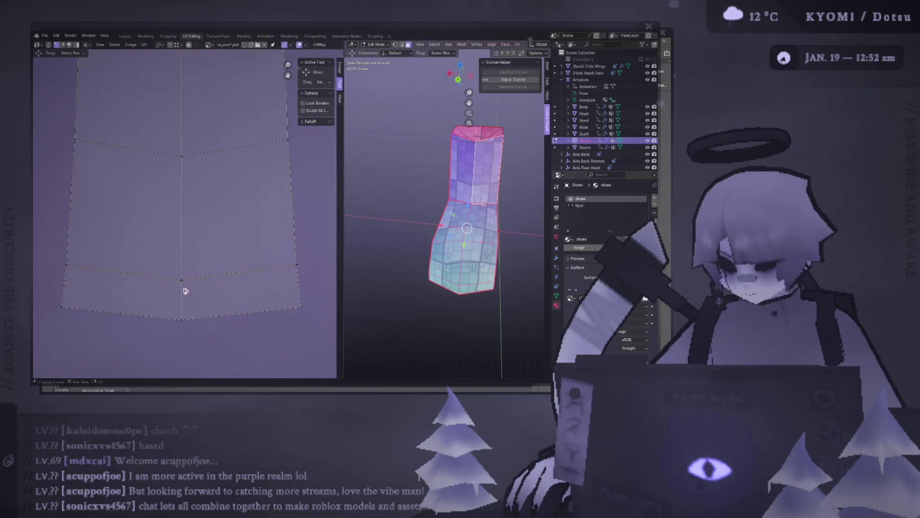
{"action": "left_click", "coordinate": [185, 290]}
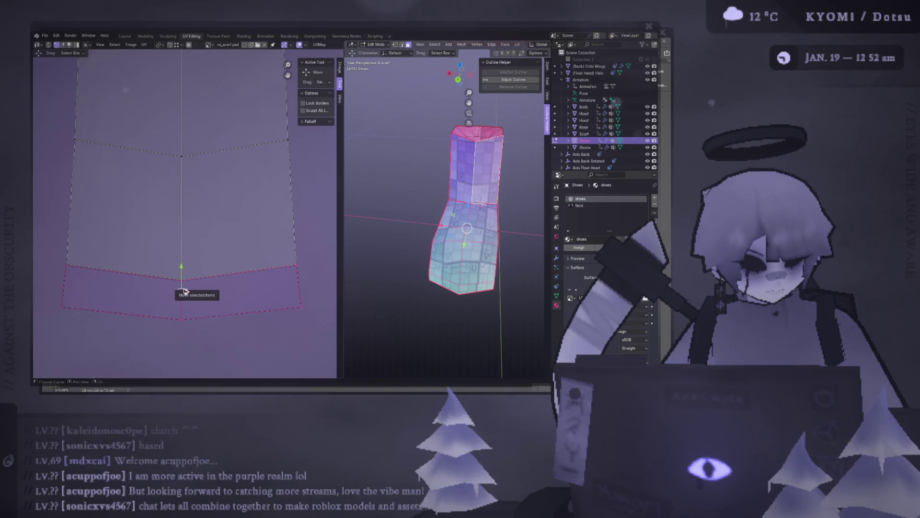
{"action": "key", "text": "g"}
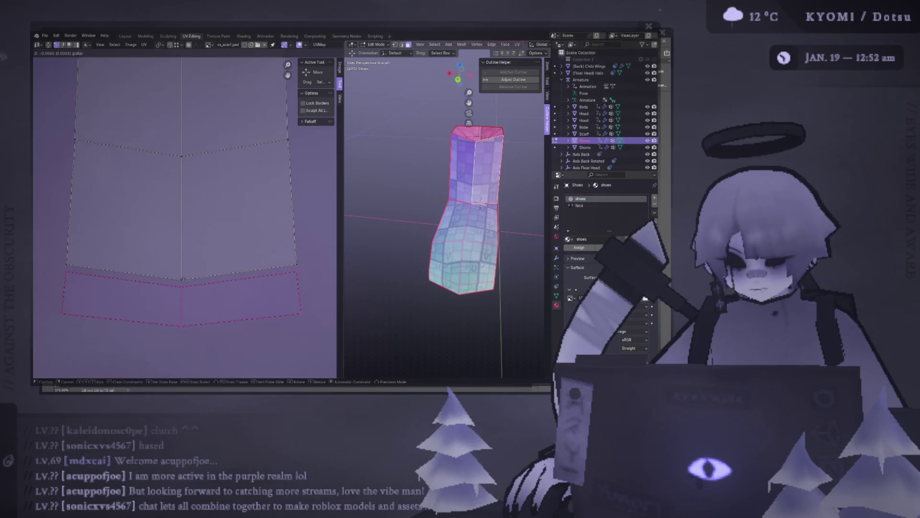
{"action": "right_click", "coordinate": [185, 279]}
{"action": "left_click", "coordinate": [186, 287]}
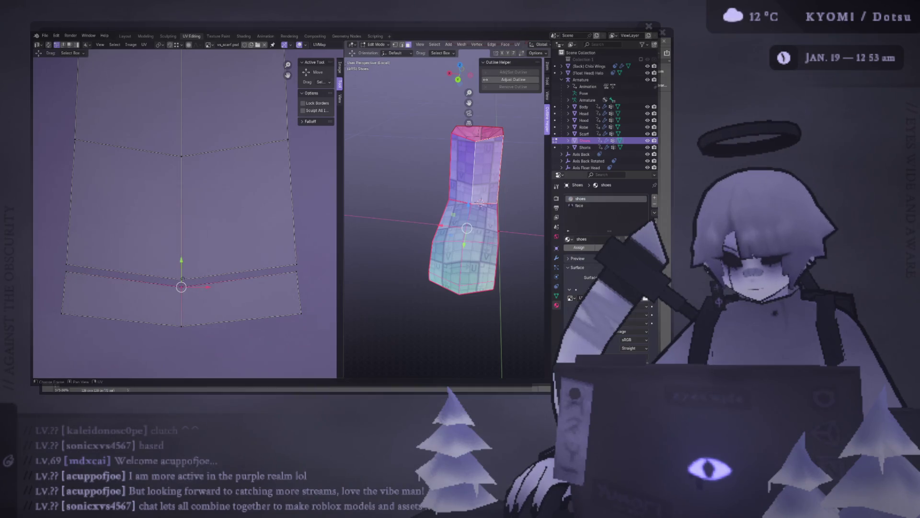
{"action": "right_click", "coordinate": [185, 287]}
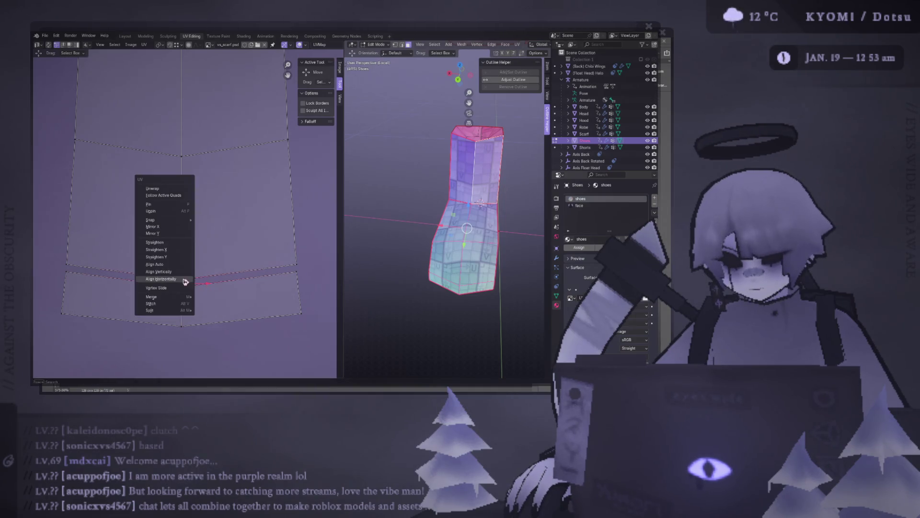
Straighten the selected seam edge and merge the right-side strip vertices together
{"action": "left_click", "coordinate": [187, 243]}
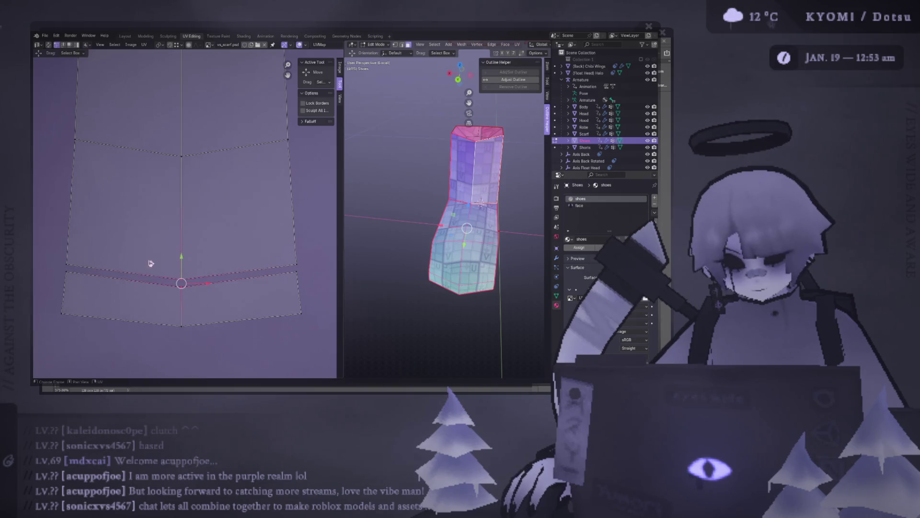
{"action": "key", "text": "m"}
{"action": "left_click", "coordinate": [184, 276]}
{"action": "left_click", "coordinate": [295, 268]}
{"action": "key", "text": "m"}
{"action": "left_click", "coordinate": [249, 258]}
Merge the seam's centre vertex and nudge it up slightly
{"action": "left_click", "coordinate": [66, 271]}
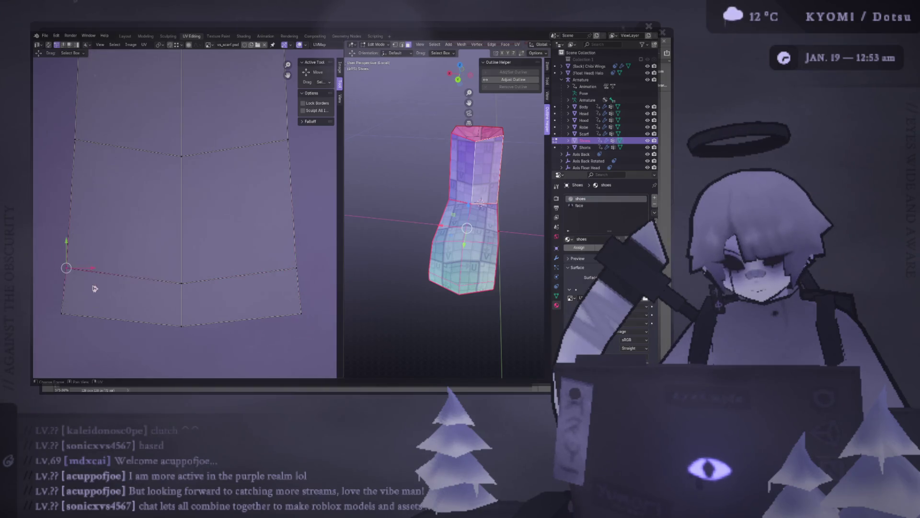
{"action": "left_click", "coordinate": [301, 313]}
{"action": "key", "text": "ctrl+z"}
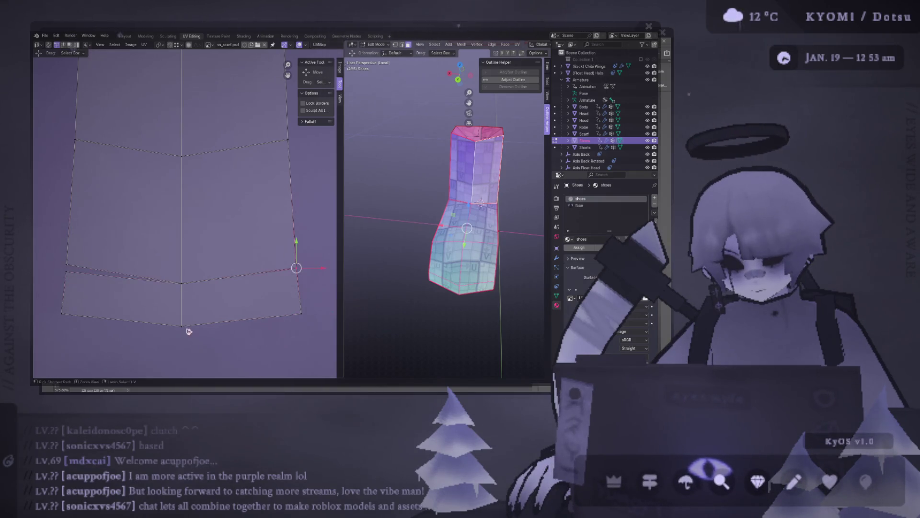
{"action": "left_click", "coordinate": [182, 281]}
{"action": "key", "text": "u"}
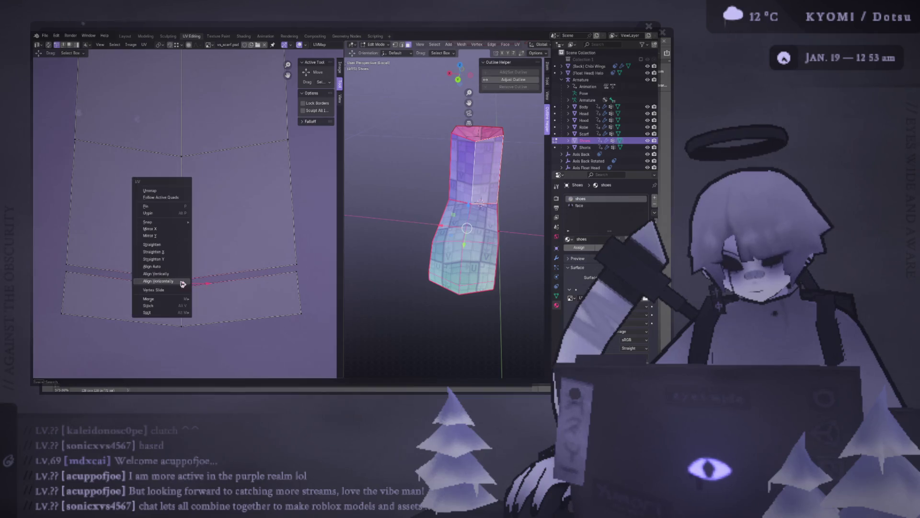
{"action": "left_click", "coordinate": [181, 278]}
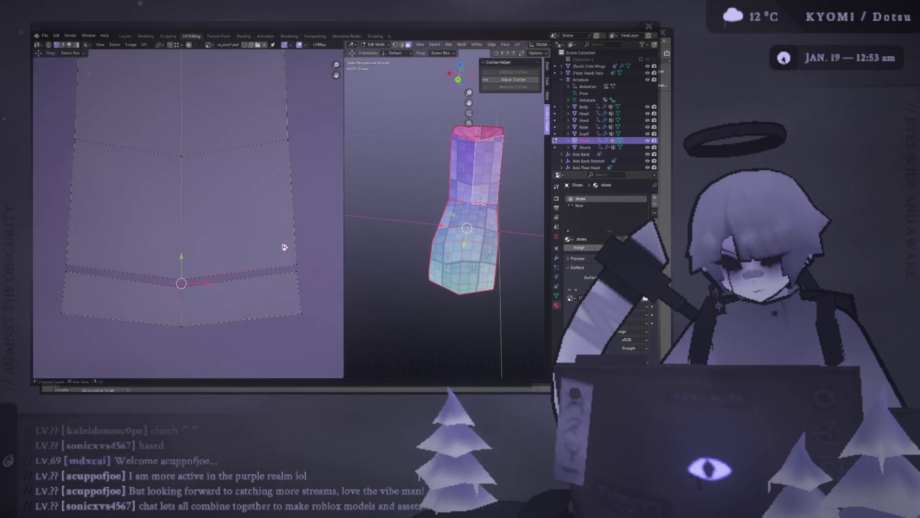
{"action": "key", "text": "m"}
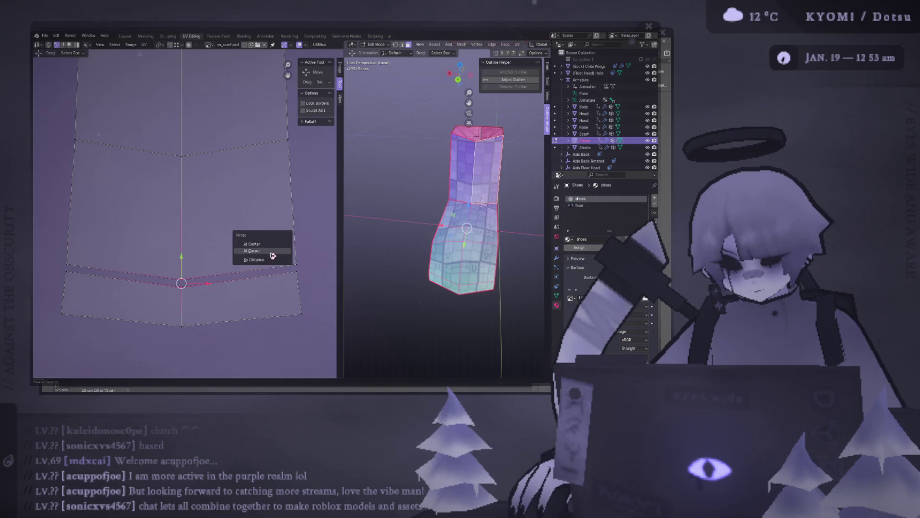
{"action": "left_click", "coordinate": [271, 247]}
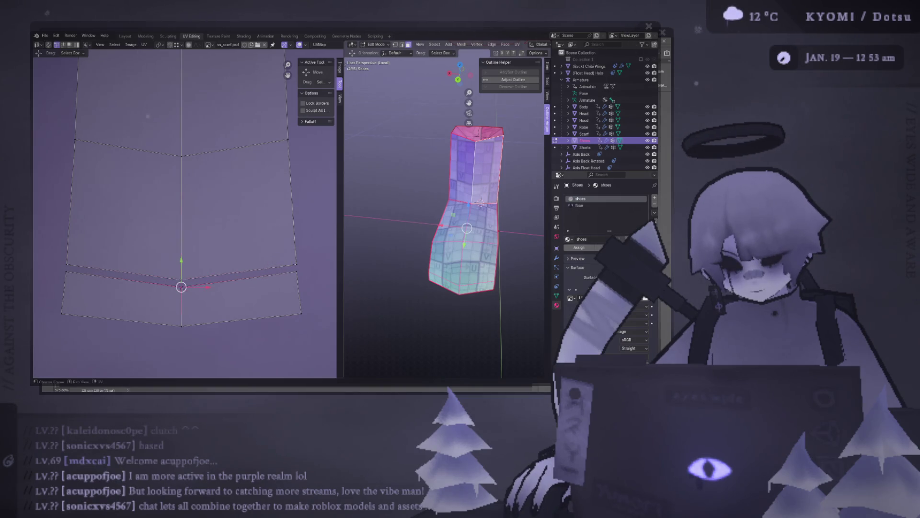
{"action": "key", "text": "g"}
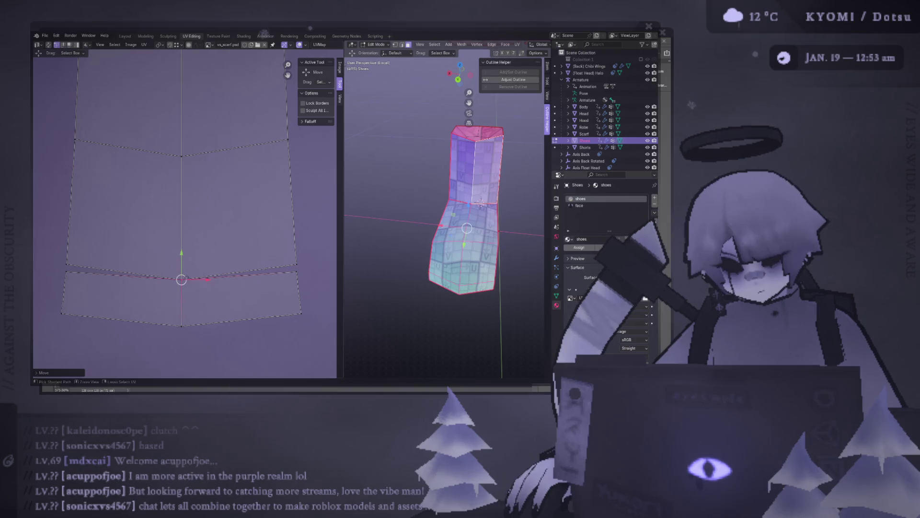
Weld the left and centre vertices at their midpoint, then merge the right seam vertex
{"action": "left_click", "coordinate": [67, 264]}
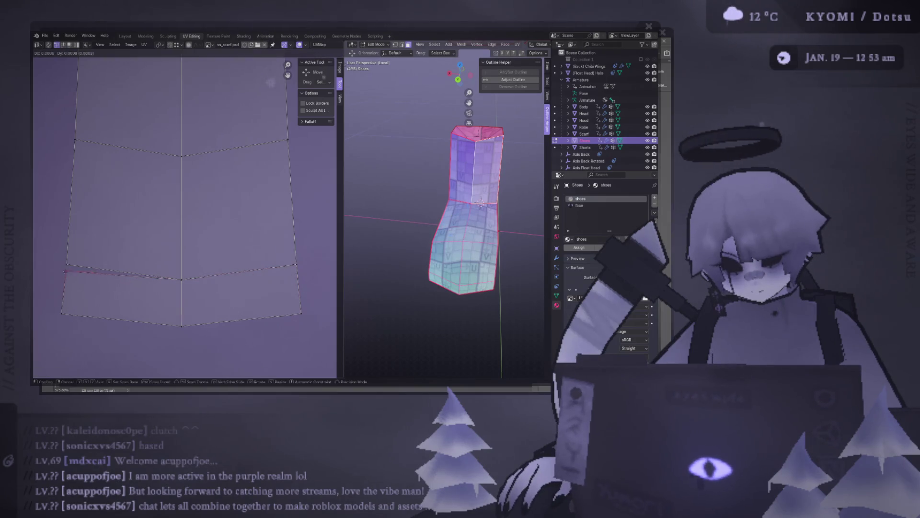
{"action": "left_click", "coordinate": [181, 277], "text": "shift"}
{"action": "key", "text": "m"}
{"action": "left_click", "coordinate": [209, 291]}
{"action": "left_click_drag", "start_coordinate": [298, 278], "coordinate": [298, 278]}
{"action": "key", "text": "m"}
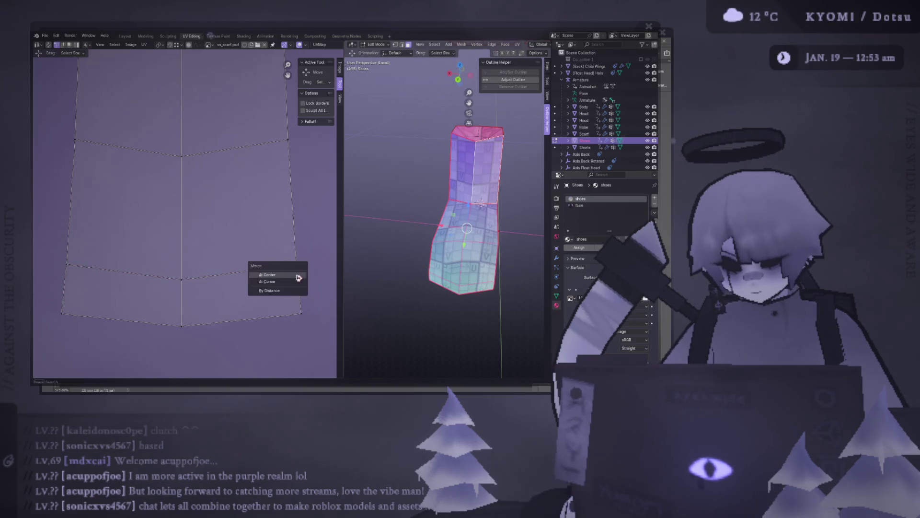
{"action": "key", "text": "m"}
Raise the whole bottom UV edge slightly, save the file and return to Object Mode
{"action": "left_click_drag", "start_coordinate": [321, 336], "coordinate": [51, 299]}
{"action": "left_click_drag", "start_coordinate": [181, 296], "coordinate": [182, 284]}
{"action": "key", "text": "ctrl+s"}
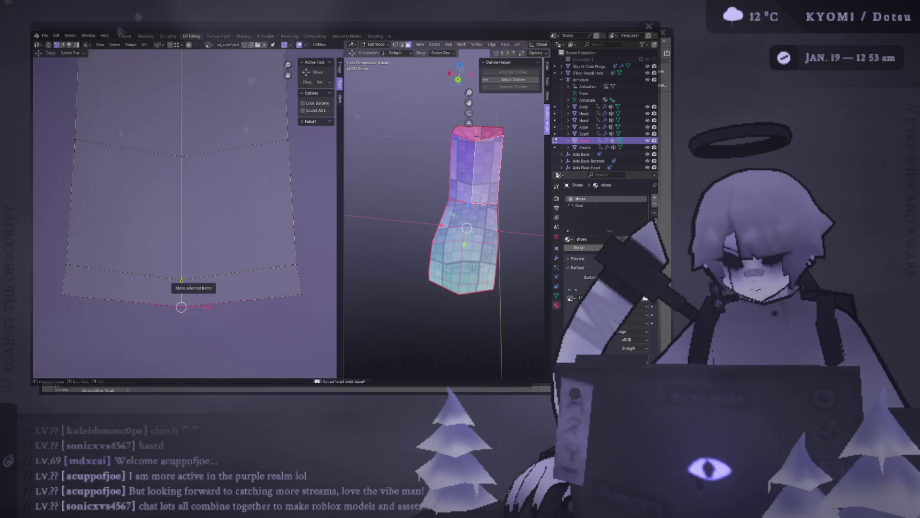
{"action": "key", "text": "Tab"}
{"action": "scroll", "coordinate": [266, 261], "scroll_direction": "down", "scroll_amount": 2}
{"action": "mouse_move", "coordinate": [403, 216]}
{"action": "middle_mouse_down"}
{"action": "mouse_move", "coordinate": [395, 238]}
{"action": "mouse_move", "coordinate": [438, 204]}
{"action": "middle_mouse_up"}
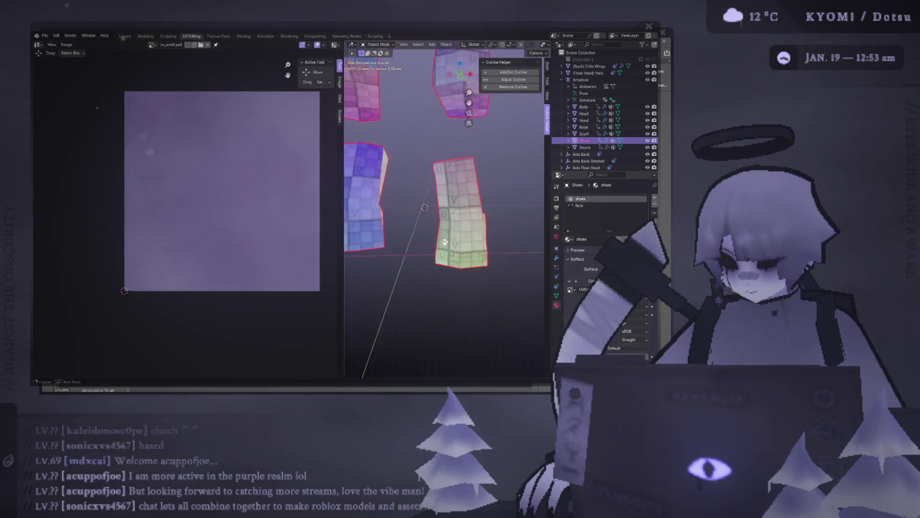
Re-enter Edit Mode, select the linked boot geometry and reposition the top UV island
{"action": "key", "text": "Tab"}
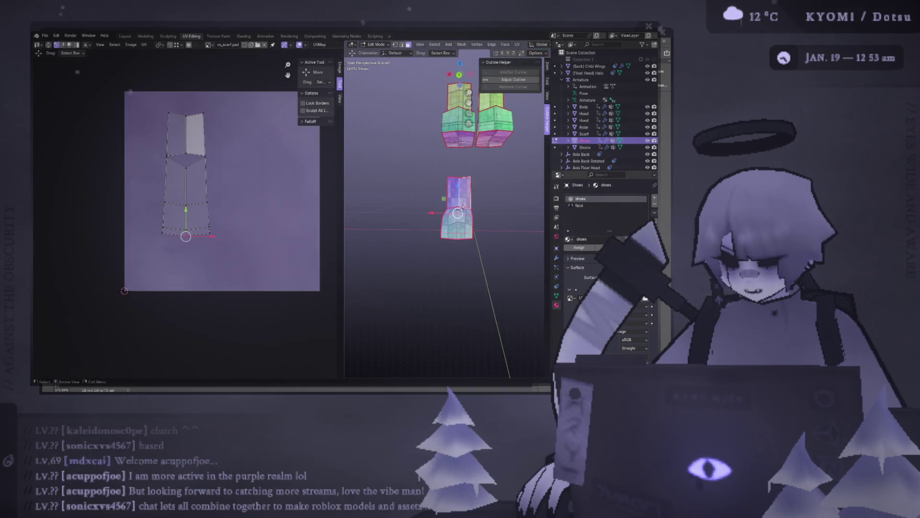
{"action": "middle_click_drag", "start_coordinate": [438, 204], "coordinate": [432, 217]}
{"action": "key", "text": "ctrl+l"}
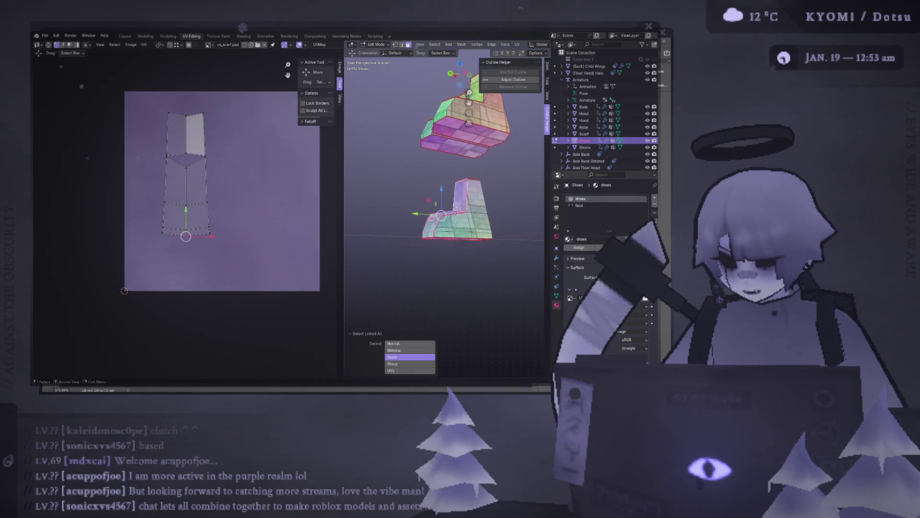
{"action": "middle_click_drag", "start_coordinate": [219, 164], "coordinate": [198, 204]}
{"action": "left_click", "coordinate": [182, 154]}
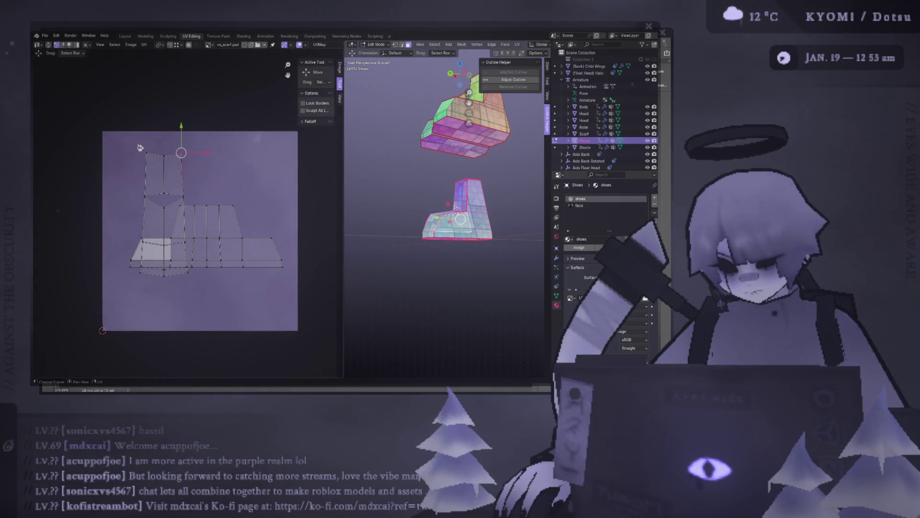
{"action": "scroll", "coordinate": [152, 179], "scroll_direction": "up", "scroll_amount": 2}
{"action": "scroll", "coordinate": [165, 222], "scroll_direction": "up", "scroll_amount": 2}
{"action": "scroll", "coordinate": [211, 224], "scroll_direction": "up", "scroll_amount": 1}
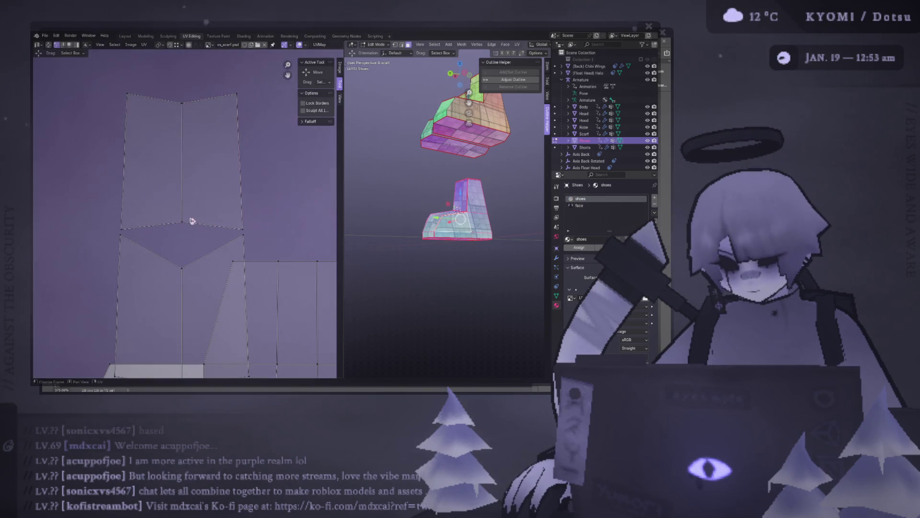
{"action": "key", "text": "l"}
{"action": "key", "text": "g"}
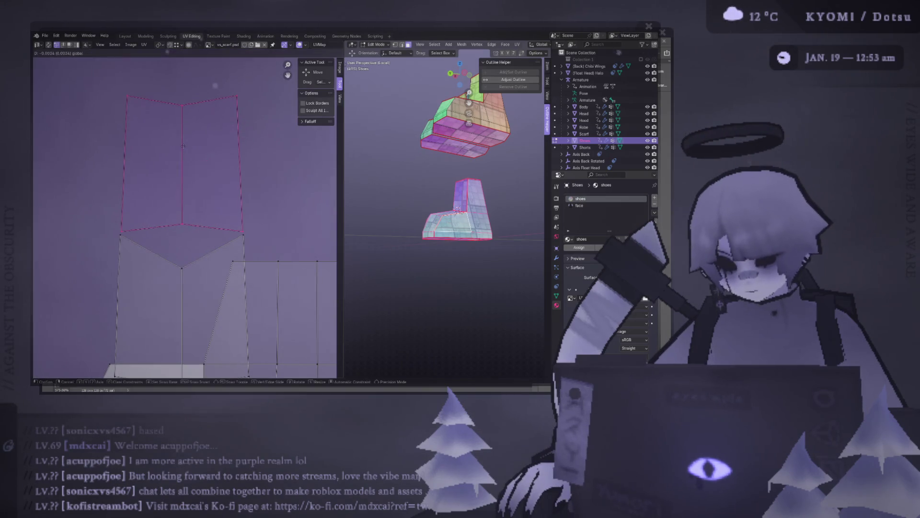
{"action": "left_click", "coordinate": [184, 147]}
{"action": "scroll", "coordinate": [185, 224], "scroll_direction": "up", "scroll_amount": 2}
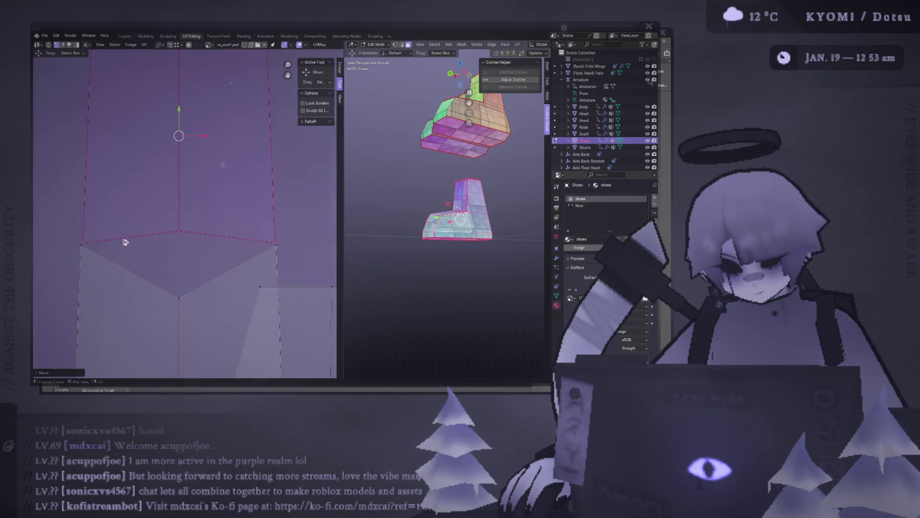
Scale the top island's pointed edges, pick the diamond's side points and save
{"action": "key", "text": "s"}
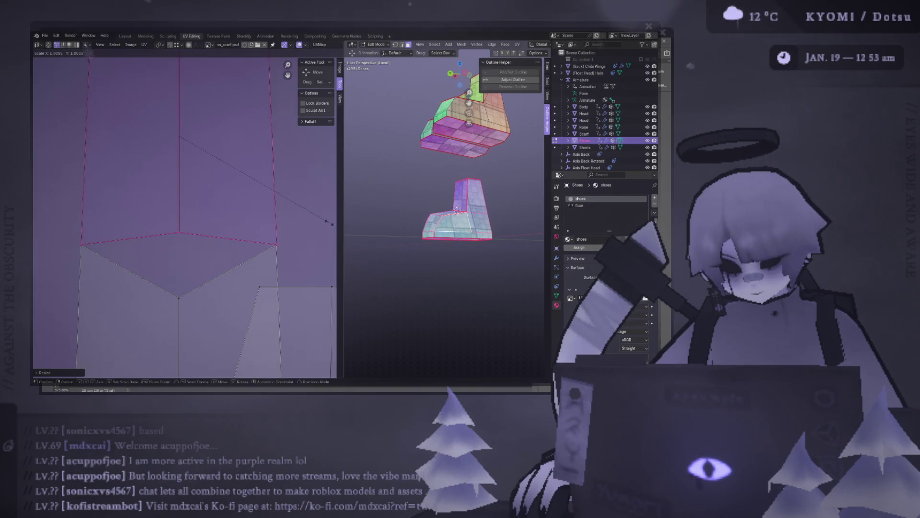
{"action": "left_click", "coordinate": [329, 226]}
{"action": "left_click", "coordinate": [82, 245]}
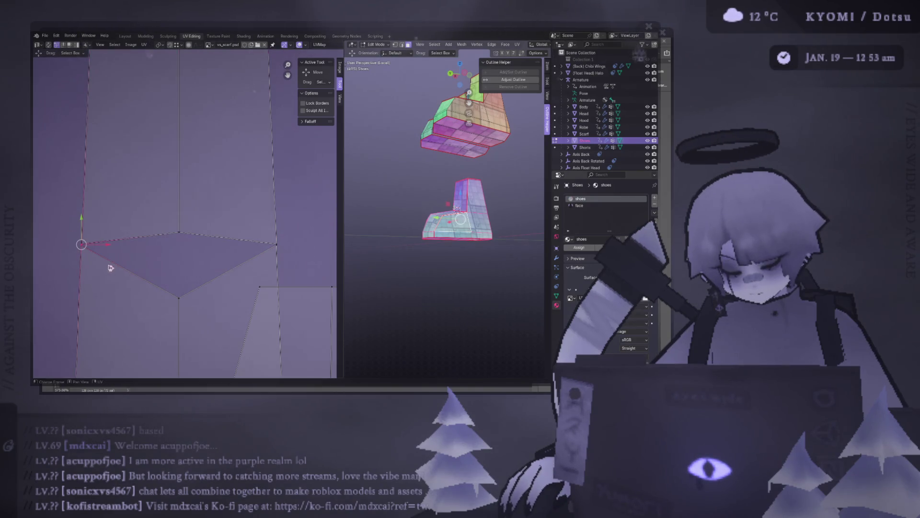
{"action": "left_click", "coordinate": [277, 244]}
{"action": "scroll", "coordinate": [299, 257], "scroll_direction": "down", "scroll_amount": 1}
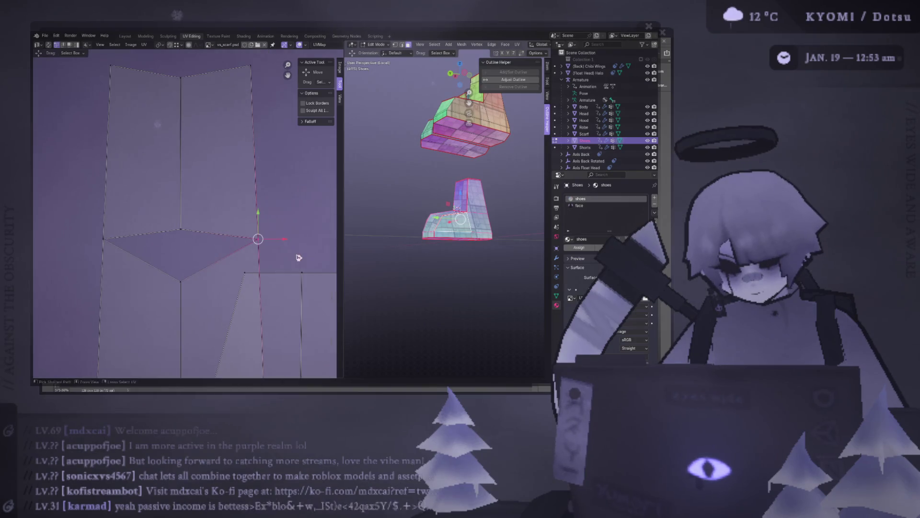
{"action": "key", "text": "ctrl+s"}
{"action": "scroll", "coordinate": [299, 257], "scroll_direction": "down", "scroll_amount": 2}
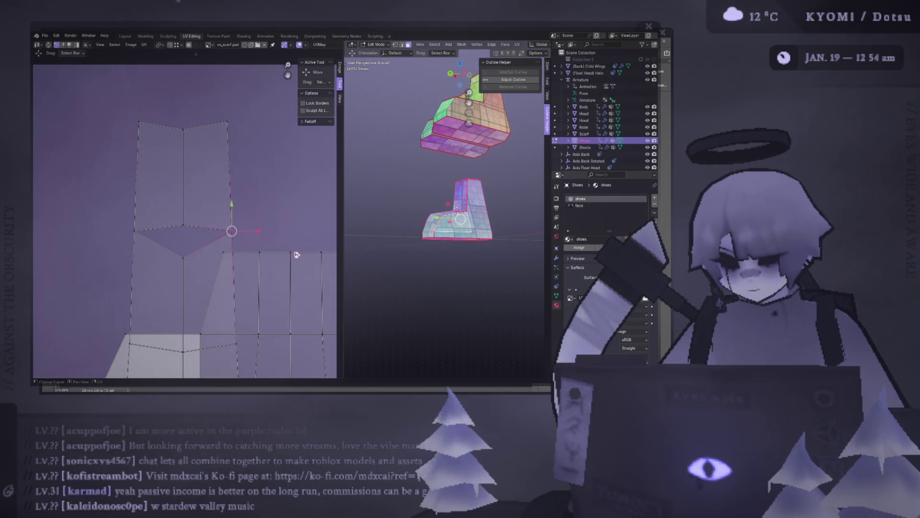
{"action": "scroll", "coordinate": [291, 256], "scroll_direction": "down", "scroll_amount": 2}
{"action": "scroll", "coordinate": [280, 256], "scroll_direction": "down", "scroll_amount": 2}
Select the whole tall strip island and move it to the left of the texture
{"action": "left_click", "coordinate": [188, 237]}
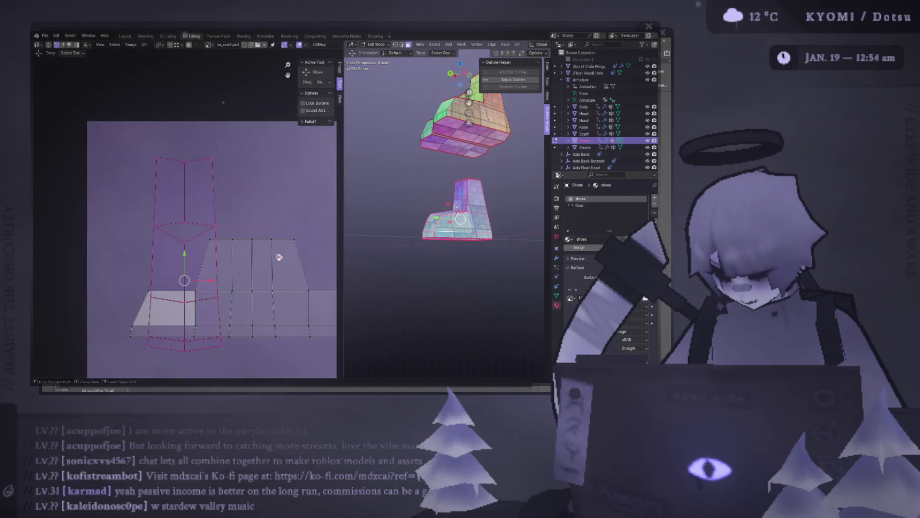
{"action": "scroll", "coordinate": [185, 278], "scroll_direction": "down", "scroll_amount": 2}
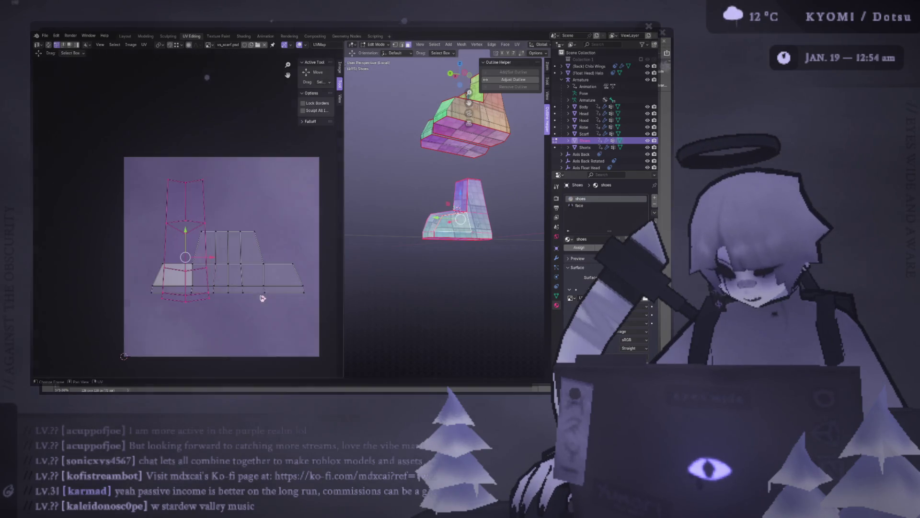
{"action": "left_click_drag", "start_coordinate": [196, 302], "coordinate": [203, 314]}
{"action": "left_click", "coordinate": [197, 240]}
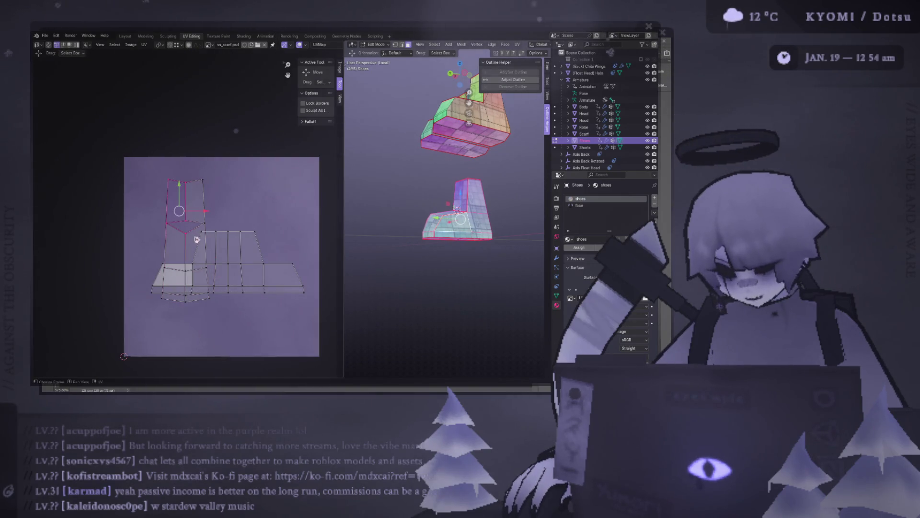
{"action": "key", "text": "ctrl+l"}
{"action": "key", "text": "g"}
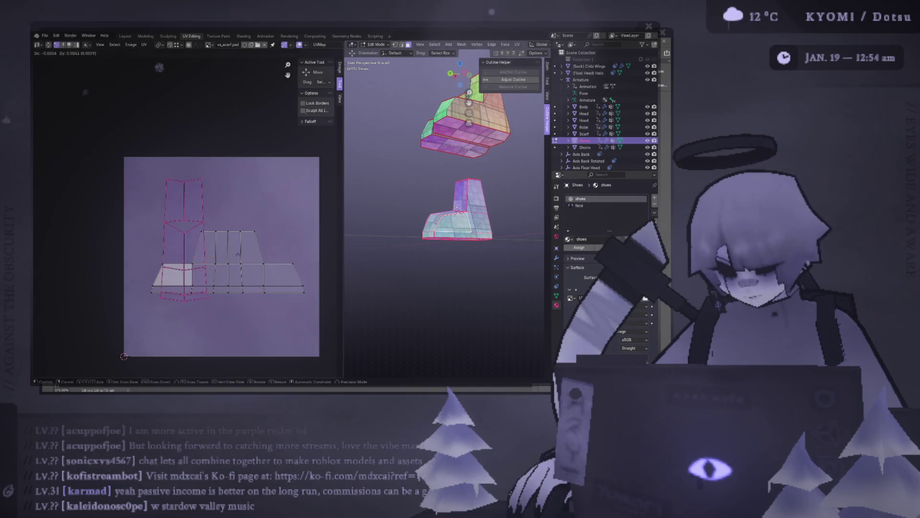
{"action": "left_click", "coordinate": [169, 118]}
Move the lower boot island down, reselect the left strip and switch to Photoshop
{"action": "left_click_drag", "start_coordinate": [212, 222], "coordinate": [266, 311]}
{"action": "key", "text": "ctrl+l"}
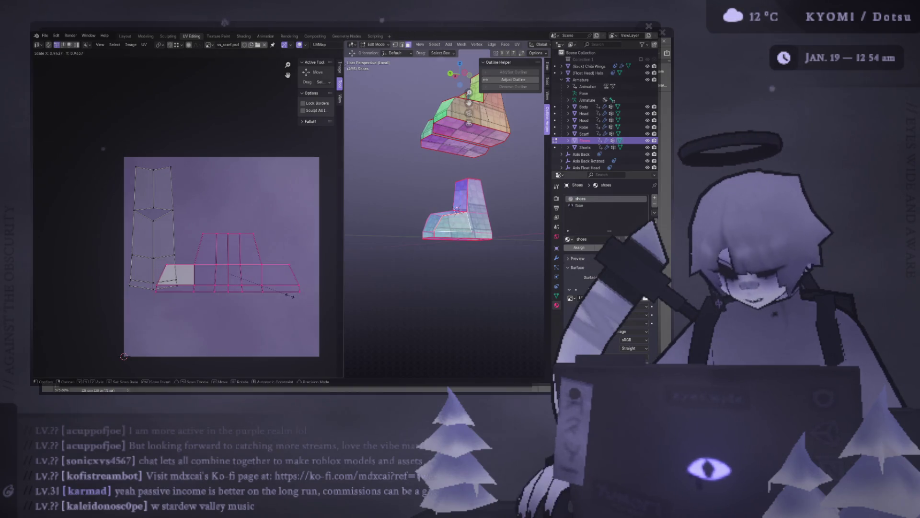
{"action": "key", "text": "g"}
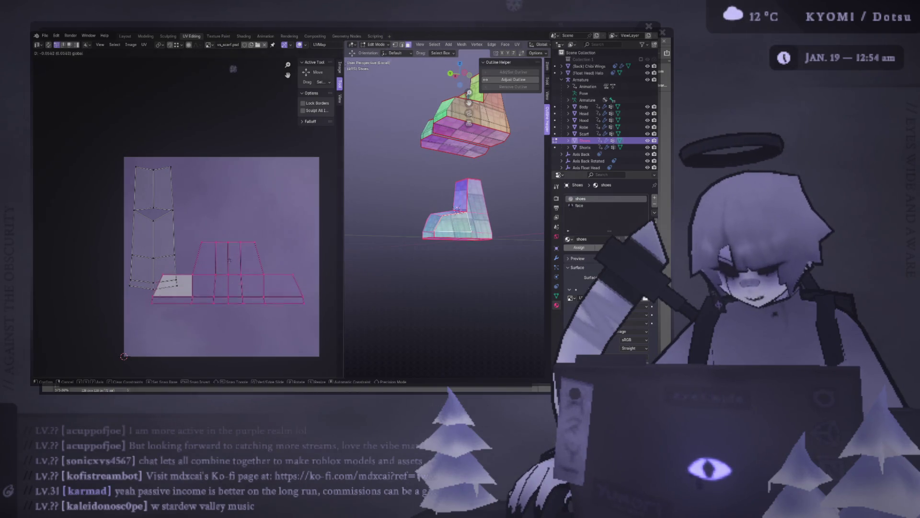
{"action": "left_click", "coordinate": [234, 280]}
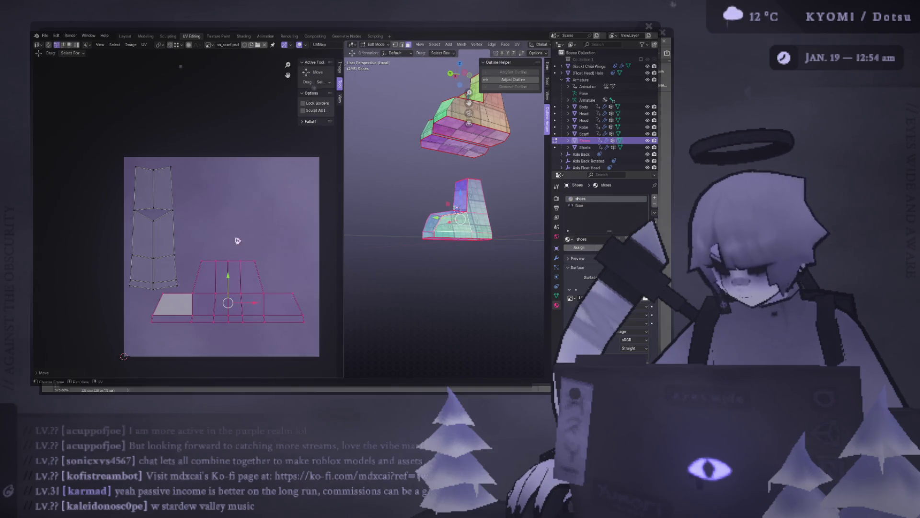
{"action": "left_click_drag", "start_coordinate": [157, 155], "coordinate": [189, 246]}
{"action": "key", "text": "ctrl+l"}
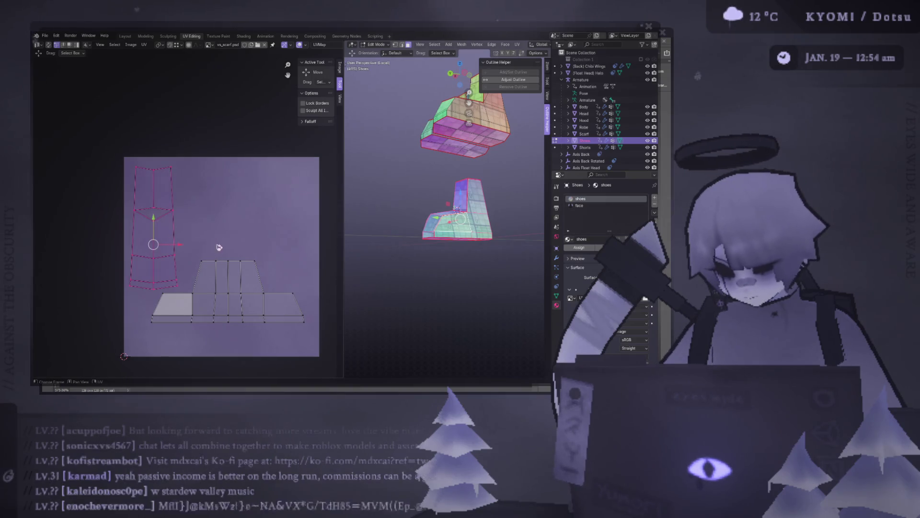
{"action": "key", "text": "alt+Tab"}
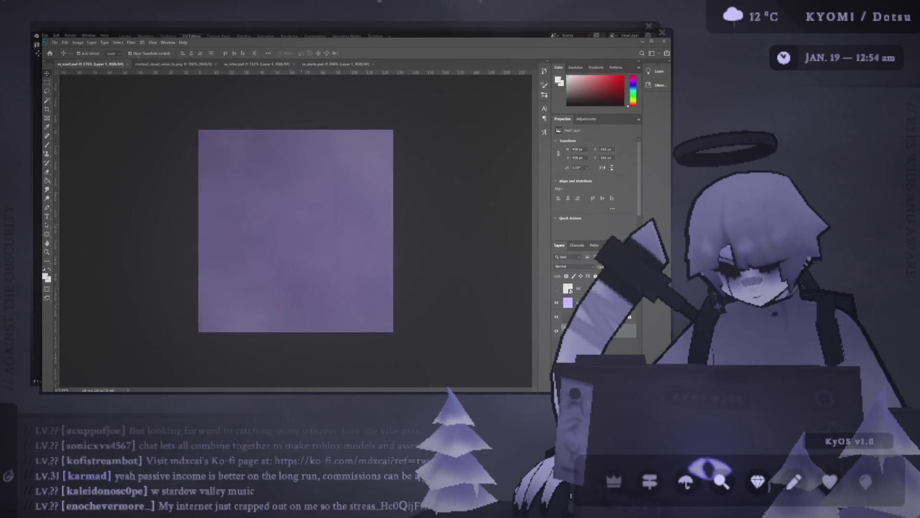
Switch back from the Photoshop texture to Blender's UV layout
{"action": "key", "text": "alt+Tab"}
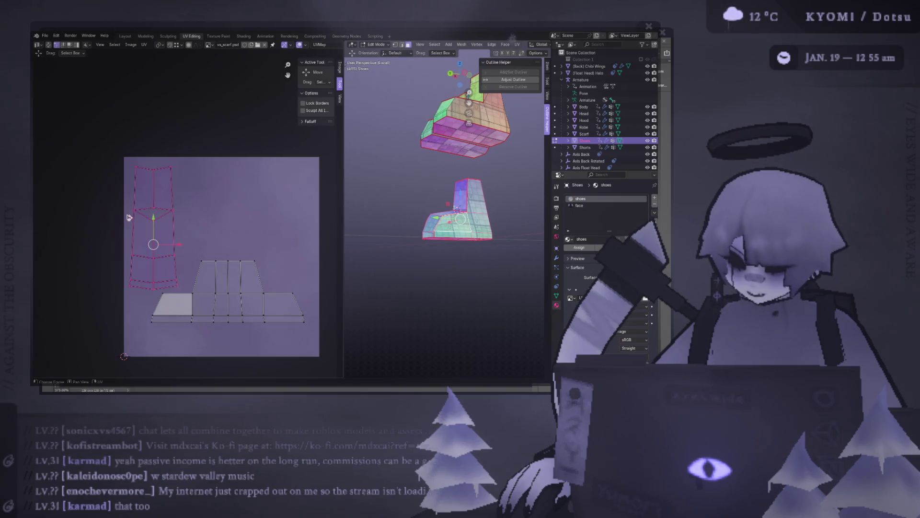
Box-select the UV islands, try moving the right islands up and cancel back to place
{"action": "mouse_move", "coordinate": [133, 140]}
{"action": "left_mouse_down"}
{"action": "mouse_move", "coordinate": [189, 240]}
{"action": "mouse_move", "coordinate": [150, 232]}
{"action": "left_mouse_up"}
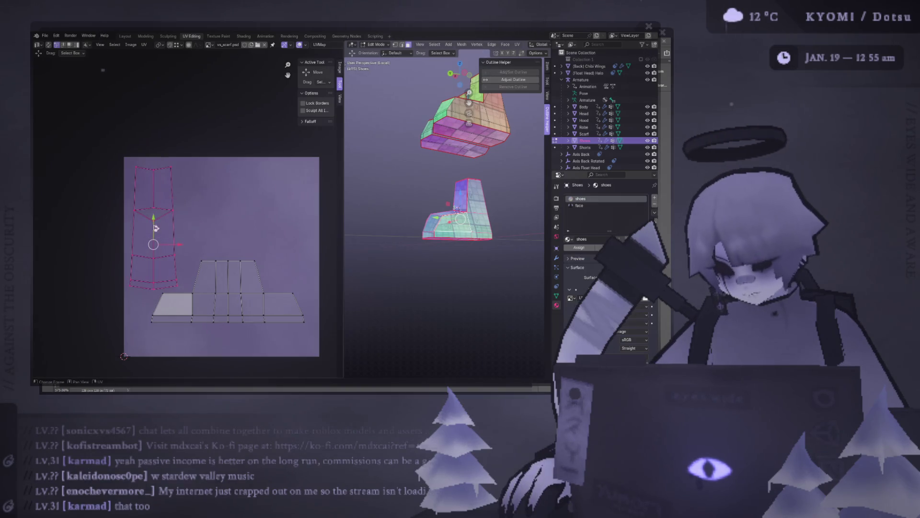
{"action": "left_click_drag", "start_coordinate": [206, 231], "coordinate": [293, 315]}
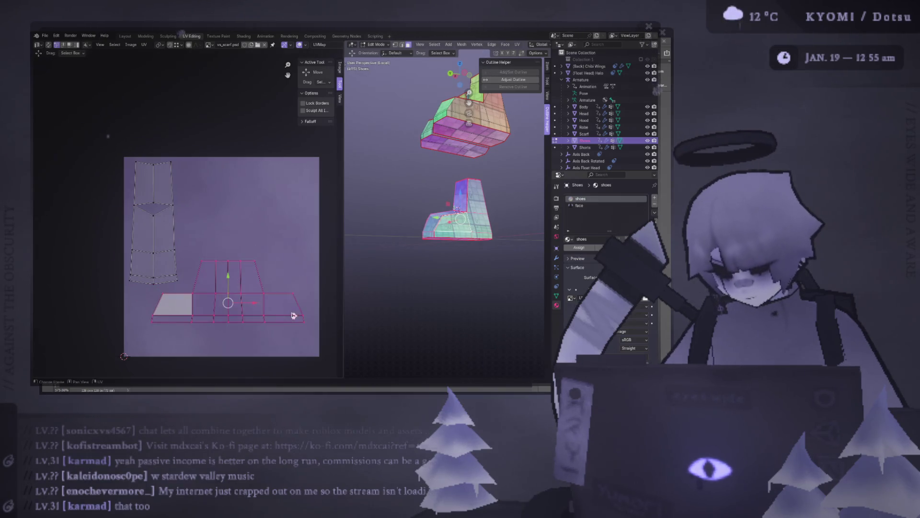
{"action": "key", "text": "g"}
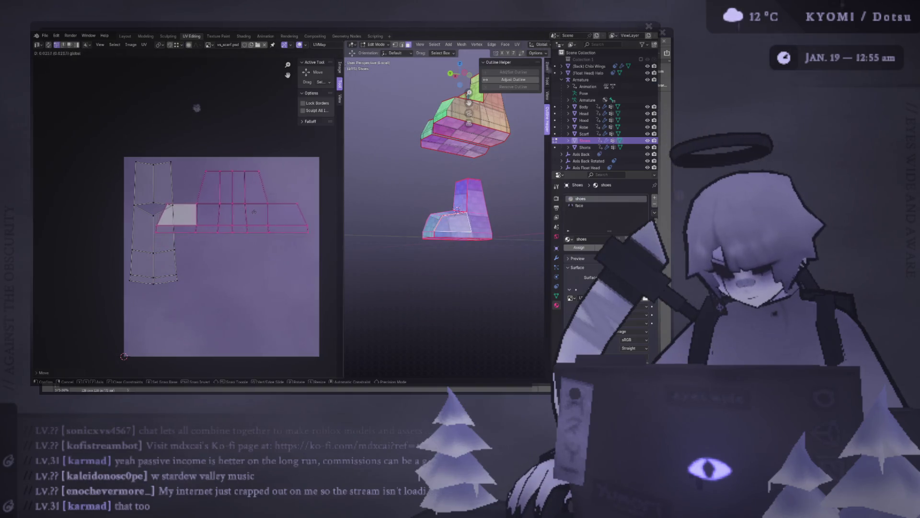
{"action": "left_click", "coordinate": [325, 214]}
{"action": "key", "text": "g"}
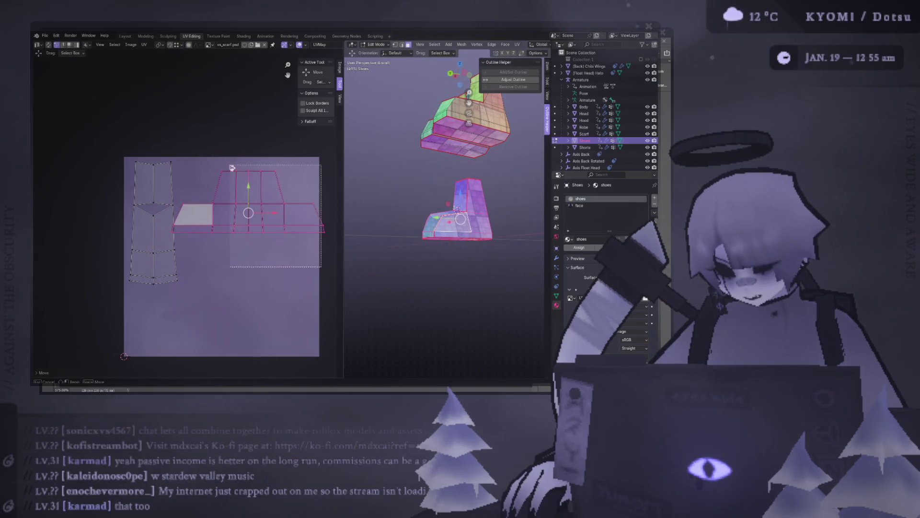
{"action": "key", "text": "Escape"}
Move the lower right island down to the texture's bottom edge and shift it along X
{"action": "left_click", "coordinate": [133, 262]}
{"action": "key", "text": "l"}
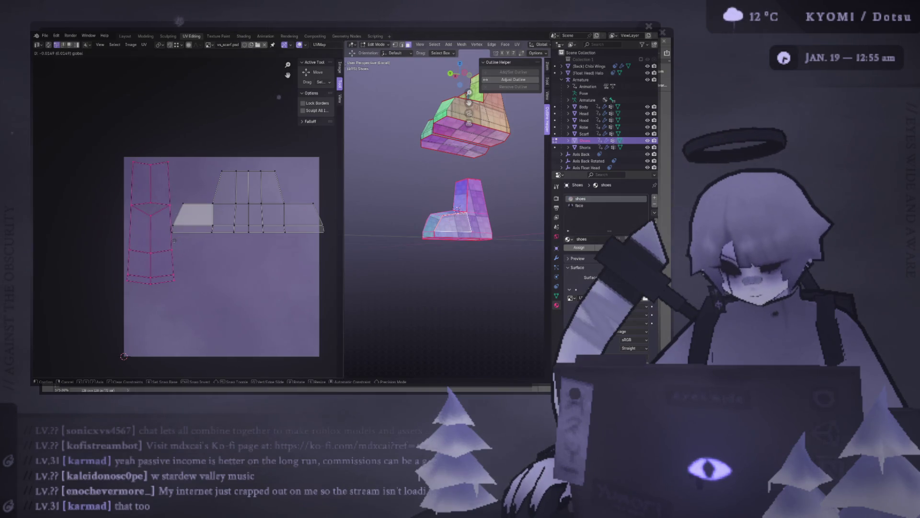
{"action": "key", "text": "Escape"}
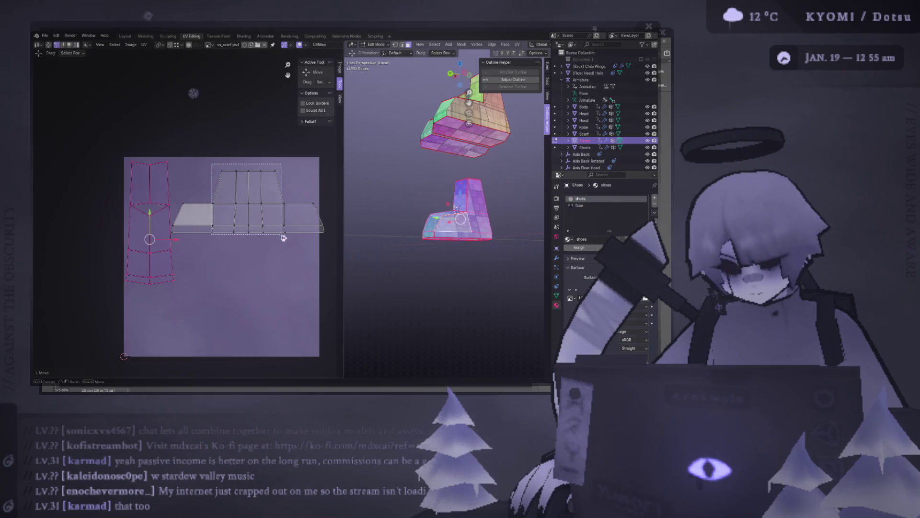
{"action": "left_click", "coordinate": [286, 238]}
{"action": "key", "text": "g"}
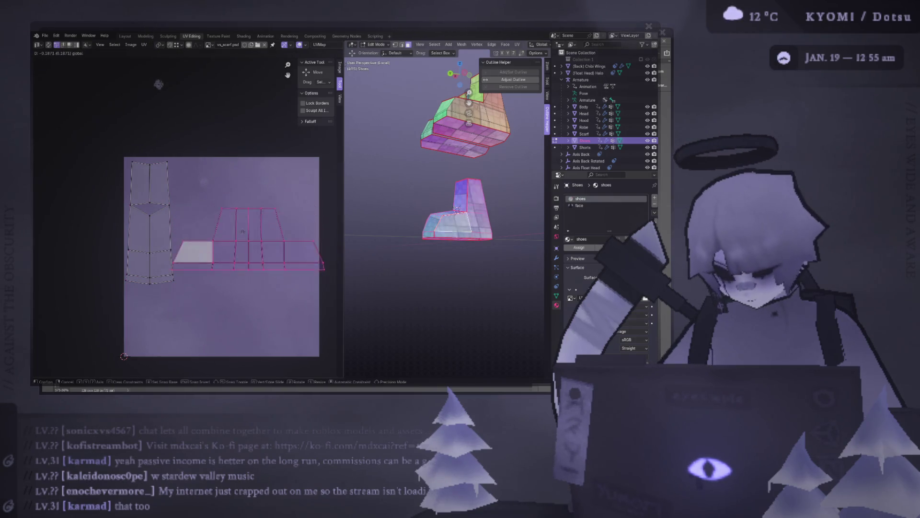
{"action": "left_click", "coordinate": [243, 308]}
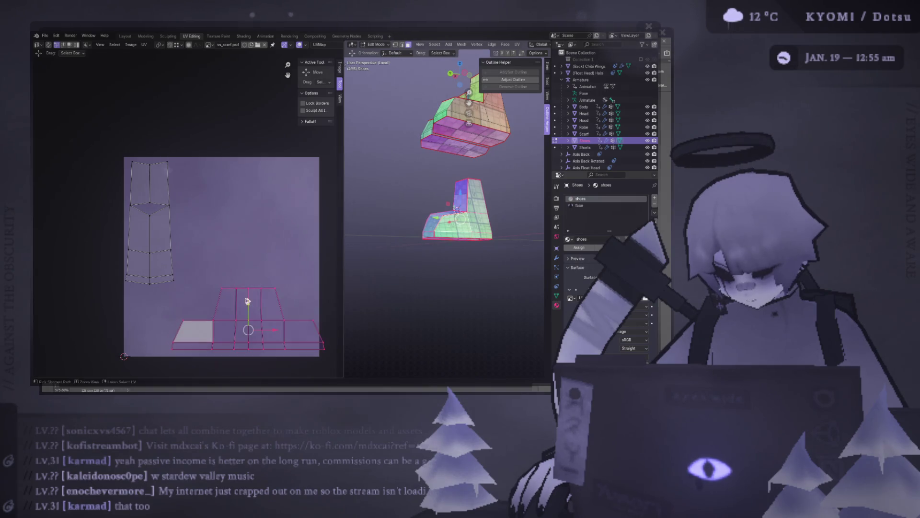
{"action": "key", "text": "g"}
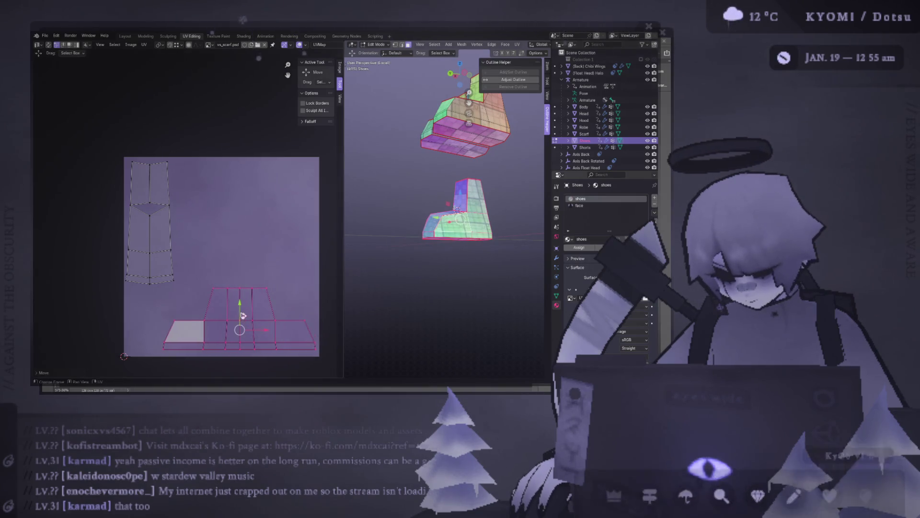
{"action": "key", "text": "x"}
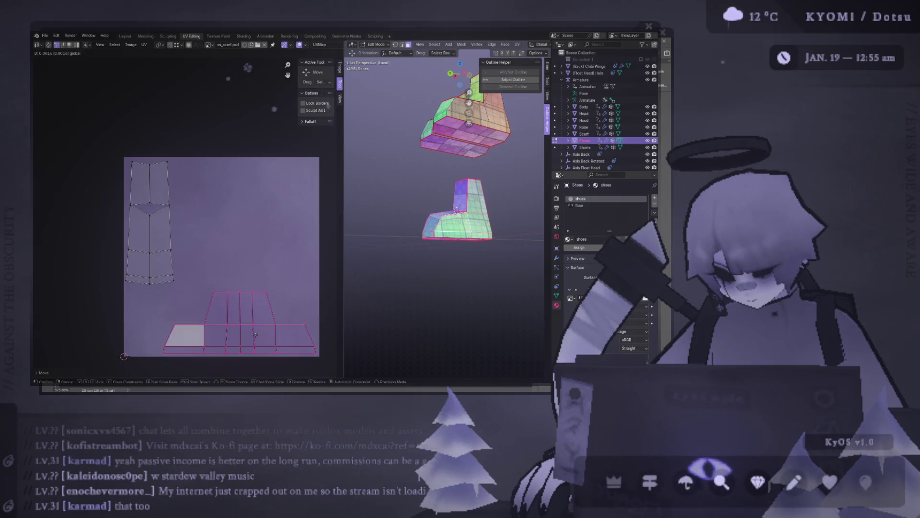
{"action": "key", "text": "Return"}
Move the tall strip island toward the texture's top-left
{"action": "left_click", "coordinate": [173, 237]}
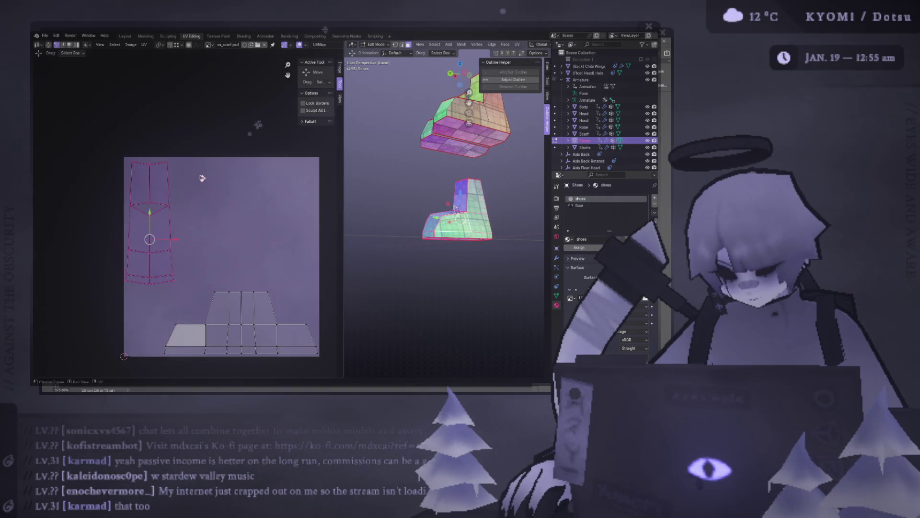
{"action": "key", "text": "g"}
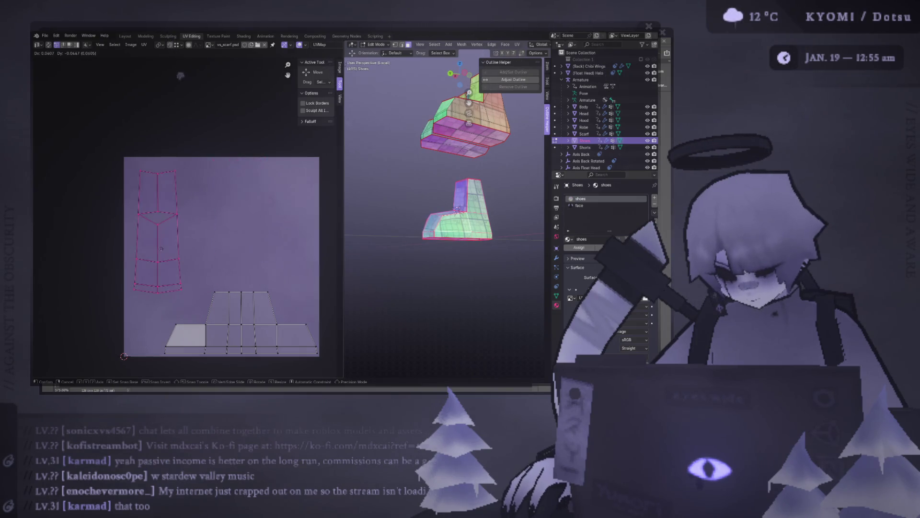
{"action": "key", "text": "Return"}
{"action": "scroll", "coordinate": [300, 347], "scroll_direction": "down", "scroll_amount": 3}
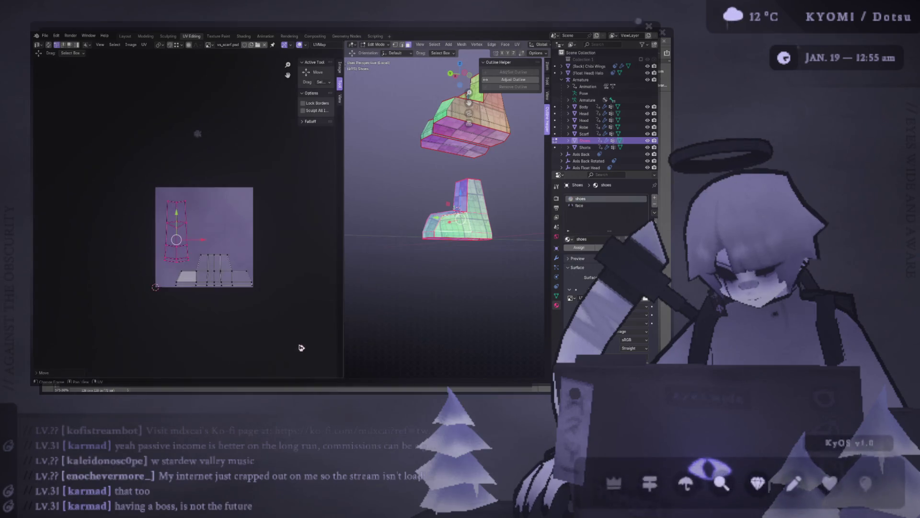
Scale all UV islands down together to fit the texture square
{"action": "key", "text": "a"}
{"action": "key", "text": "s"}
{"action": "left_click", "coordinate": [286, 261]}
Rotate the bottom island 90°, place it inside the square and shrink it slightly
{"action": "left_click_drag", "start_coordinate": [314, 331], "coordinate": [216, 265]}
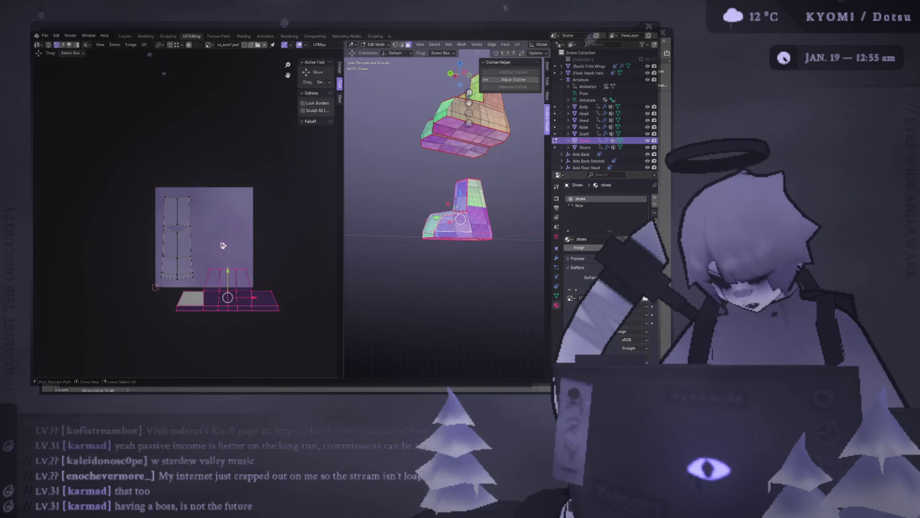
{"action": "type", "text": "r90"}
{"action": "key", "text": "Return"}
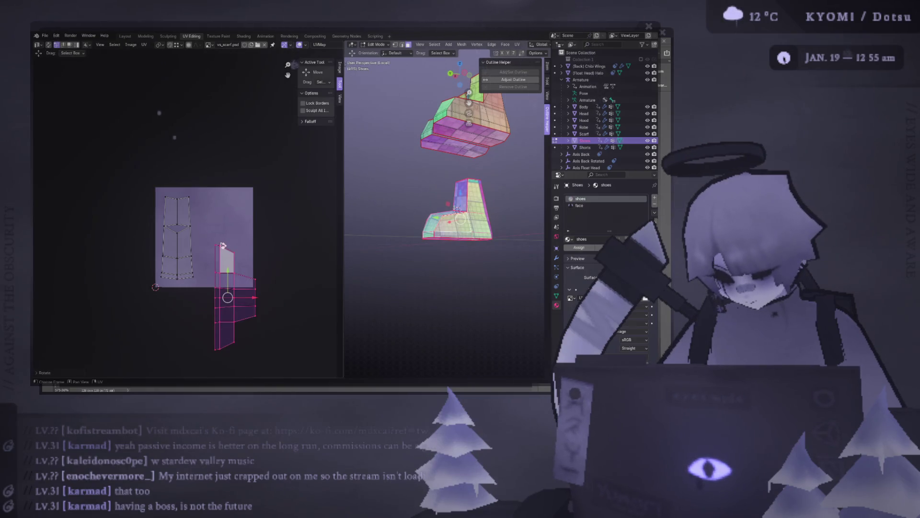
{"action": "key", "text": "g"}
{"action": "left_click", "coordinate": [283, 196]}
{"action": "key", "text": "s"}
{"action": "left_click", "coordinate": [274, 204]}
{"action": "type", "text": "r180"}
Flip the island 180°, shift it right and enlarge it a little
{"action": "key", "text": "Return"}
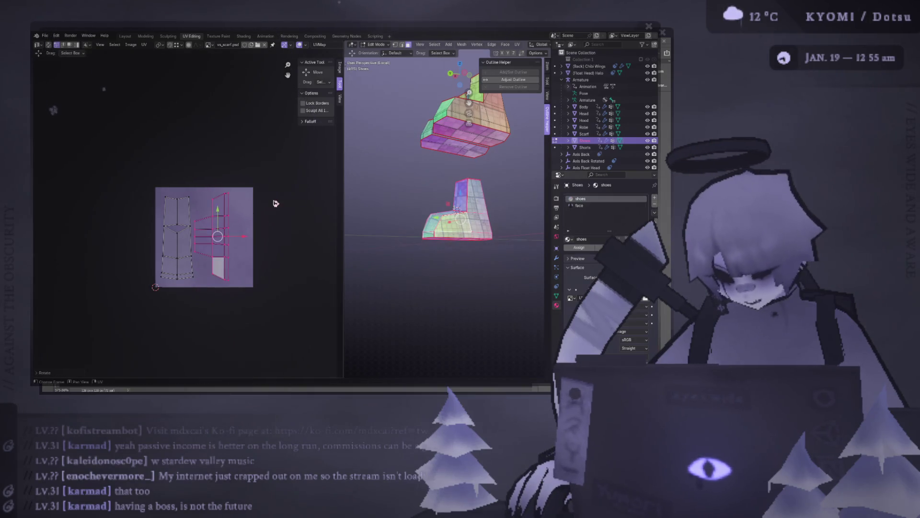
{"action": "key", "text": "g"}
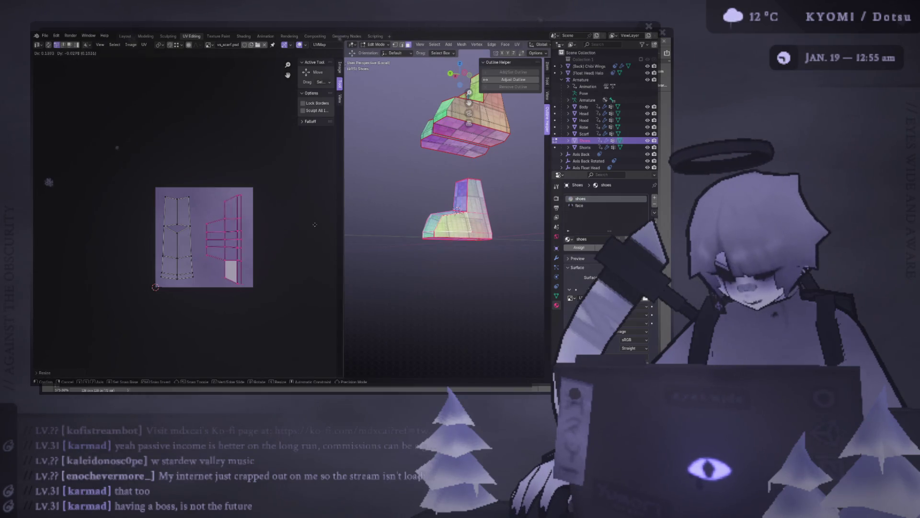
{"action": "left_click", "coordinate": [323, 226]}
{"action": "key", "text": "s"}
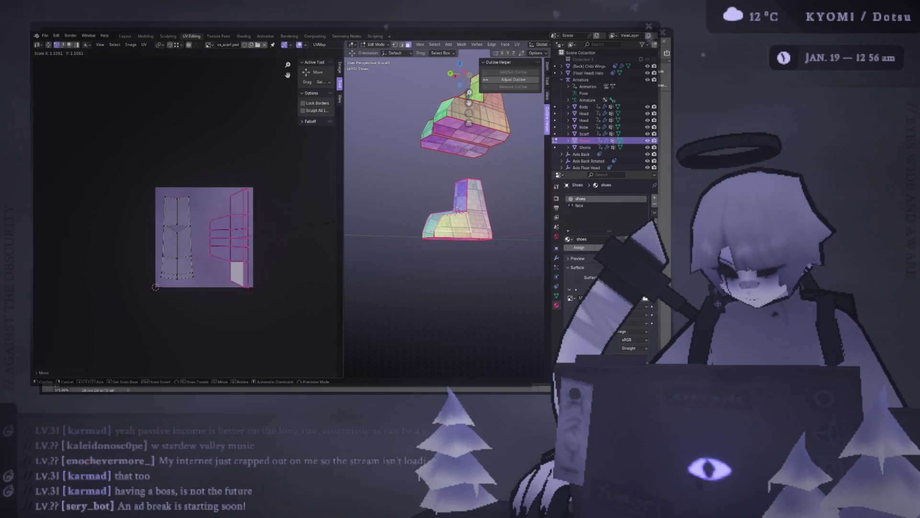
{"action": "left_click", "coordinate": [327, 227]}
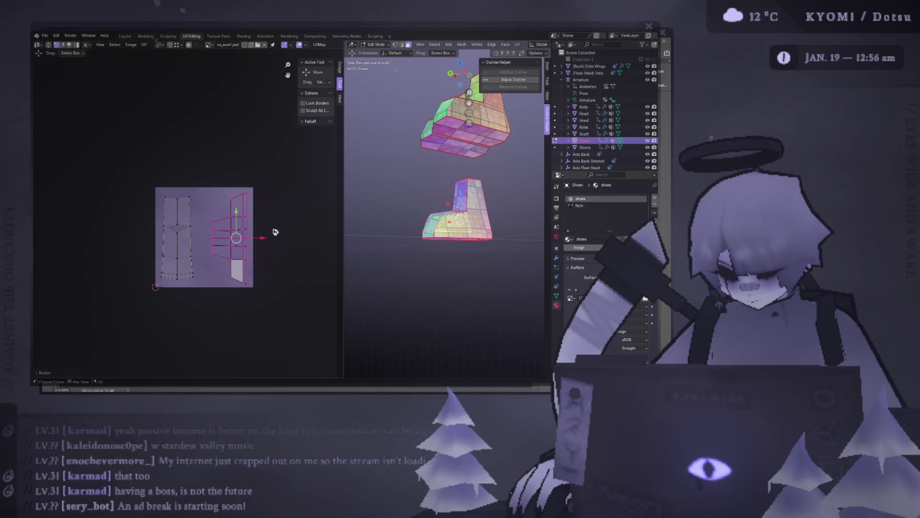
Invert the selection to the right island, reposition it beside the strip and save
{"action": "key", "text": "ctrl+i"}
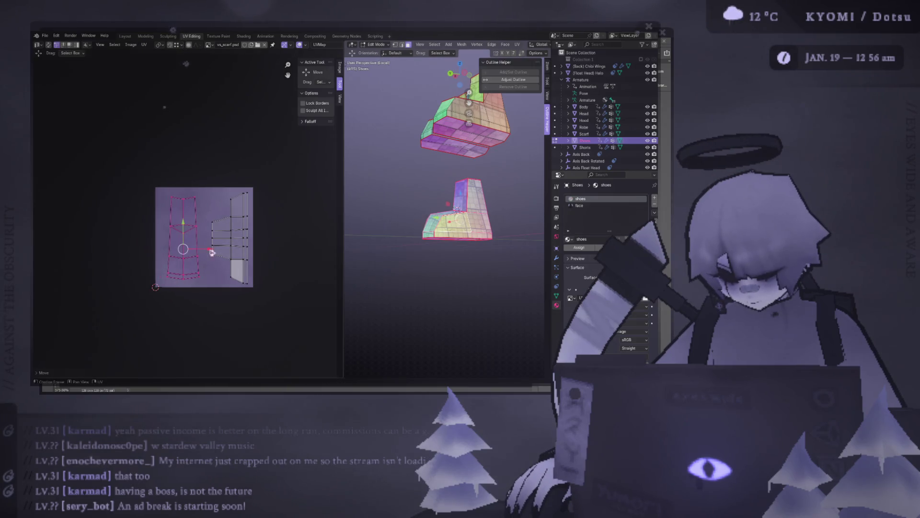
{"action": "key", "text": "ctrl+i"}
{"action": "key", "text": "g"}
{"action": "left_click", "coordinate": [249, 238]}
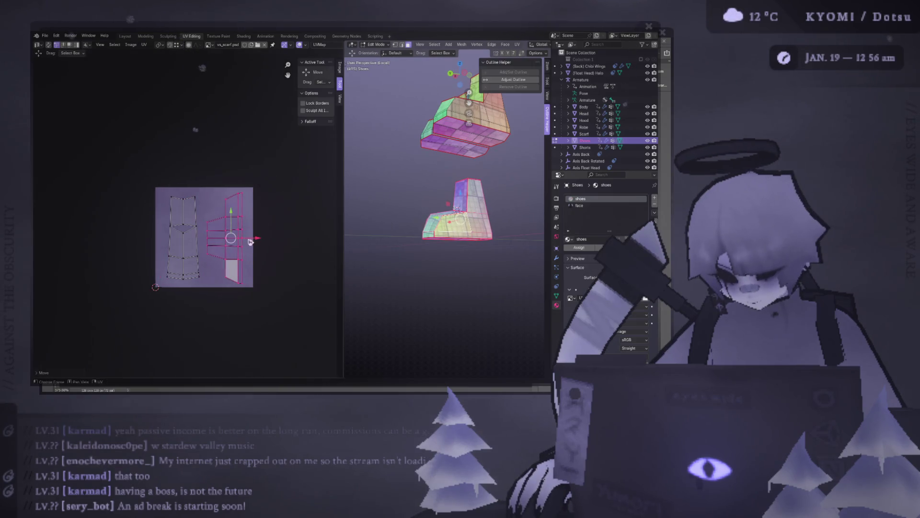
{"action": "scroll", "coordinate": [216, 237], "scroll_direction": "down", "scroll_amount": 1}
{"action": "key", "text": "ctrl+s"}
{"action": "mouse_move", "coordinate": [460, 238]}
{"action": "middle_mouse_down"}
{"action": "mouse_move", "coordinate": [491, 240]}
{"action": "mouse_move", "coordinate": [430, 240]}
{"action": "mouse_move", "coordinate": [349, 221]}
{"action": "middle_mouse_up"}
{"action": "scroll", "coordinate": [491, 241], "scroll_direction": "up", "scroll_amount": 3}
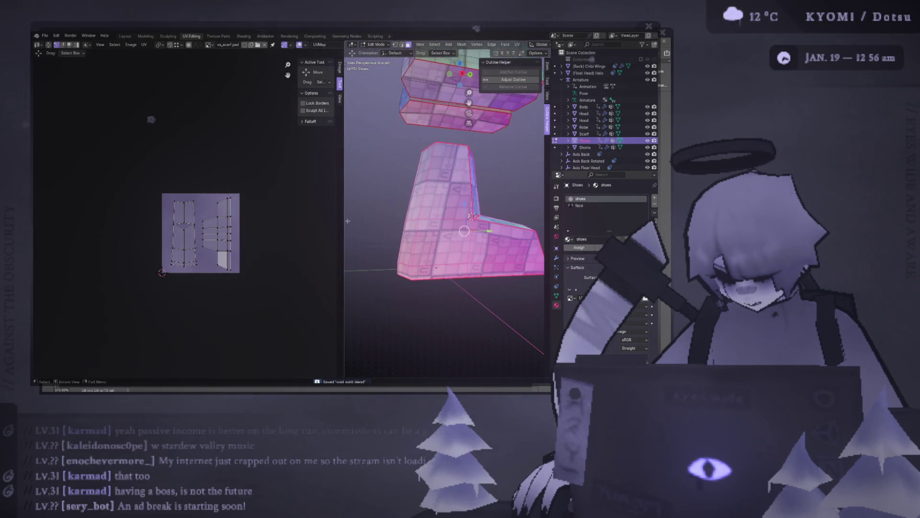
Widen the 3D view and select a column of boot shaft faces to check their UVs
{"action": "left_click_drag", "start_coordinate": [345, 220], "coordinate": [196, 221]}
{"action": "key", "text": "alt+a"}
{"action": "mouse_move", "coordinate": [288, 223]}
{"action": "middle_mouse_down"}
{"action": "mouse_move", "coordinate": [373, 272]}
{"action": "mouse_move", "coordinate": [345, 213]}
{"action": "middle_mouse_up"}
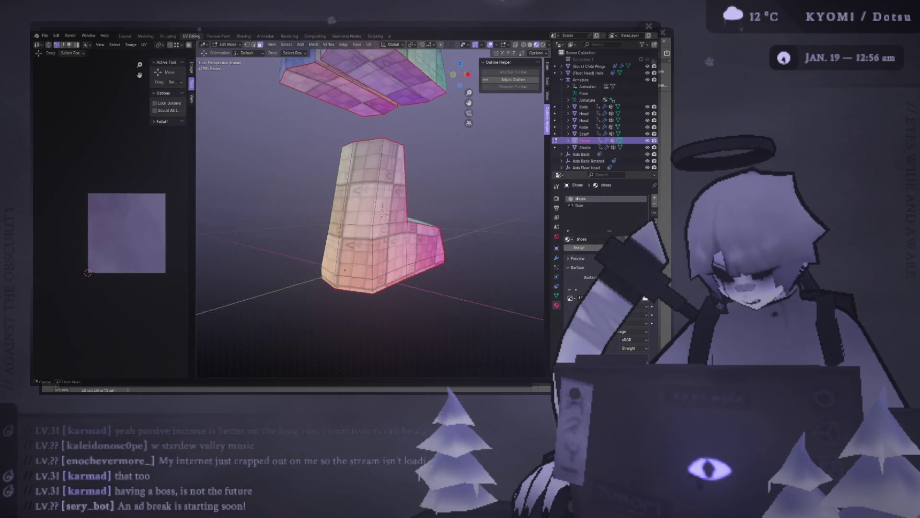
{"action": "mouse_move", "coordinate": [345, 212]}
{"action": "middle_mouse_down"}
{"action": "mouse_move", "coordinate": [383, 223]}
{"action": "mouse_move", "coordinate": [396, 188]}
{"action": "middle_mouse_up"}
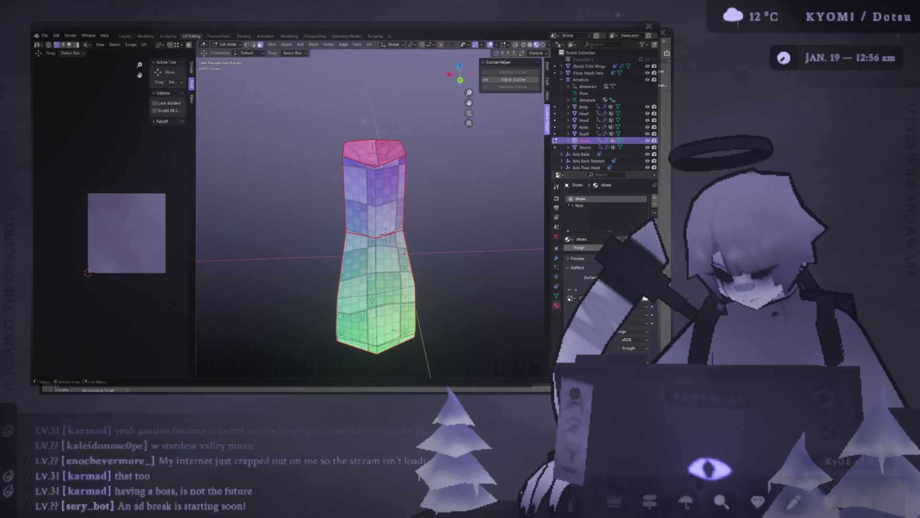
{"action": "left_click", "coordinate": [359, 180], "text": "shift"}
{"action": "left_click", "coordinate": [360, 217], "text": "shift"}
{"action": "left_click", "coordinate": [359, 255], "text": "shift"}
{"action": "left_click", "coordinate": [358, 309], "text": "shift"}
{"action": "scroll", "coordinate": [100, 223], "scroll_direction": "up", "scroll_amount": 7}
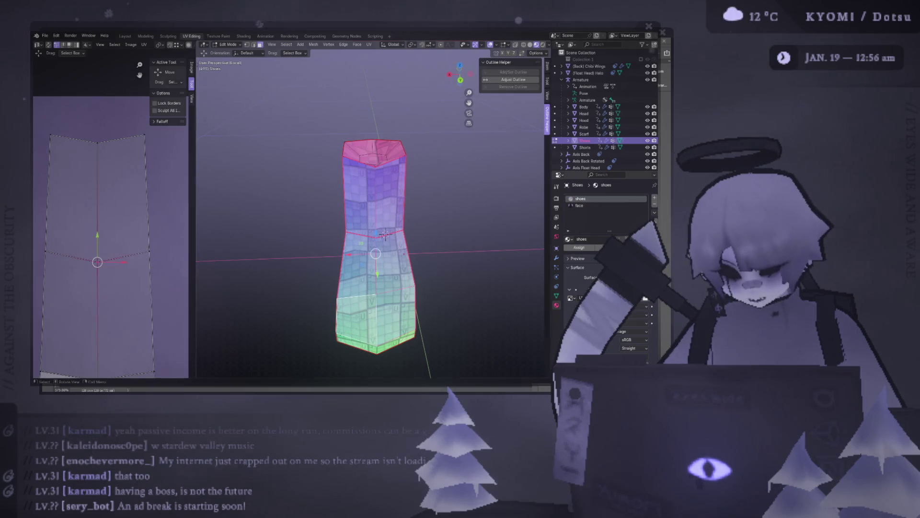
{"action": "scroll", "coordinate": [326, 204], "scroll_direction": "up", "scroll_amount": 3}
{"action": "scroll", "coordinate": [325, 205], "scroll_direction": "up", "scroll_amount": 3}
Select the upper and lower shaft face bands and shift the middle UV edge
{"action": "key", "text": "alt+a"}
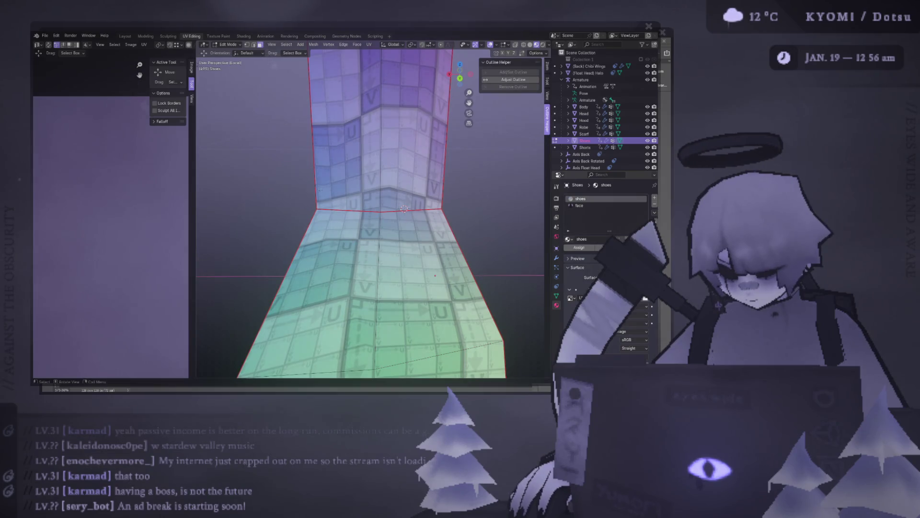
{"action": "scroll", "coordinate": [403, 209], "scroll_direction": "down", "scroll_amount": 2}
{"action": "middle_click_drag", "start_coordinate": [404, 209], "coordinate": [398, 206]}
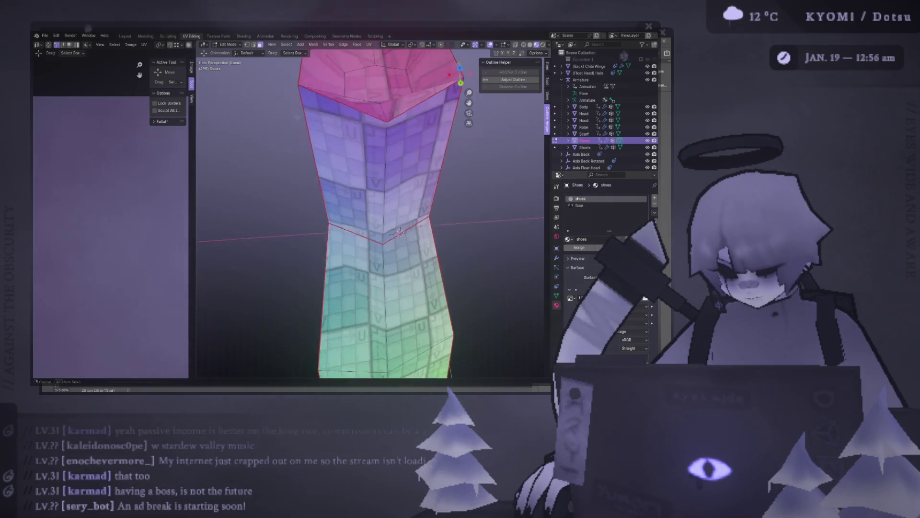
{"action": "left_click", "coordinate": [407, 136]}
{"action": "left_click", "coordinate": [353, 140]}
{"action": "left_click", "coordinate": [403, 143], "text": "shift"}
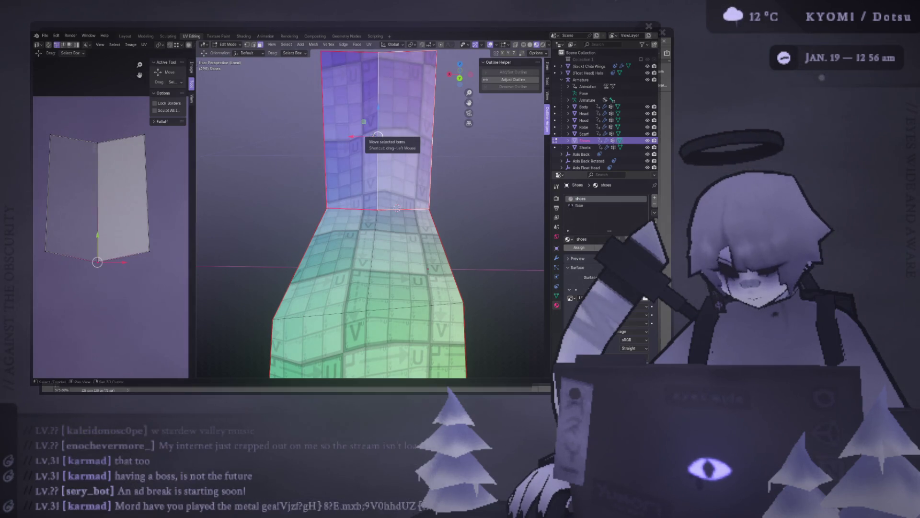
{"action": "left_click", "coordinate": [323, 259], "text": "shift"}
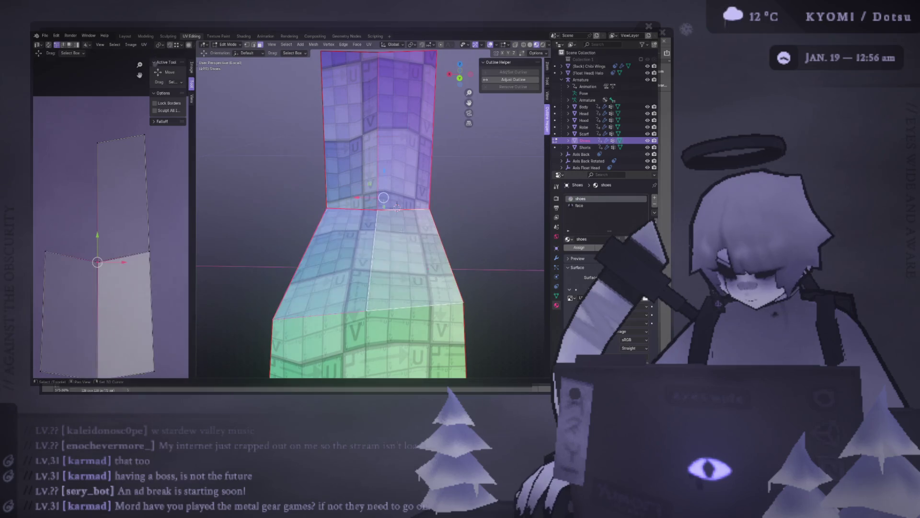
{"action": "left_click", "coordinate": [409, 260], "text": "shift"}
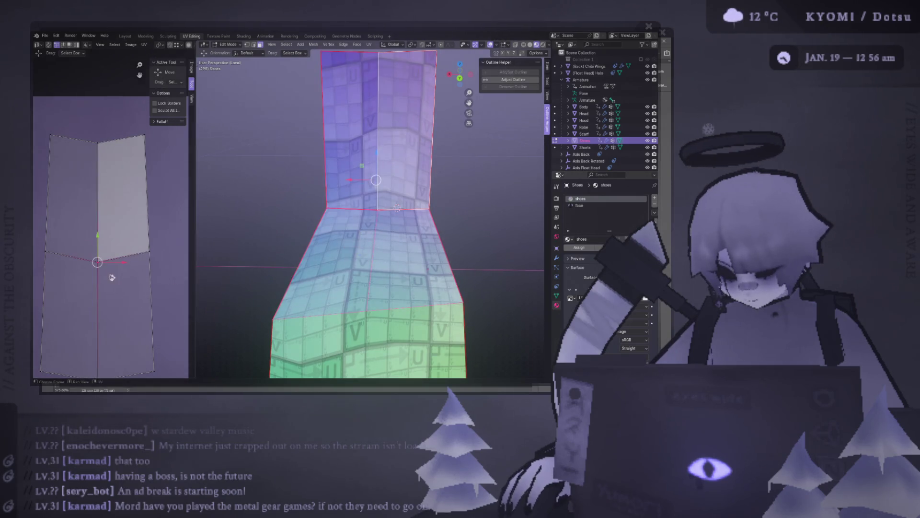
{"action": "key", "text": "g"}
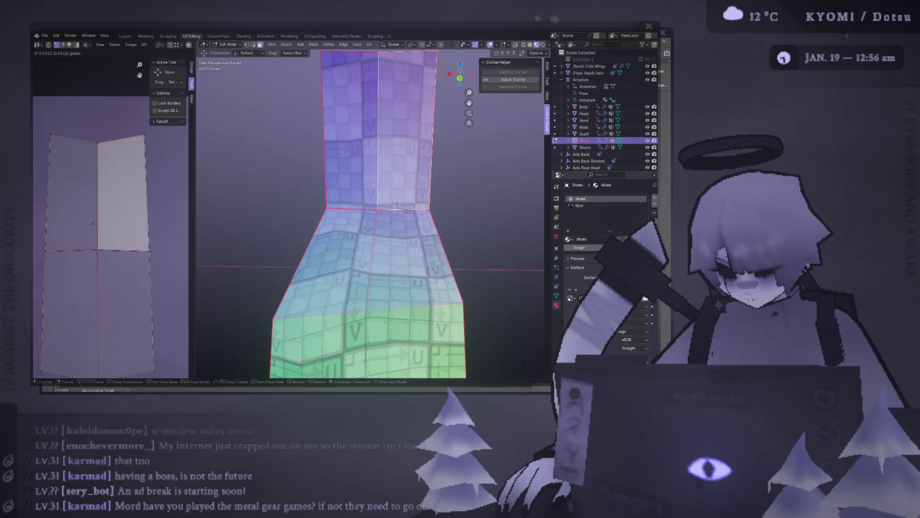
{"action": "left_click", "coordinate": [397, 206]}
Undo the UV edge move, inspect bottom and upper faces, then clear the selection
{"action": "middle_click_drag", "start_coordinate": [396, 206], "coordinate": [395, 232]}
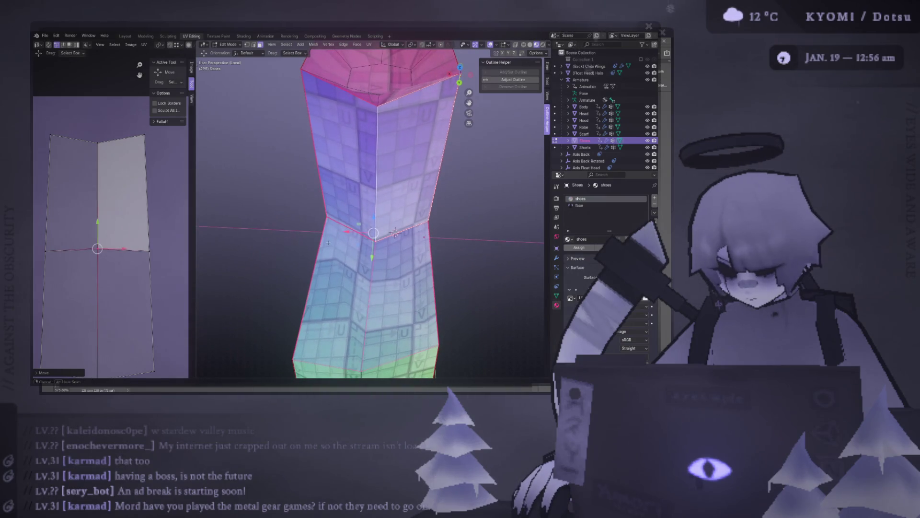
{"action": "scroll", "coordinate": [394, 232], "scroll_direction": "down", "scroll_amount": 3}
{"action": "key", "text": "ctrl+z"}
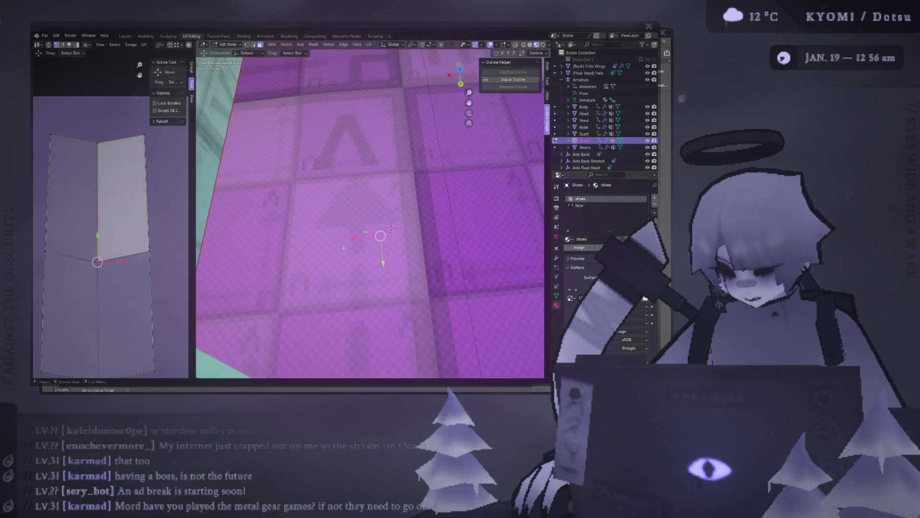
{"action": "middle_click_drag", "start_coordinate": [386, 223], "coordinate": [382, 237]}
{"action": "left_click", "coordinate": [381, 285]}
{"action": "left_click", "coordinate": [342, 230]}
{"action": "left_click", "coordinate": [332, 156]}
{"action": "left_click", "coordinate": [343, 230]}
{"action": "left_click", "coordinate": [332, 156]}
{"action": "key", "text": "alt+a"}
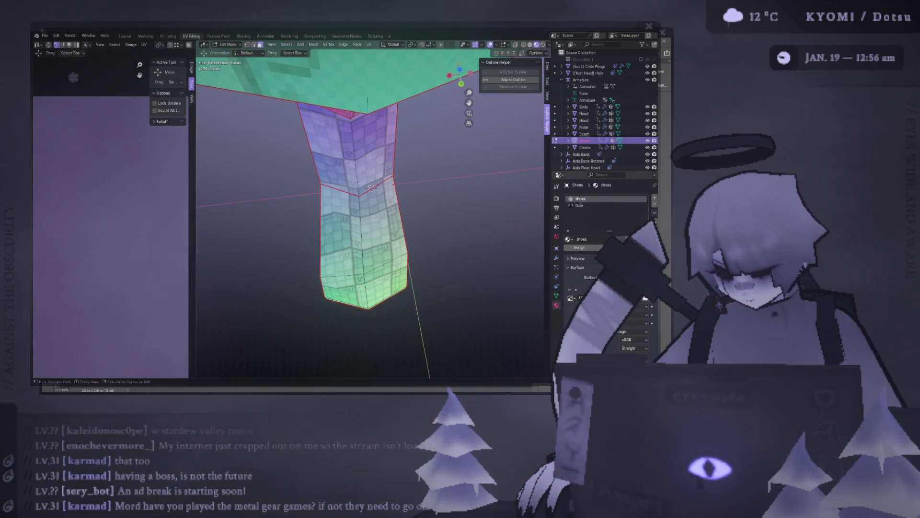
Toggle out and back into Edit Mode and select all shoe faces to show the UVs
{"action": "mouse_move", "coordinate": [371, 187]}
{"action": "middle_mouse_down"}
{"action": "mouse_move", "coordinate": [321, 263]}
{"action": "mouse_move", "coordinate": [432, 246]}
{"action": "mouse_move", "coordinate": [403, 215]}
{"action": "middle_mouse_up"}
{"action": "key", "text": "Tab"}
{"action": "scroll", "coordinate": [321, 263], "scroll_direction": "up", "scroll_amount": 3}
{"action": "scroll", "coordinate": [320, 264], "scroll_direction": "down", "scroll_amount": 3}
{"action": "key", "text": "Tab"}
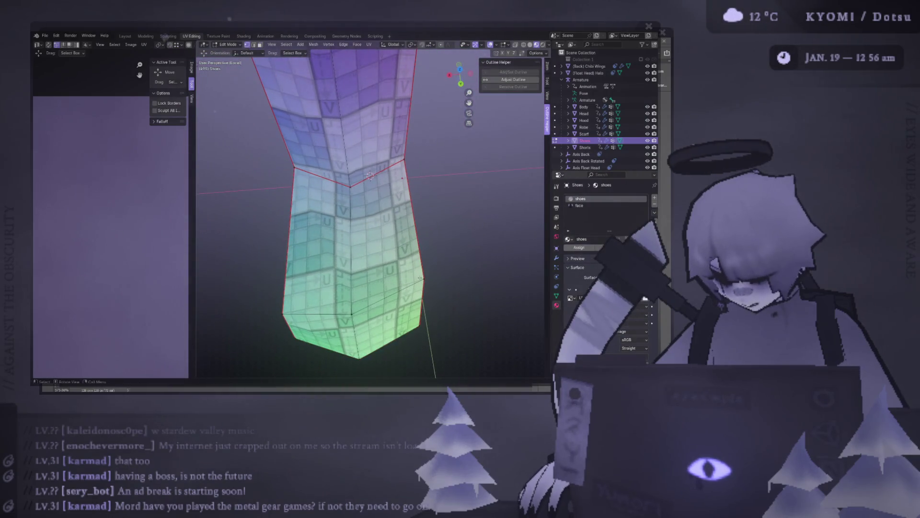
{"action": "mouse_move", "coordinate": [370, 164]}
{"action": "middle_mouse_down"}
{"action": "mouse_move", "coordinate": [394, 158]}
{"action": "mouse_move", "coordinate": [377, 158]}
{"action": "middle_mouse_up"}
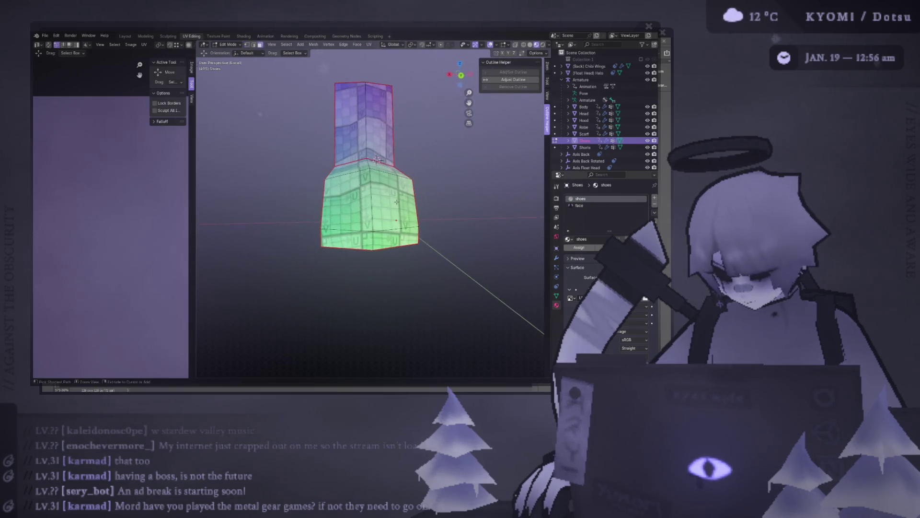
{"action": "left_click", "coordinate": [377, 159]}
{"action": "key", "text": "a"}
Re-unwrap the shoe's UV island, select both shoe sections and view them top-down alone
{"action": "mouse_move", "coordinate": [377, 161]}
{"action": "middle_mouse_down"}
{"action": "mouse_move", "coordinate": [393, 162]}
{"action": "mouse_move", "coordinate": [381, 157]}
{"action": "middle_mouse_up"}
{"action": "key", "text": "u"}
{"action": "left_click", "coordinate": [379, 157]}
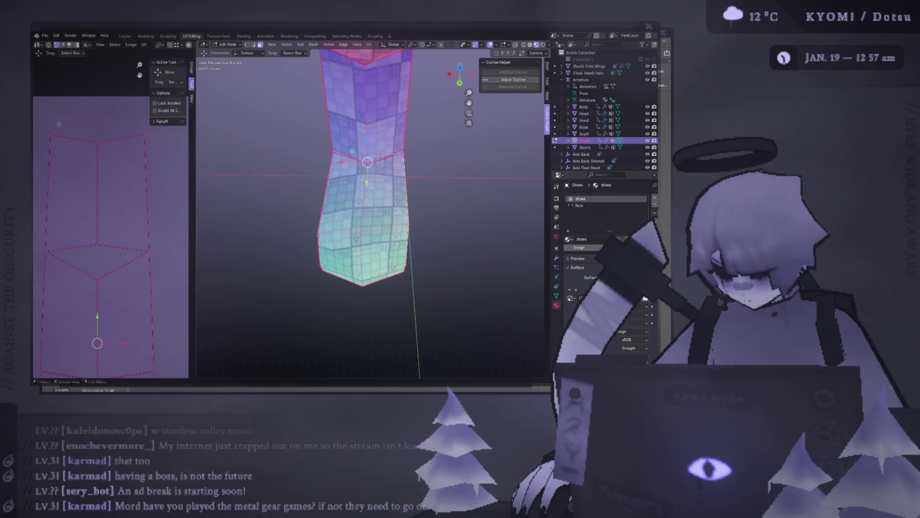
{"action": "key", "text": "alt+a"}
{"action": "key", "text": "l"}
{"action": "key", "text": "shift+l"}
{"action": "scroll", "coordinate": [379, 168], "scroll_direction": "down", "scroll_amount": 1}
{"action": "key", "text": "alt+a"}
{"action": "key", "text": "KP_7"}
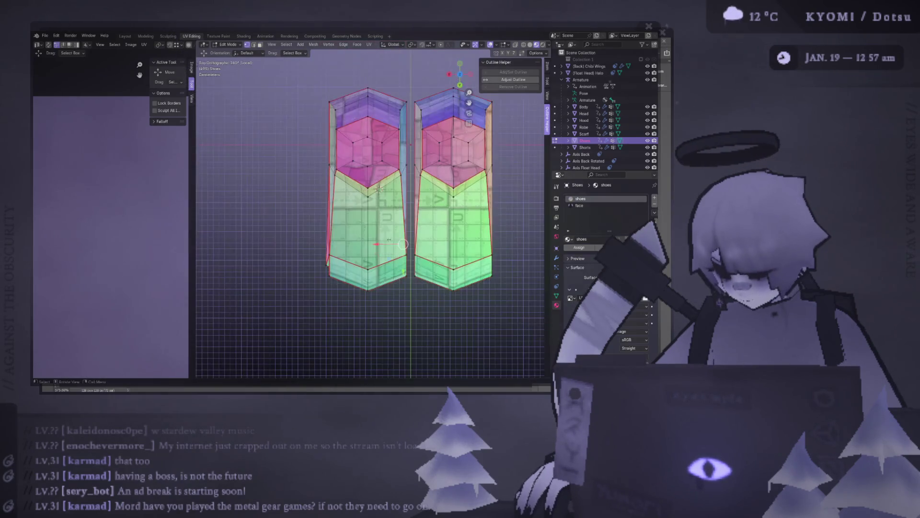
{"action": "scroll", "coordinate": [381, 181], "scroll_direction": "up", "scroll_amount": 2}
{"action": "scroll", "coordinate": [415, 258], "scroll_direction": "down", "scroll_amount": 3}
Hide the upper shoe with H and nudge the boot's selected vertices with a mirrored G move
{"action": "middle_click_drag", "start_coordinate": [415, 258], "coordinate": [395, 109]}
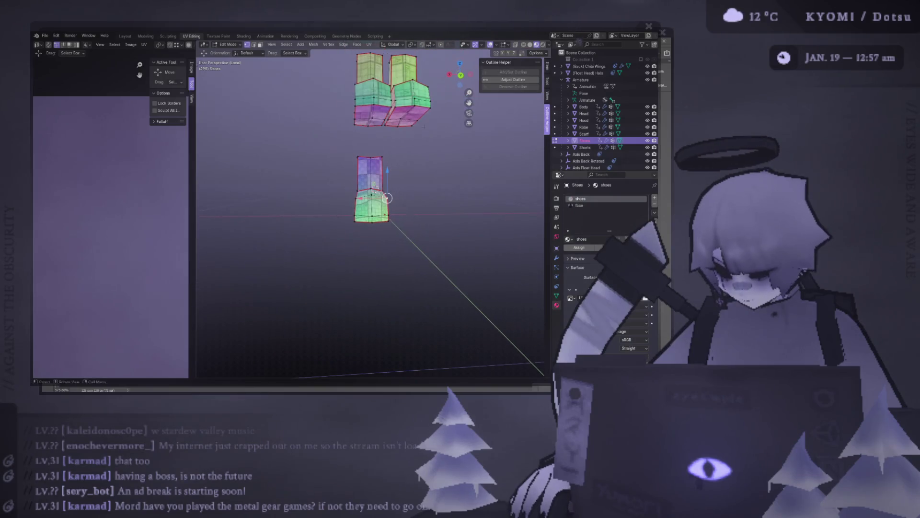
{"action": "key", "text": "h"}
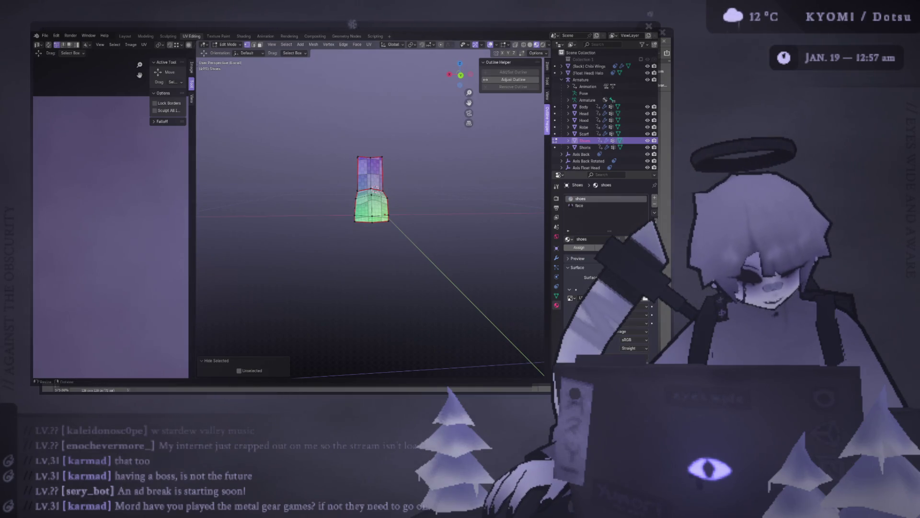
{"action": "scroll", "coordinate": [370, 202], "scroll_direction": "up", "scroll_amount": 5}
{"action": "mouse_move", "coordinate": [403, 216]}
{"action": "middle_mouse_down", "text": "alt"}
{"action": "mouse_move", "coordinate": [412, 217]}
{"action": "mouse_move", "coordinate": [380, 185]}
{"action": "middle_mouse_up", "text": "alt"}
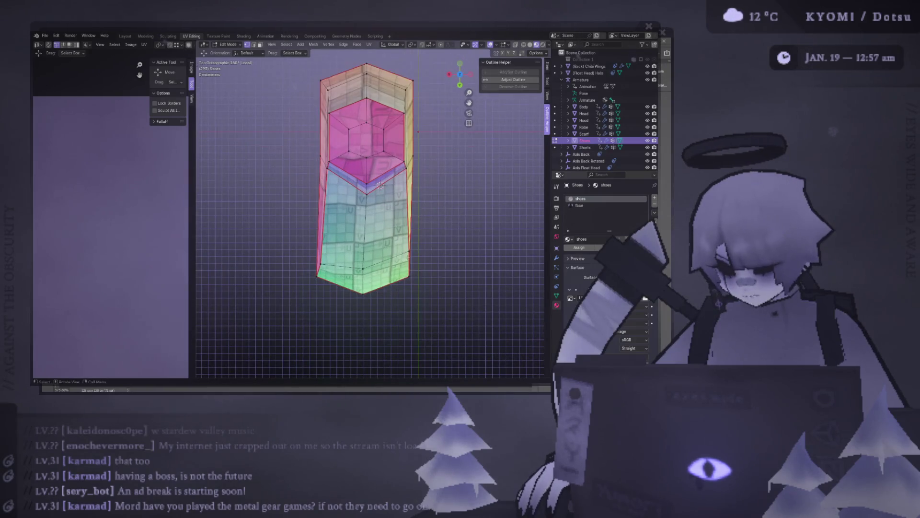
{"action": "scroll", "coordinate": [379, 185], "scroll_direction": "up", "scroll_amount": 1}
{"action": "scroll", "coordinate": [380, 186], "scroll_direction": "up", "scroll_amount": 1}
{"action": "key", "text": "g"}
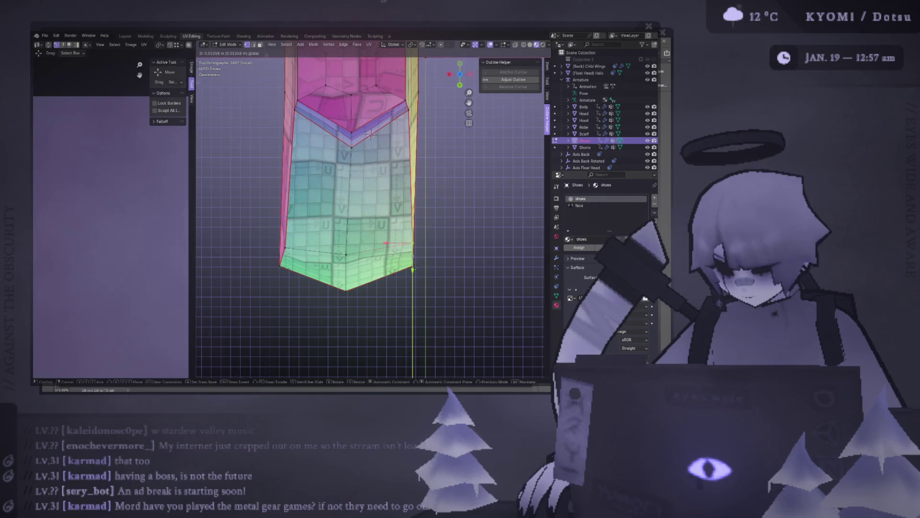
{"action": "left_click", "coordinate": [371, 134]}
{"action": "mouse_move", "coordinate": [371, 134]}
{"action": "middle_mouse_down"}
{"action": "mouse_move", "coordinate": [448, 121]}
{"action": "mouse_move", "coordinate": [331, 160]}
{"action": "middle_mouse_up"}
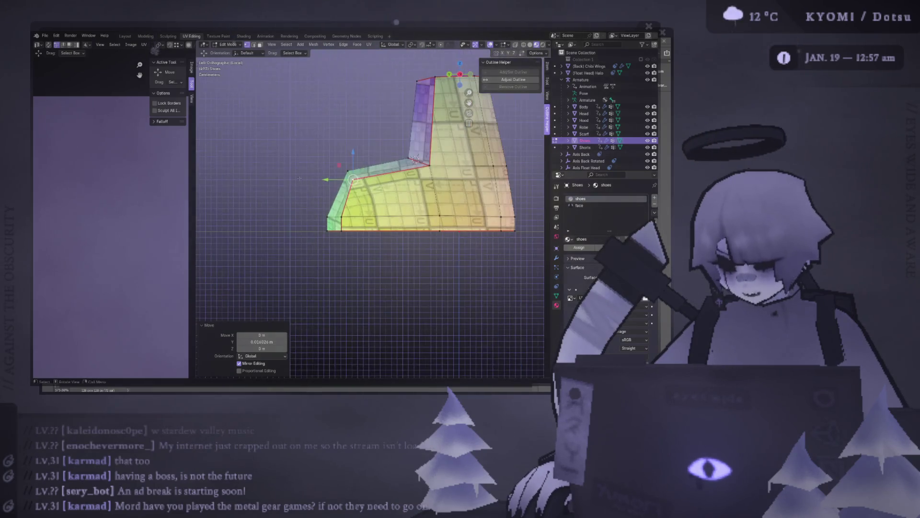
Check the reshaped boot from the right, front, left, back and top numpad views
{"action": "key", "text": "KP_3"}
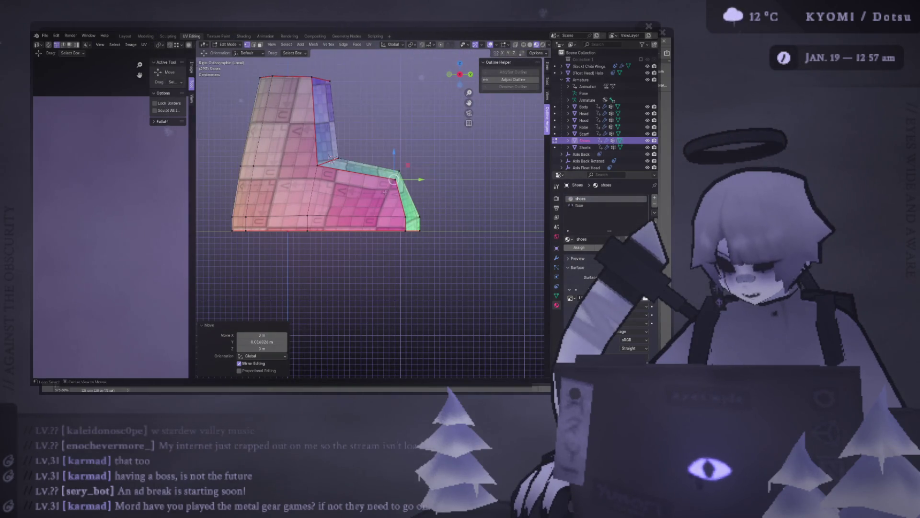
{"action": "middle_click_drag", "start_coordinate": [385, 192], "coordinate": [298, 201]}
{"action": "key", "text": "KP_1"}
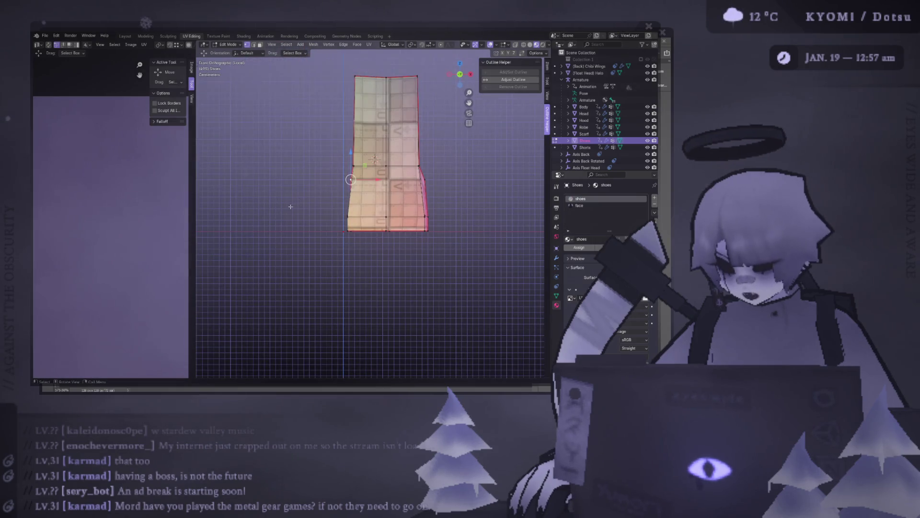
{"action": "key", "text": "ctrl+KP_3"}
{"action": "key", "text": "KP_1"}
{"action": "key", "text": "KP_3"}
{"action": "key", "text": "ctrl+KP_1"}
{"action": "scroll", "coordinate": [371, 138], "scroll_direction": "up", "scroll_amount": 2}
{"action": "key", "text": "KP_3"}
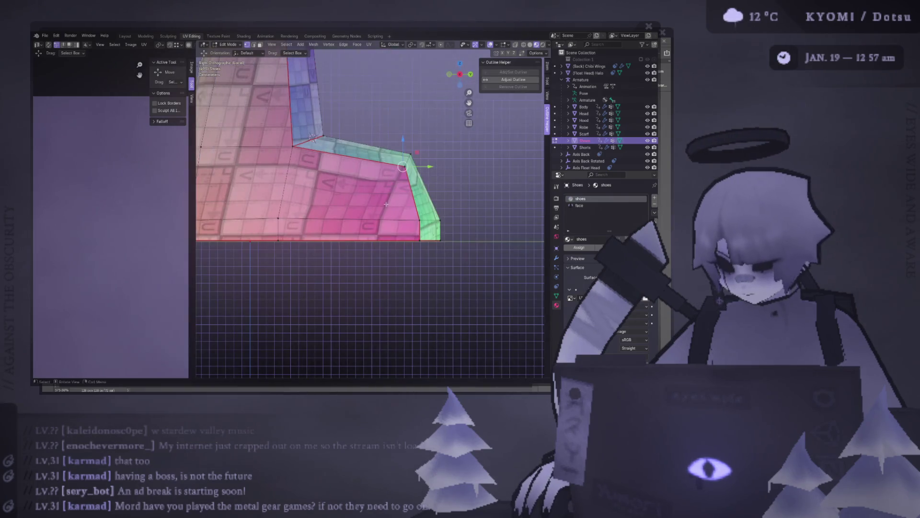
{"action": "scroll", "coordinate": [381, 204], "scroll_direction": "down", "scroll_amount": 3}
{"action": "key", "text": "ctrl+KP_1"}
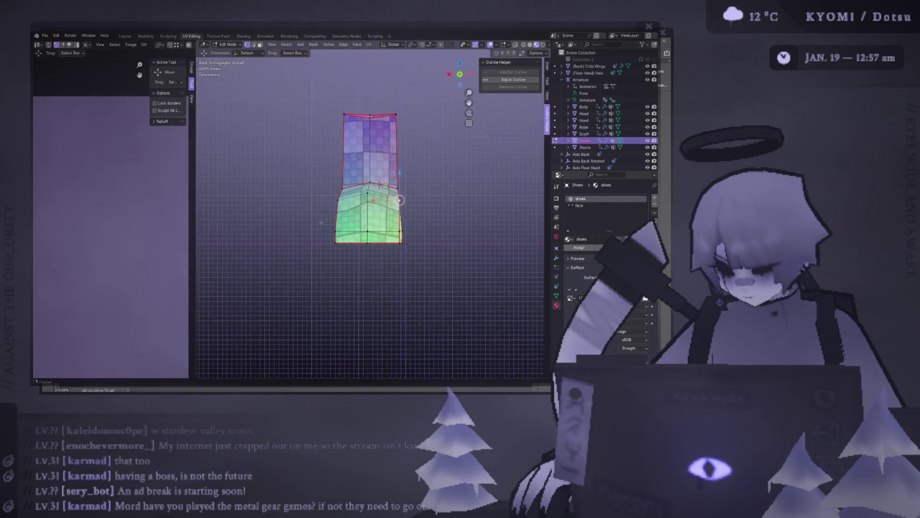
{"action": "scroll", "coordinate": [388, 208], "scroll_direction": "down", "scroll_amount": 2}
{"action": "mouse_move", "coordinate": [361, 231]}
{"action": "middle_mouse_down"}
{"action": "mouse_move", "coordinate": [371, 296]}
{"action": "mouse_move", "coordinate": [381, 285]}
{"action": "middle_mouse_up"}
{"action": "key", "text": "KP_7"}
{"action": "scroll", "coordinate": [391, 269], "scroll_direction": "up", "scroll_amount": 2}
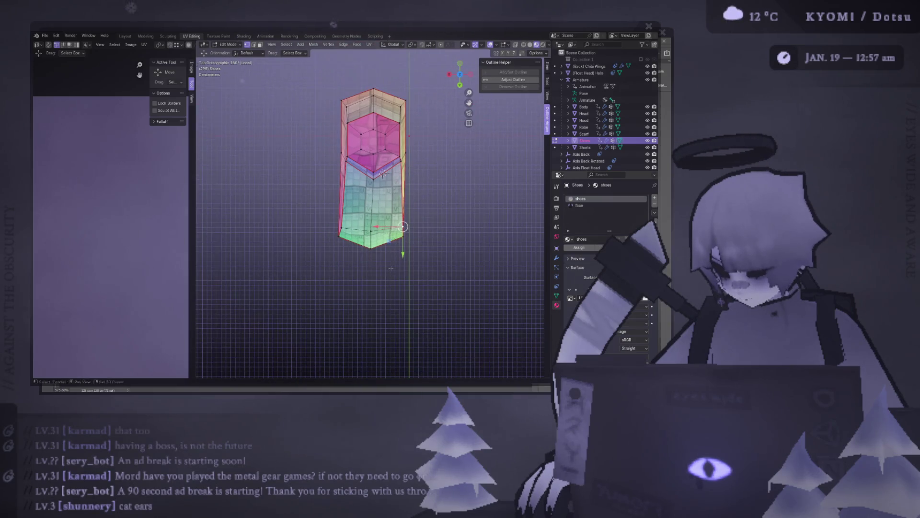
{"action": "scroll", "coordinate": [383, 173], "scroll_direction": "up", "scroll_amount": 3}
{"action": "scroll", "coordinate": [352, 79], "scroll_direction": "up", "scroll_amount": 1}
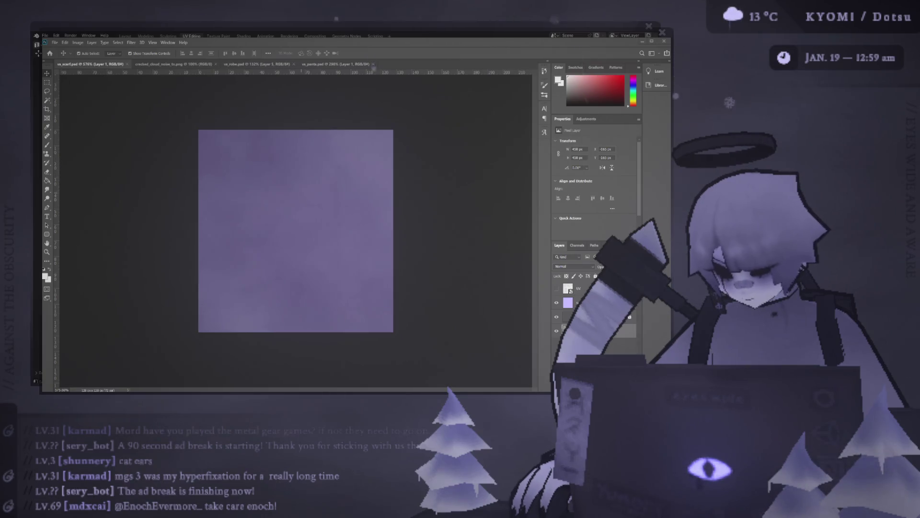
{"action": "key", "text": "alt+Tab"}
Clear the selection and pick the region of boot faces to be re-unwrapped
{"action": "middle_click_drag", "start_coordinate": [403, 237], "coordinate": [457, 244]}
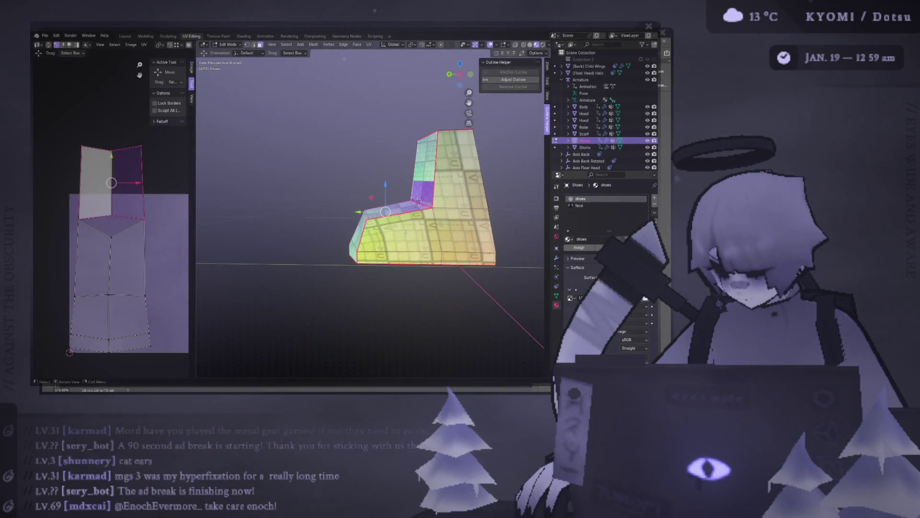
{"action": "key", "text": "alt+a"}
{"action": "right_click", "coordinate": [430, 242], "text": "shift"}
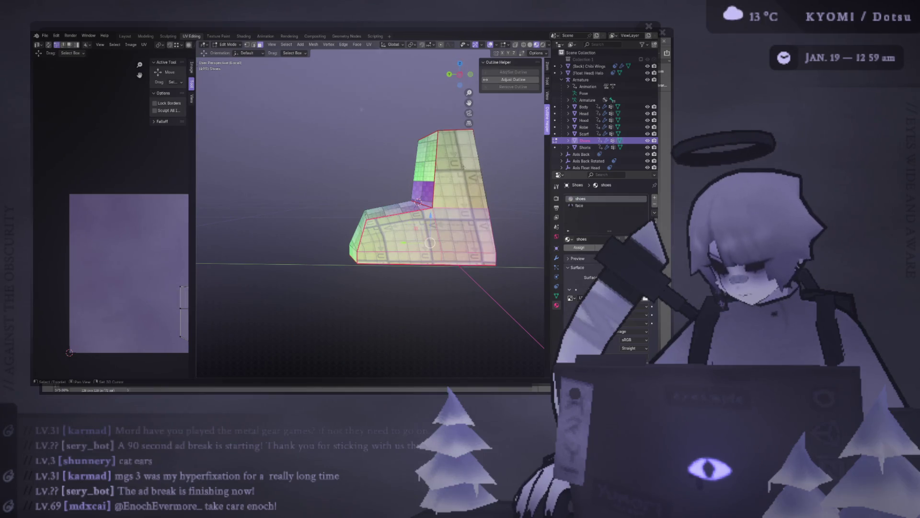
{"action": "mouse_move", "coordinate": [462, 174]}
{"action": "middle_mouse_down"}
{"action": "mouse_move", "coordinate": [375, 211]}
{"action": "mouse_move", "coordinate": [336, 202]}
{"action": "middle_mouse_up"}
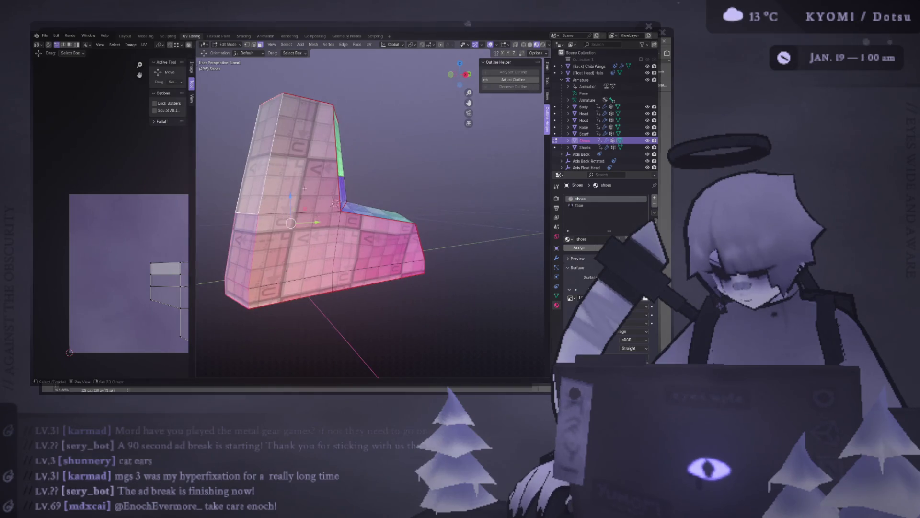
{"action": "left_click", "coordinate": [336, 202]}
Verify the face selection from back, side and front views and bring up the face menu for UV Unwrap
{"action": "key", "text": "ctrl+KP_1"}
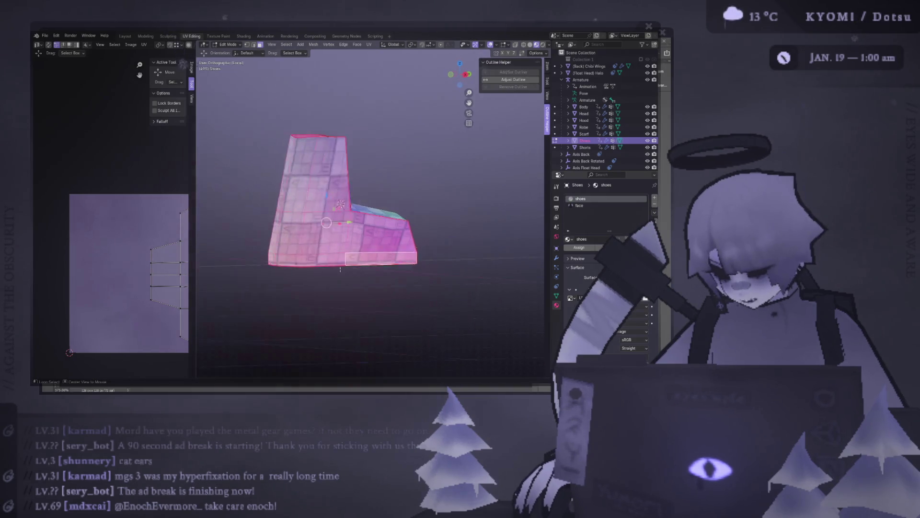
{"action": "middle_click_drag", "start_coordinate": [304, 263], "coordinate": [318, 303]}
{"action": "mouse_move", "coordinate": [298, 233]}
{"action": "middle_mouse_down"}
{"action": "mouse_move", "coordinate": [416, 198]}
{"action": "mouse_move", "coordinate": [365, 275]}
{"action": "middle_mouse_up"}
{"action": "key", "text": "KP_3"}
{"action": "scroll", "coordinate": [365, 275], "scroll_direction": "up", "scroll_amount": 2}
{"action": "key", "text": "KP_1"}
{"action": "middle_click_drag", "start_coordinate": [366, 276], "coordinate": [338, 249]}
{"action": "right_click", "coordinate": [338, 249]}
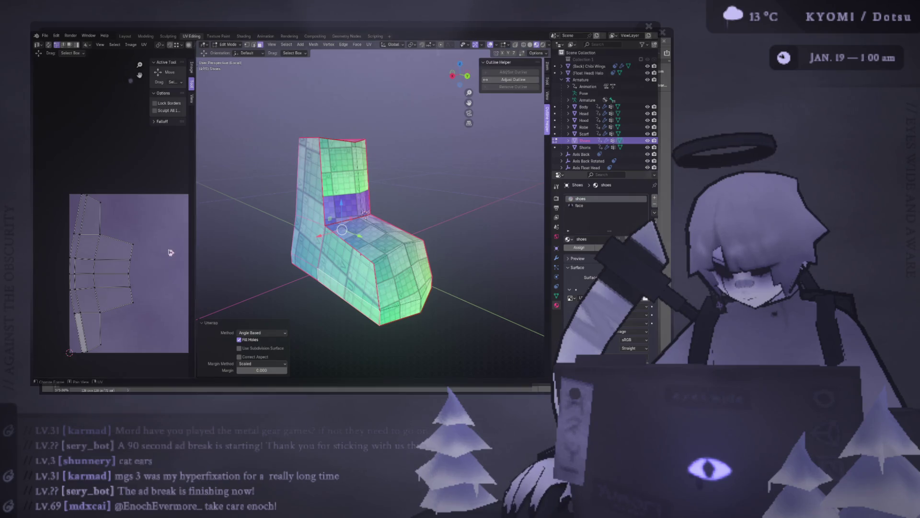
{"action": "scroll", "coordinate": [171, 253], "scroll_direction": "down", "scroll_amount": 1}
Select all the boot's UV islands and rotate them 90° then 180° so they stand upright
{"action": "key", "text": "a"}
{"action": "scroll", "coordinate": [149, 237], "scroll_direction": "up", "scroll_amount": 2}
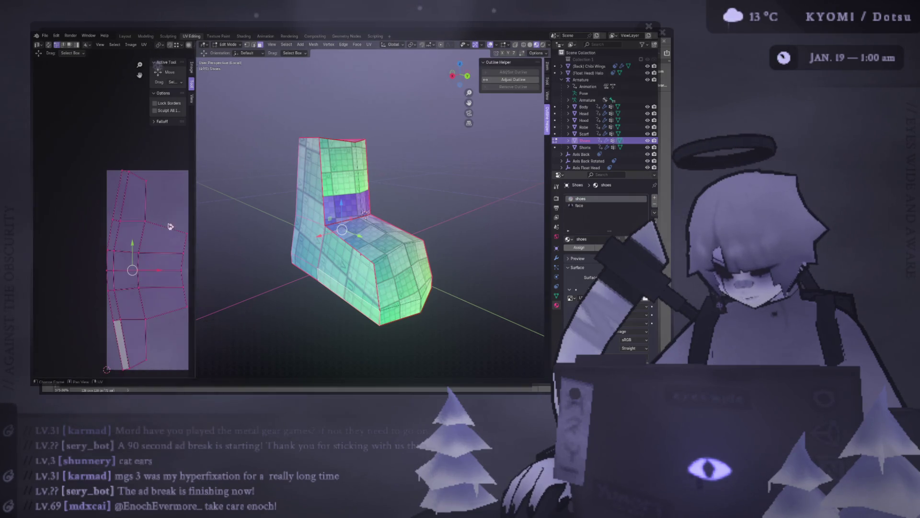
{"action": "scroll", "coordinate": [151, 216], "scroll_direction": "up", "scroll_amount": 1}
{"action": "scroll", "coordinate": [155, 194], "scroll_direction": "up", "scroll_amount": 1}
{"action": "left_click", "coordinate": [159, 169]}
{"action": "scroll", "coordinate": [159, 169], "scroll_direction": "down", "scroll_amount": 2}
{"action": "type", "text": "ar90"}
{"action": "key", "text": "Return"}
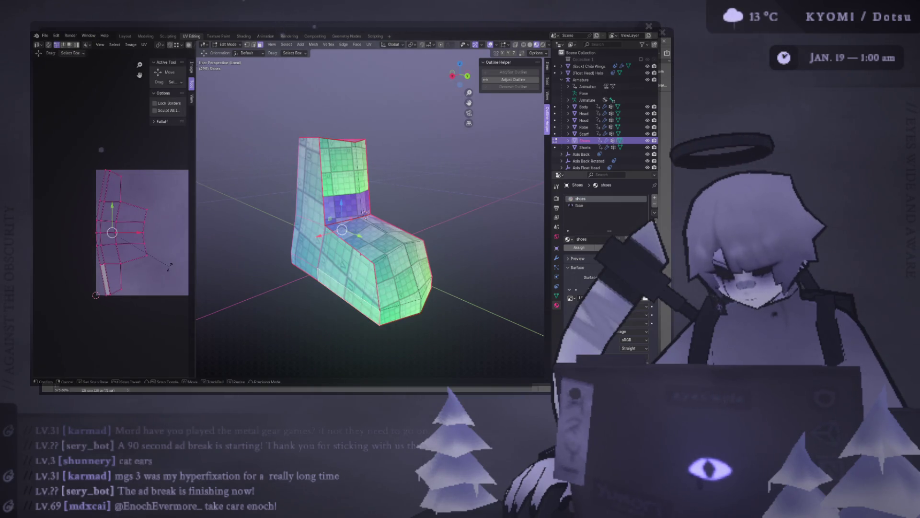
{"action": "type", "text": "180"}
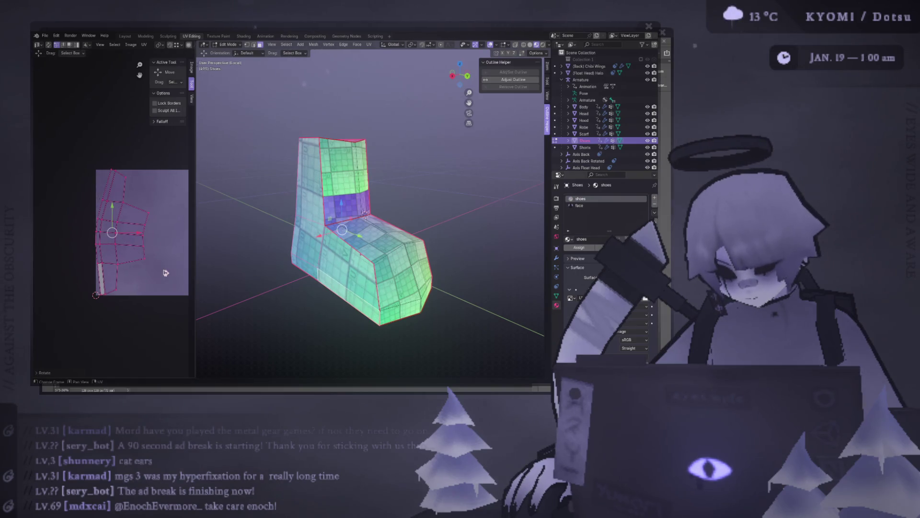
{"action": "key", "text": "Return"}
{"action": "scroll", "coordinate": [177, 249], "scroll_direction": "down", "scroll_amount": 1}
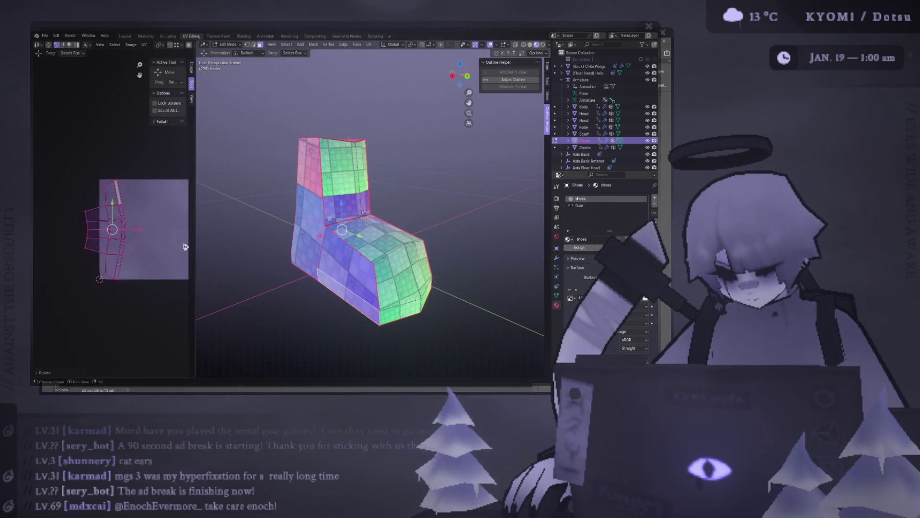
{"action": "left_click_drag", "start_coordinate": [194, 230], "coordinate": [253, 231]}
{"action": "scroll", "coordinate": [174, 231], "scroll_direction": "up", "scroll_amount": 1}
{"action": "left_click", "coordinate": [171, 236]}
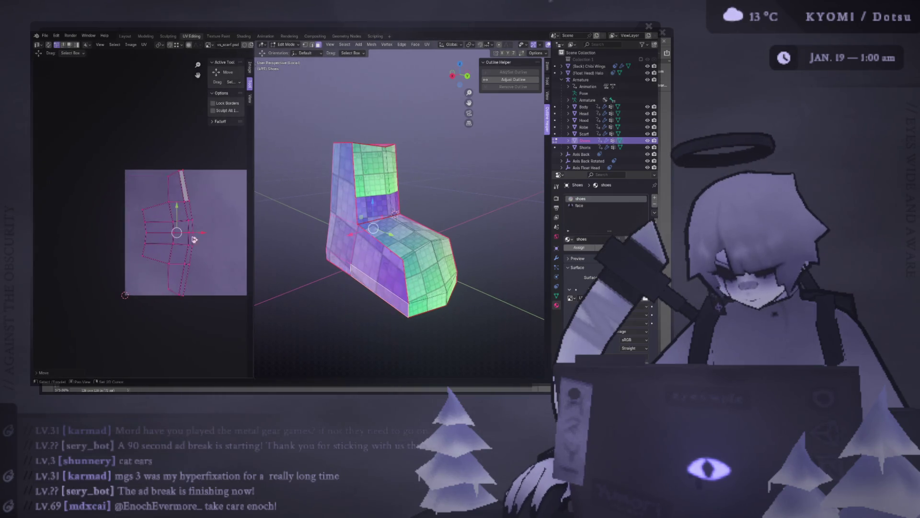
Box-select successive vertex columns and straighten each into a vertical line with UV Align
{"action": "left_click_drag", "start_coordinate": [165, 295], "coordinate": [166, 293]}
{"action": "scroll", "coordinate": [198, 287], "scroll_direction": "up", "scroll_amount": 1}
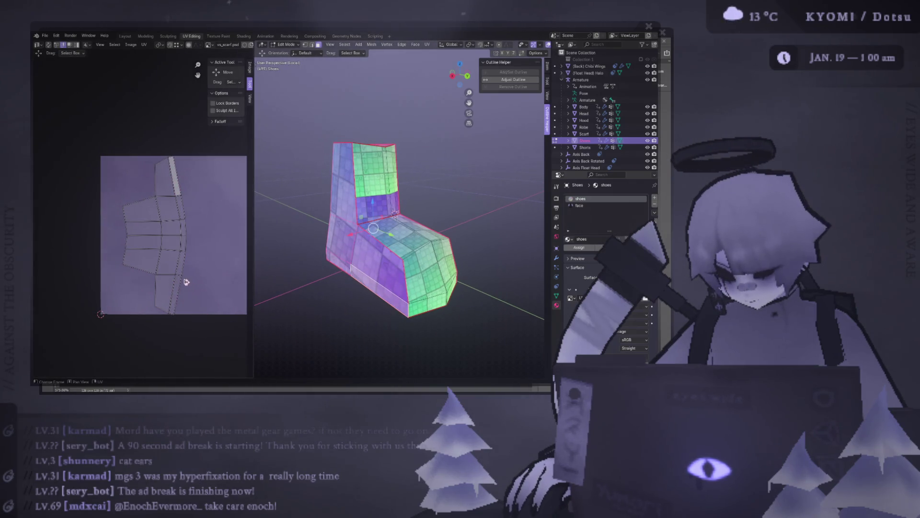
{"action": "right_click", "coordinate": [182, 289]}
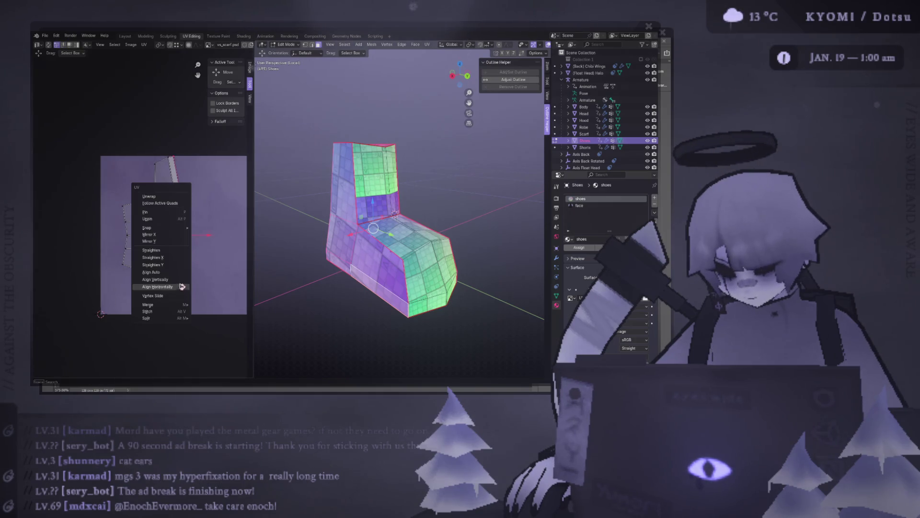
{"action": "left_click", "coordinate": [183, 284]}
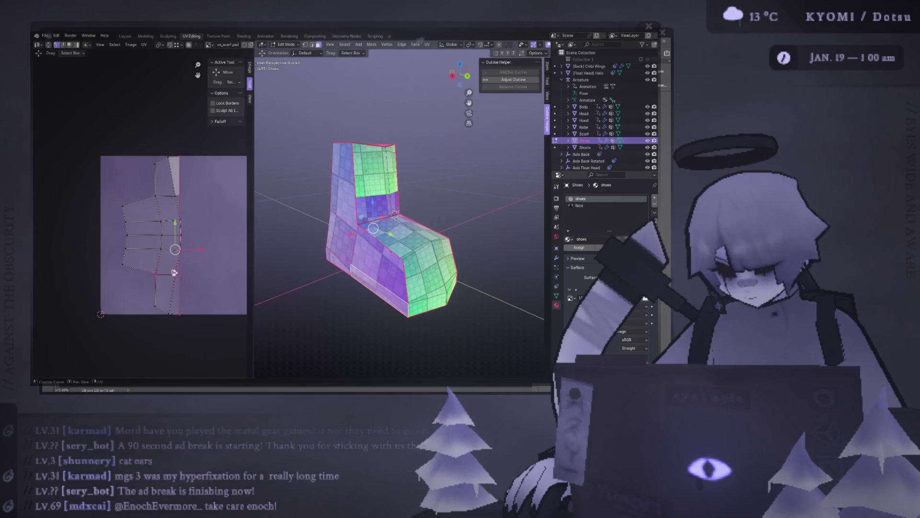
{"action": "right_click", "coordinate": [174, 293]}
{"action": "left_click", "coordinate": [180, 280]}
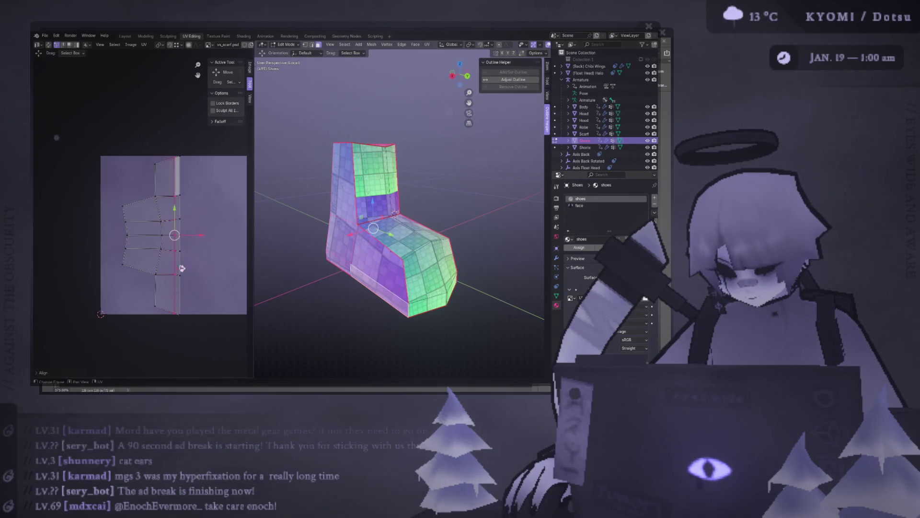
{"action": "right_click", "coordinate": [163, 245]}
{"action": "left_click", "coordinate": [164, 237]}
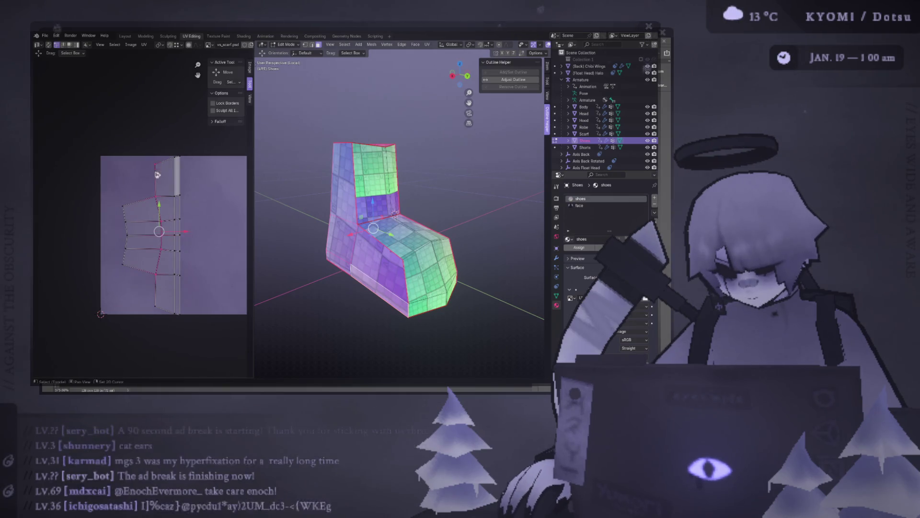
{"action": "right_click", "coordinate": [157, 310]}
{"action": "left_click", "coordinate": [156, 308]}
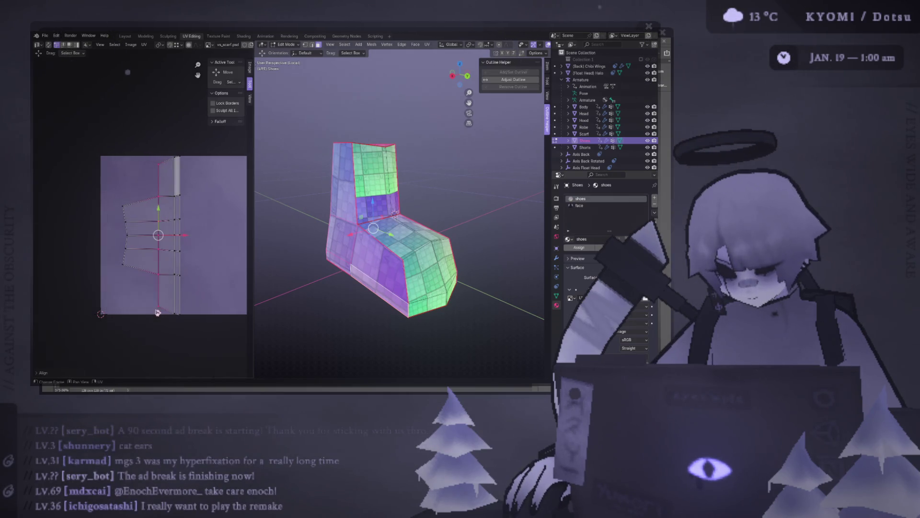
{"action": "right_click", "coordinate": [141, 279]}
{"action": "left_click", "coordinate": [142, 276]}
Save the blend file and deselect the boot mesh
{"action": "key", "text": "ctrl+s"}
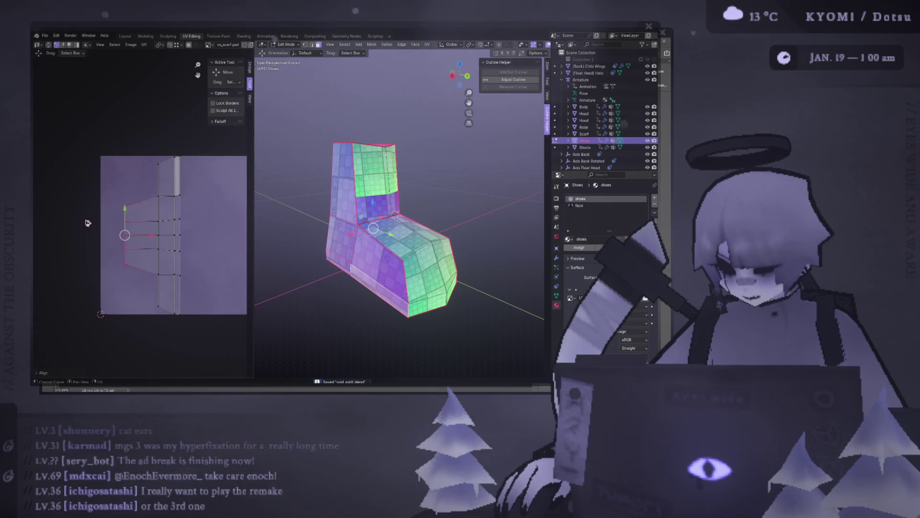
{"action": "mouse_move", "coordinate": [374, 216]}
{"action": "middle_mouse_down"}
{"action": "mouse_move", "coordinate": [512, 215]}
{"action": "mouse_move", "coordinate": [407, 230]}
{"action": "middle_mouse_up"}
{"action": "left_click", "coordinate": [410, 217]}
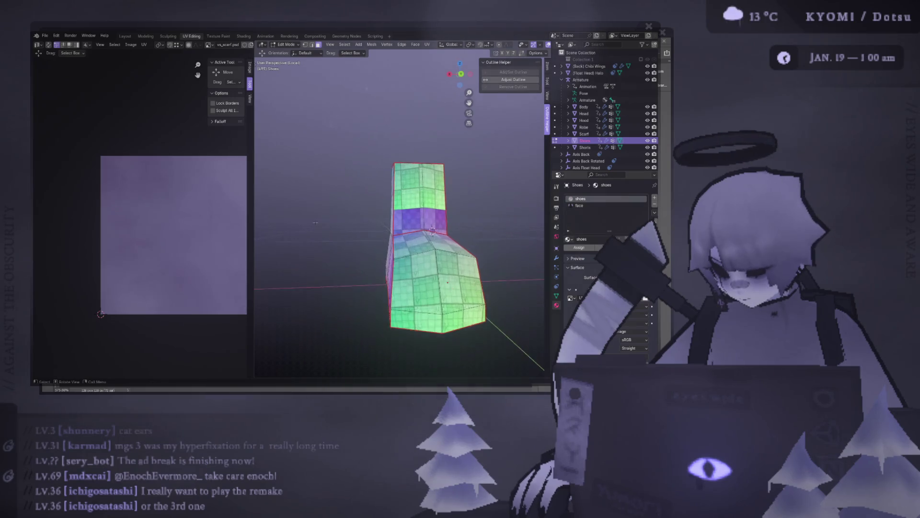
{"action": "scroll", "coordinate": [406, 230], "scroll_direction": "up", "scroll_amount": 3}
{"action": "scroll", "coordinate": [407, 230], "scroll_direction": "down", "scroll_amount": 3}
Isolate the boot's top section with Ctrl+L, select its top face and scale it
{"action": "middle_click_drag", "start_coordinate": [406, 231], "coordinate": [424, 187]}
{"action": "key", "text": "a"}
{"action": "left_click", "coordinate": [413, 195]}
{"action": "key", "text": "ctrl+l"}
{"action": "left_click", "coordinate": [412, 213]}
{"action": "key", "text": "s"}
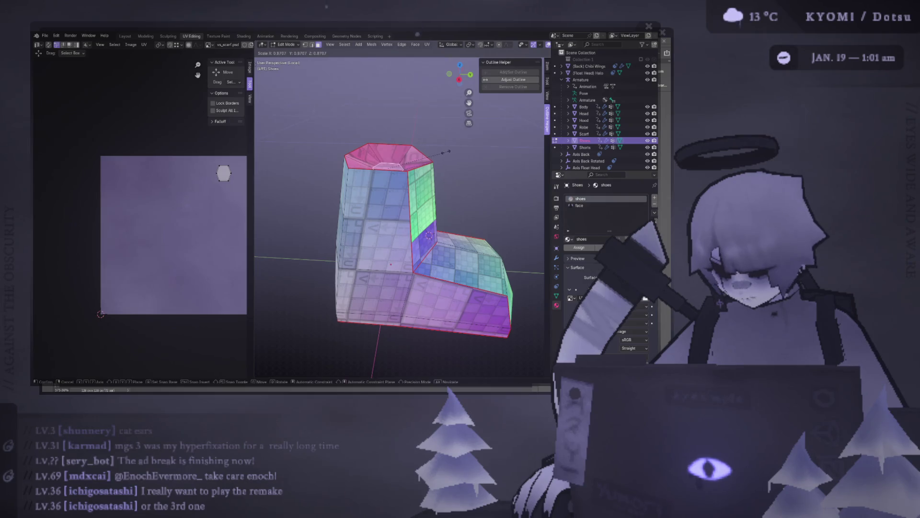
{"action": "left_click", "coordinate": [447, 151]}
{"action": "middle_click_drag", "start_coordinate": [447, 151], "coordinate": [403, 180]}
Merge the top opening's vertices At Center into a single point, then save the file
{"action": "right_click", "coordinate": [377, 121]}
{"action": "key", "text": "Escape"}
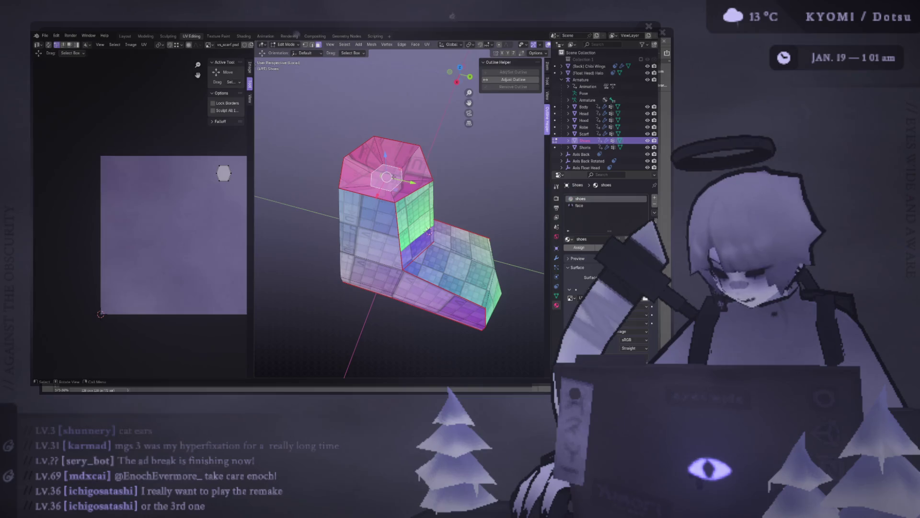
{"action": "key", "text": "m"}
{"action": "key", "text": "Escape"}
{"action": "key", "text": "m"}
{"action": "left_click", "coordinate": [315, 198]}
{"action": "key", "text": "ctrl+z"}
{"action": "key", "text": "m"}
{"action": "left_click", "coordinate": [313, 181]}
{"action": "middle_click_drag", "start_coordinate": [313, 180], "coordinate": [314, 143]}
{"action": "key", "text": "ctrl+s"}
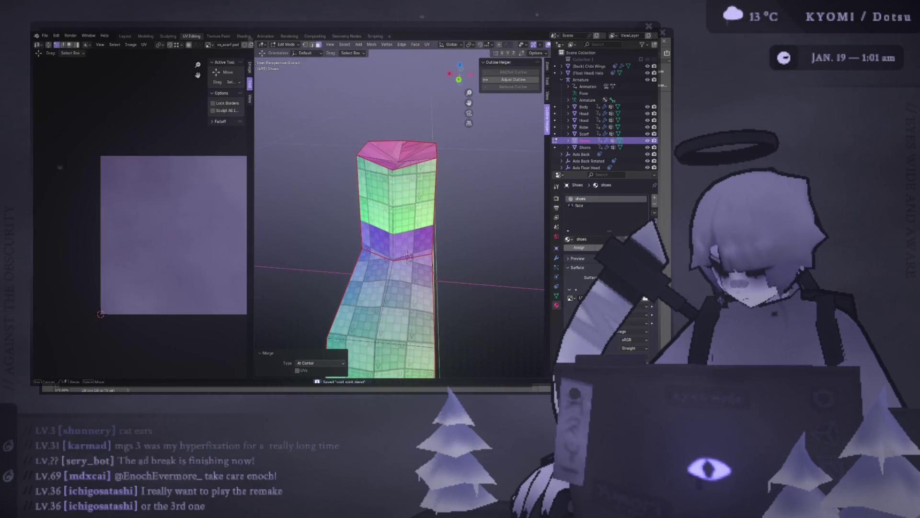
Select the new top cap faces and unwrap them into a hexagonal UV island
{"action": "left_click", "coordinate": [410, 160]}
{"action": "middle_click_drag", "start_coordinate": [410, 160], "coordinate": [381, 180]}
{"action": "left_click", "coordinate": [380, 182], "text": "shift"}
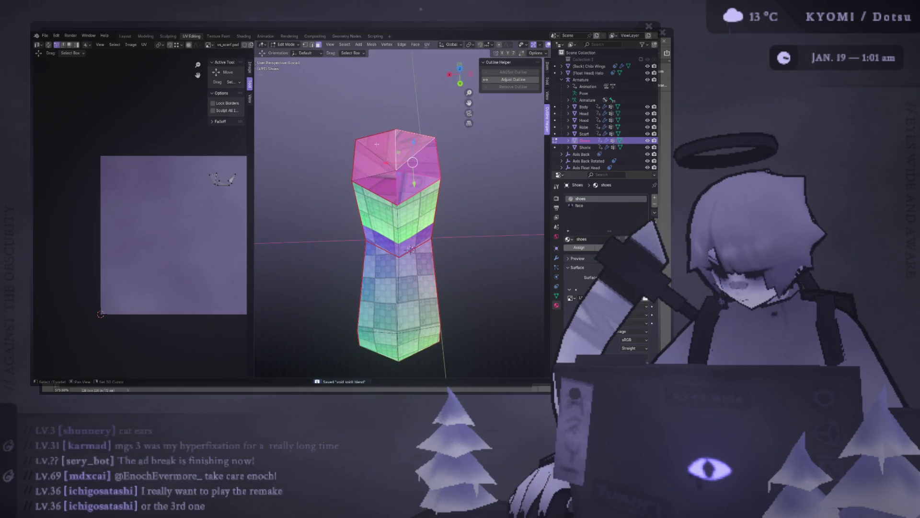
{"action": "right_click", "coordinate": [376, 185]}
{"action": "key", "text": "Escape"}
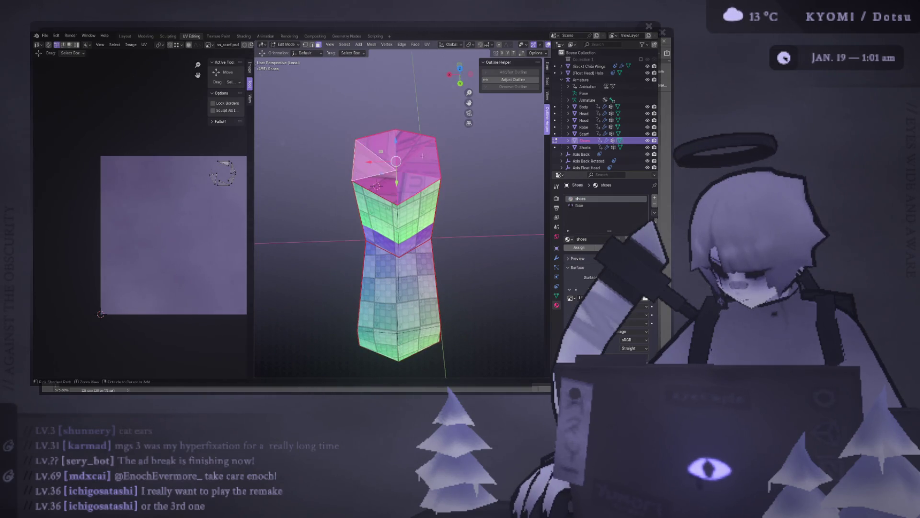
{"action": "key", "text": "u"}
{"action": "left_click", "coordinate": [478, 169]}
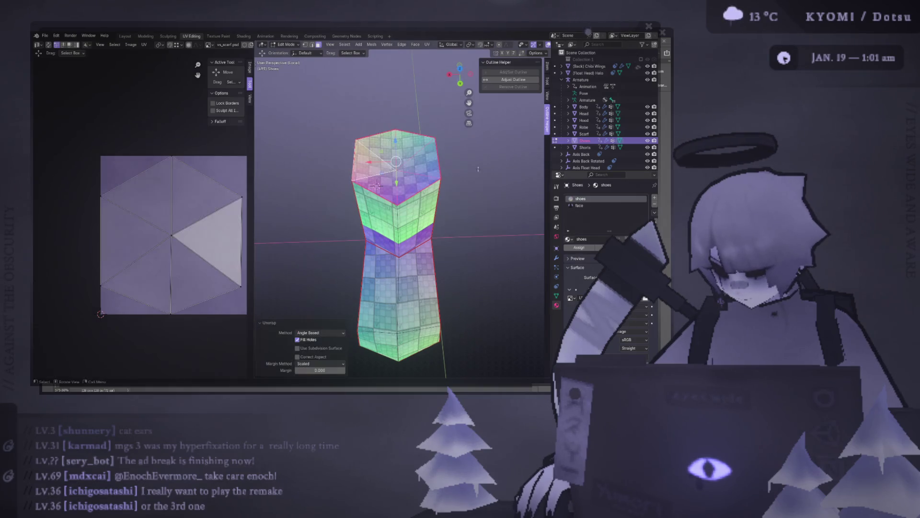
Select the whole boot and move its UV islands into the texture square
{"action": "left_click", "coordinate": [307, 185]}
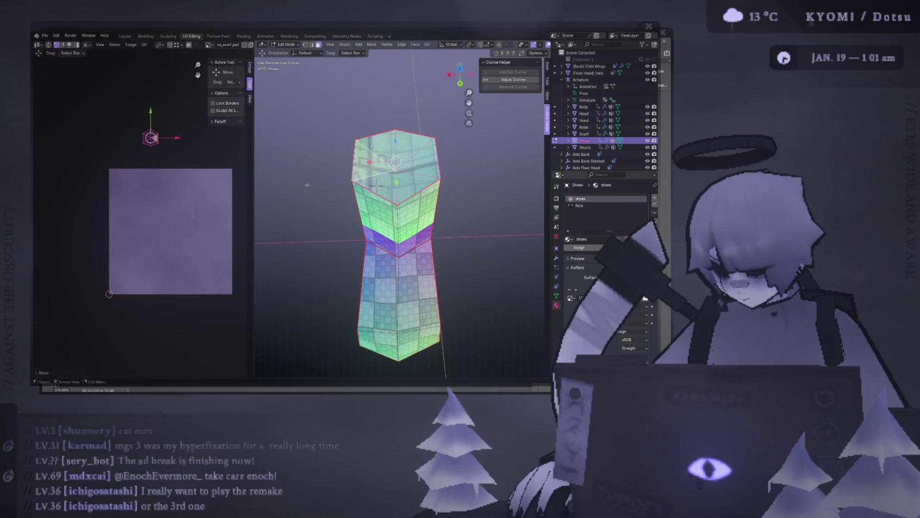
{"action": "scroll", "coordinate": [351, 183], "scroll_direction": "down", "scroll_amount": 2}
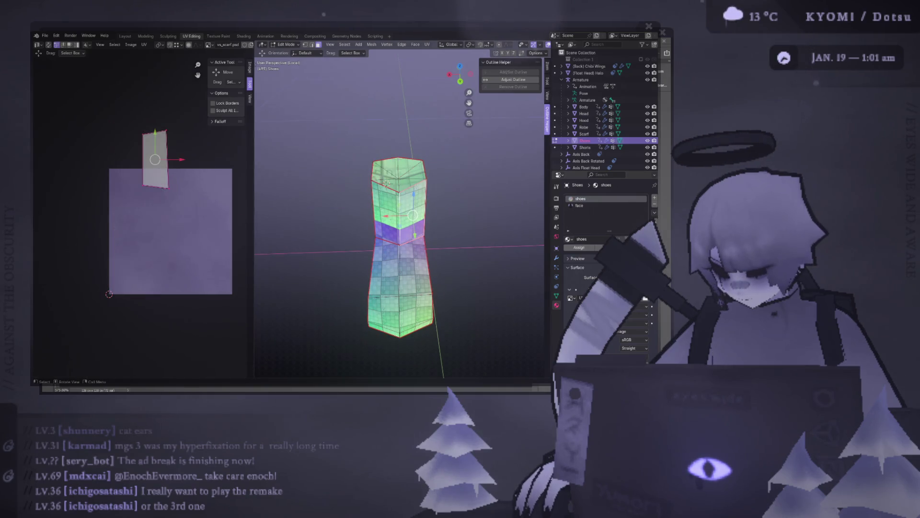
{"action": "left_click", "coordinate": [374, 233], "text": "alt"}
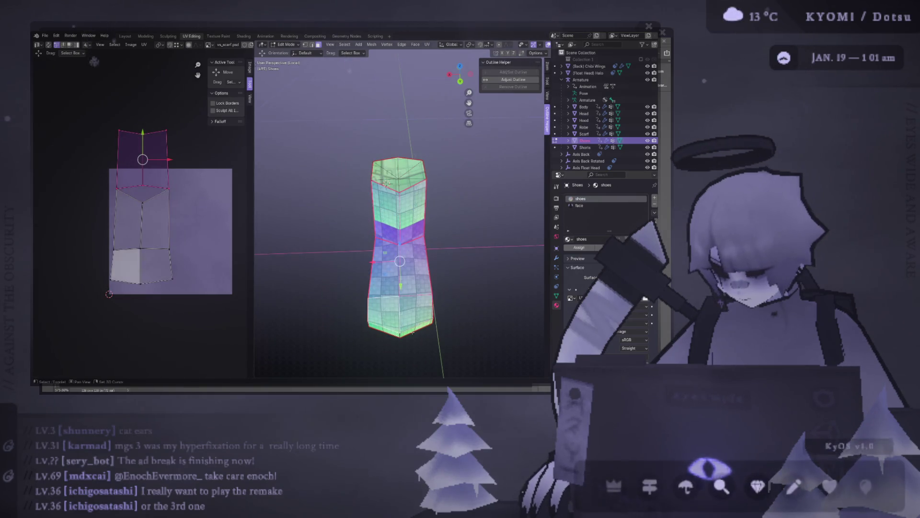
{"action": "middle_click_drag", "start_coordinate": [385, 181], "coordinate": [387, 172]}
{"action": "key", "text": "a"}
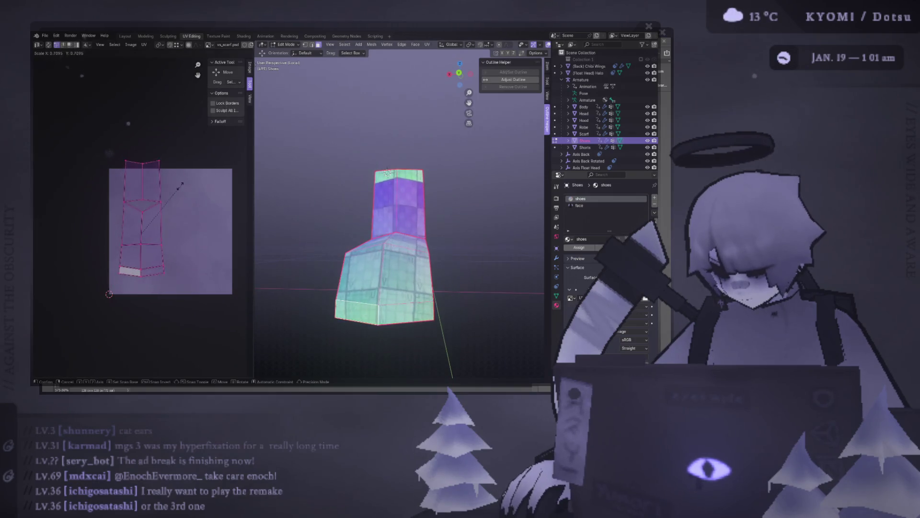
{"action": "key", "text": "g"}
{"action": "left_click", "coordinate": [200, 209]}
{"action": "mouse_move", "coordinate": [388, 237]}
{"action": "middle_mouse_down"}
{"action": "mouse_move", "coordinate": [403, 230]}
{"action": "mouse_move", "coordinate": [350, 261]}
{"action": "middle_mouse_up"}
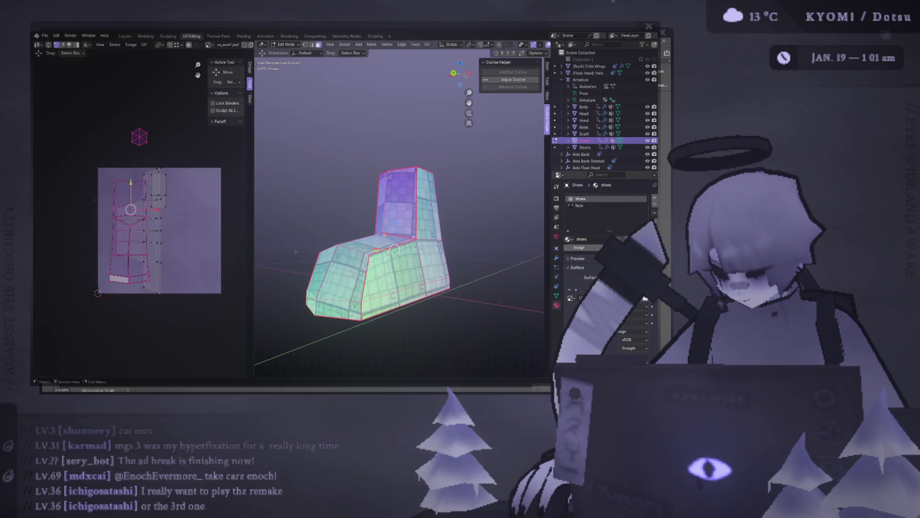
Place the right-hand island beside the other and scale the left island narrower
{"action": "left_click_drag", "start_coordinate": [160, 250], "coordinate": [170, 250]}
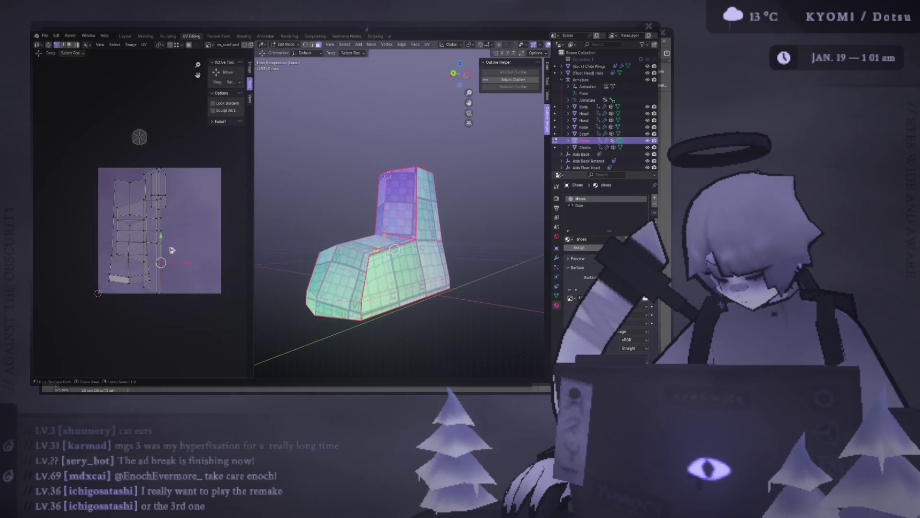
{"action": "key", "text": "g"}
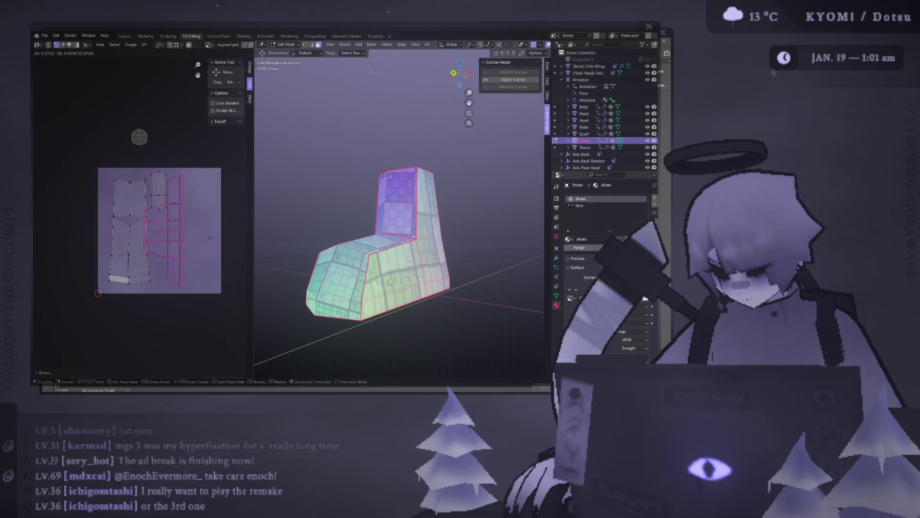
{"action": "left_click", "coordinate": [238, 241]}
{"action": "left_click_drag", "start_coordinate": [119, 229], "coordinate": [148, 297]}
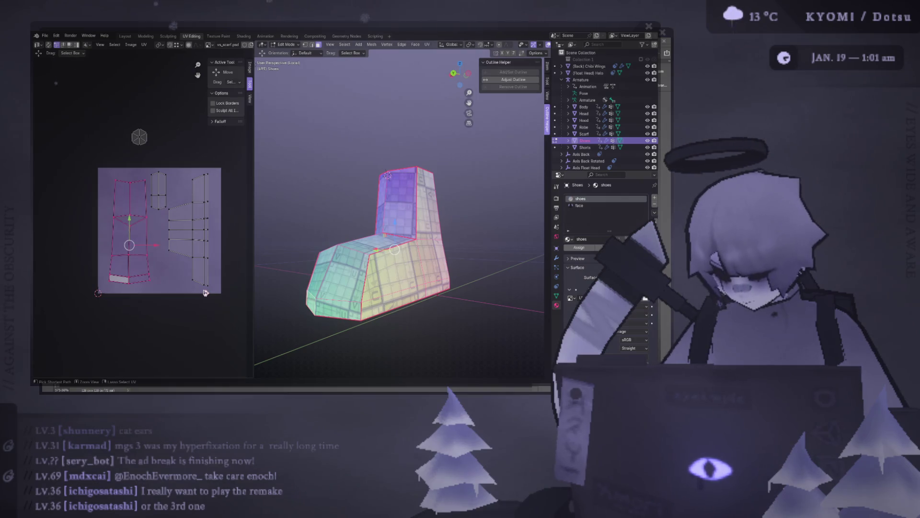
{"action": "key", "text": "s"}
{"action": "left_click", "coordinate": [205, 72]}
{"action": "middle_click_drag", "start_coordinate": [360, 213], "coordinate": [427, 261]}
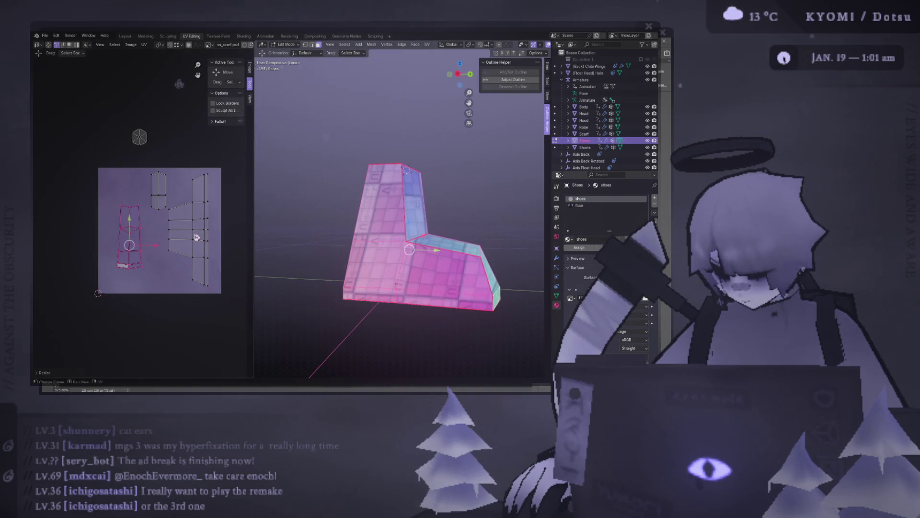
Move the left and small islands upward into place and resize the tall left island
{"action": "key", "text": "g"}
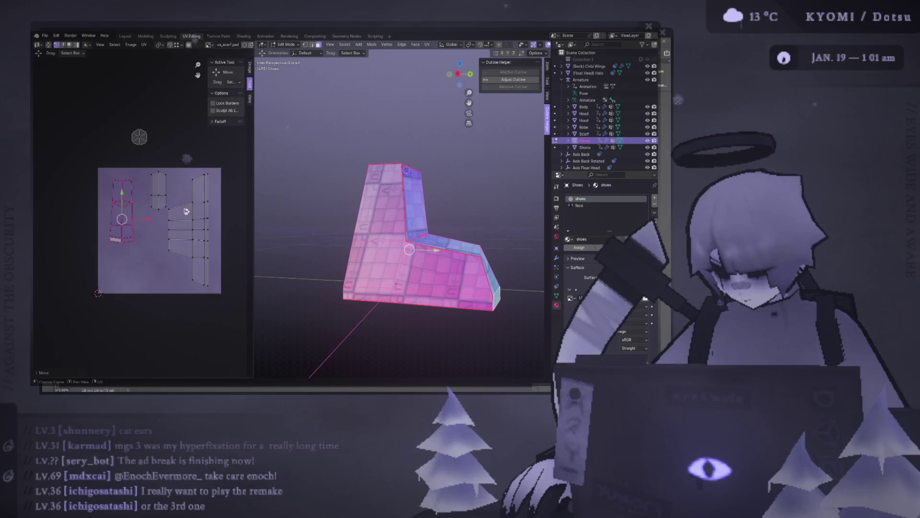
{"action": "left_click", "coordinate": [185, 196]}
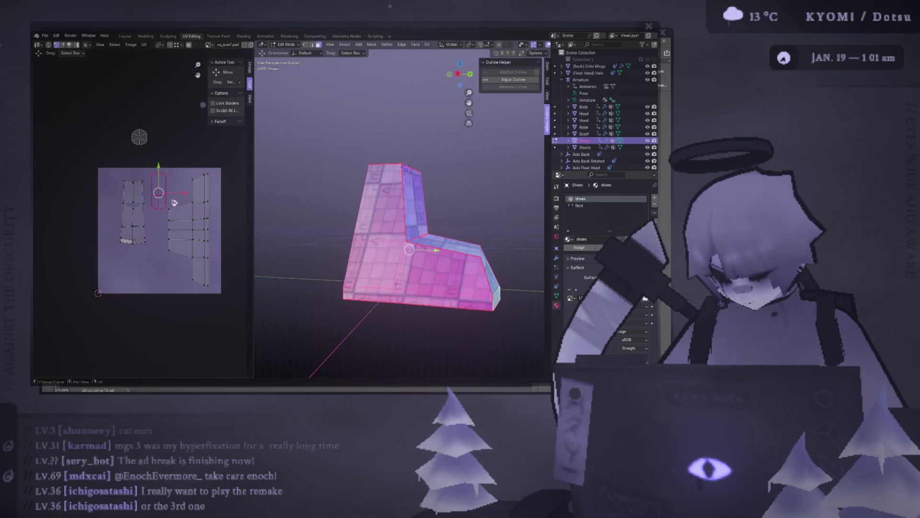
{"action": "key", "text": "g"}
{"action": "left_click", "coordinate": [189, 153]}
{"action": "key", "text": "g"}
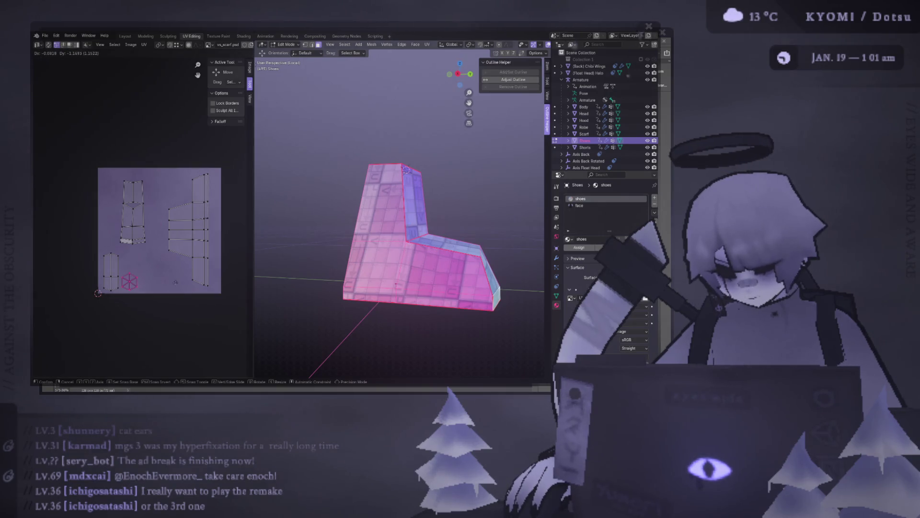
{"action": "left_click", "coordinate": [175, 284]}
{"action": "left_click", "coordinate": [133, 209]}
{"action": "key", "text": "s"}
{"action": "left_click", "coordinate": [191, 189]}
Stretch the wide right island along X and rotate it to face the other way
{"action": "key", "text": "g"}
{"action": "left_click", "coordinate": [196, 189]}
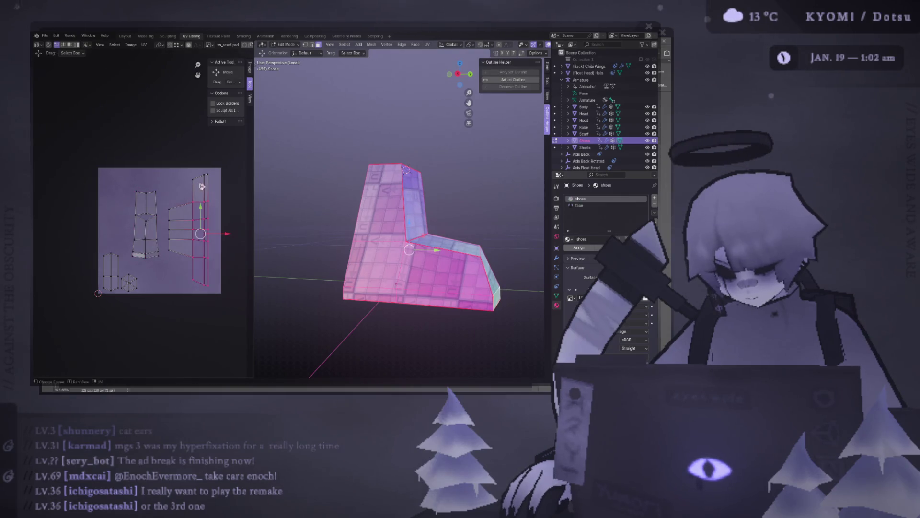
{"action": "type", "text": "sx180"}
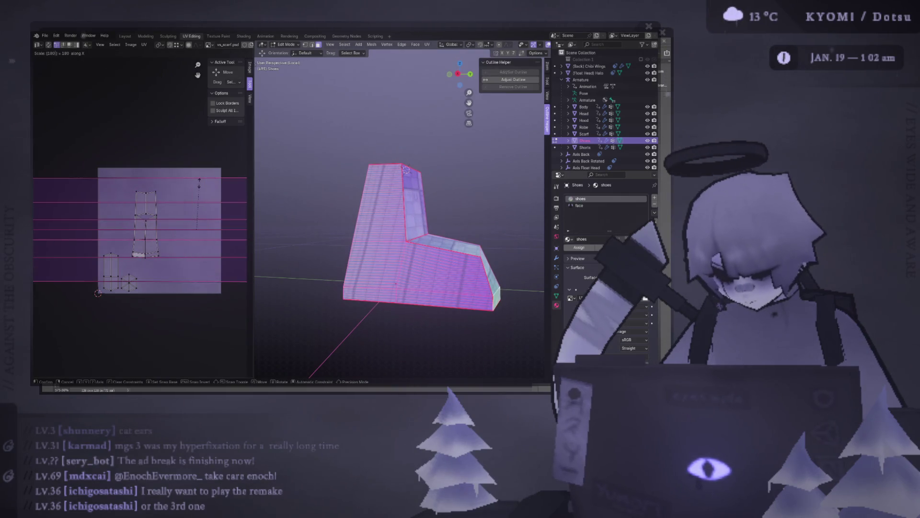
{"action": "key", "text": "BackSpace"}
{"action": "key", "text": "Return"}
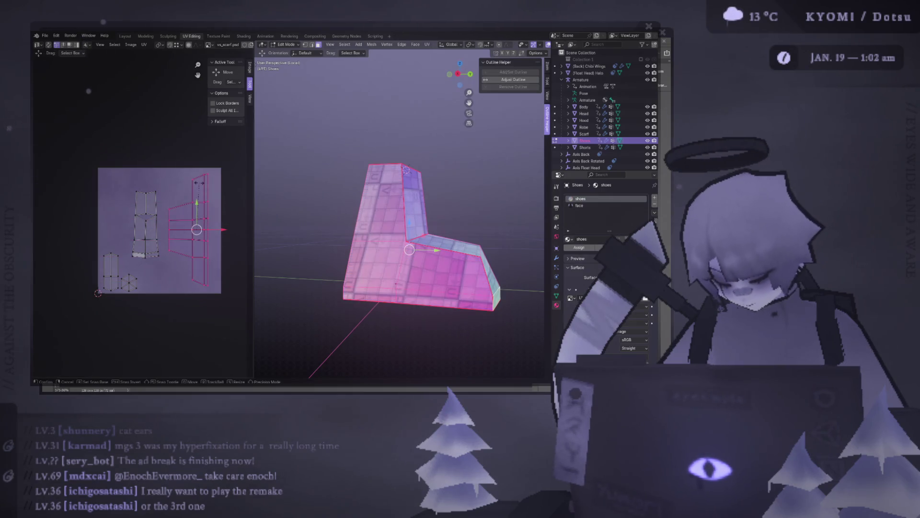
{"action": "key", "text": "r"}
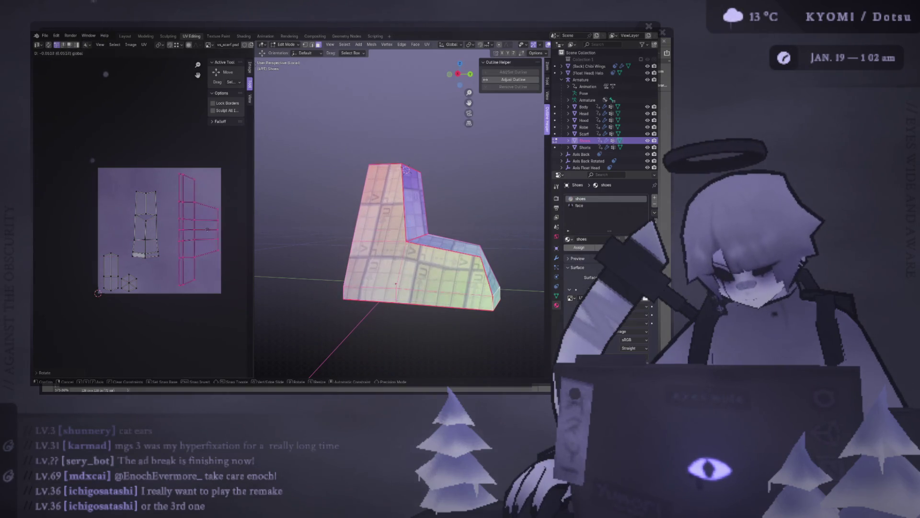
{"action": "key", "text": "Return"}
Reposition the middle, hexagonal and bottom-left islands around the wide island
{"action": "left_click", "coordinate": [164, 259]}
{"action": "key", "text": "g"}
{"action": "left_click", "coordinate": [164, 310]}
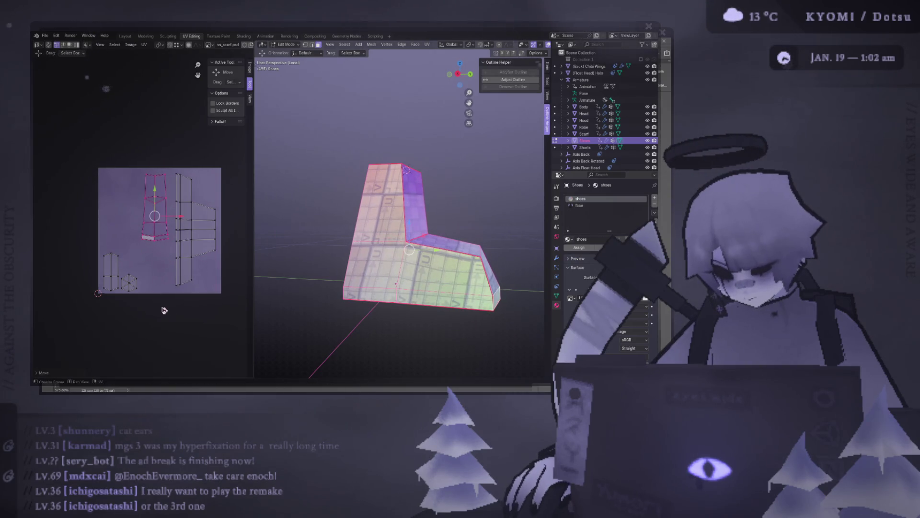
{"action": "left_click_drag", "start_coordinate": [123, 269], "coordinate": [147, 285]}
{"action": "key", "text": "g"}
{"action": "left_click", "coordinate": [115, 189]}
{"action": "left_click", "coordinate": [111, 272]}
{"action": "key", "text": "g"}
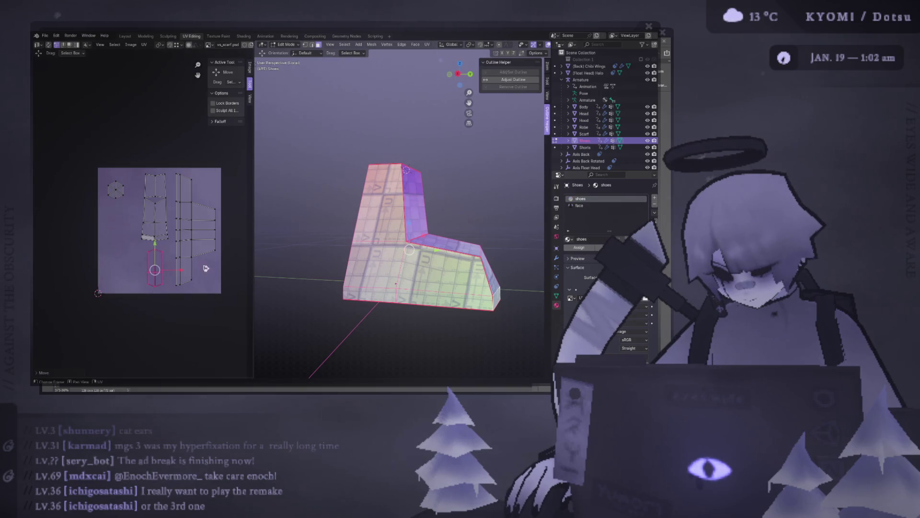
{"action": "left_click", "coordinate": [207, 271]}
{"action": "left_click_drag", "start_coordinate": [137, 218], "coordinate": [137, 216]}
{"action": "key", "text": "g"}
{"action": "left_click", "coordinate": [225, 296]}
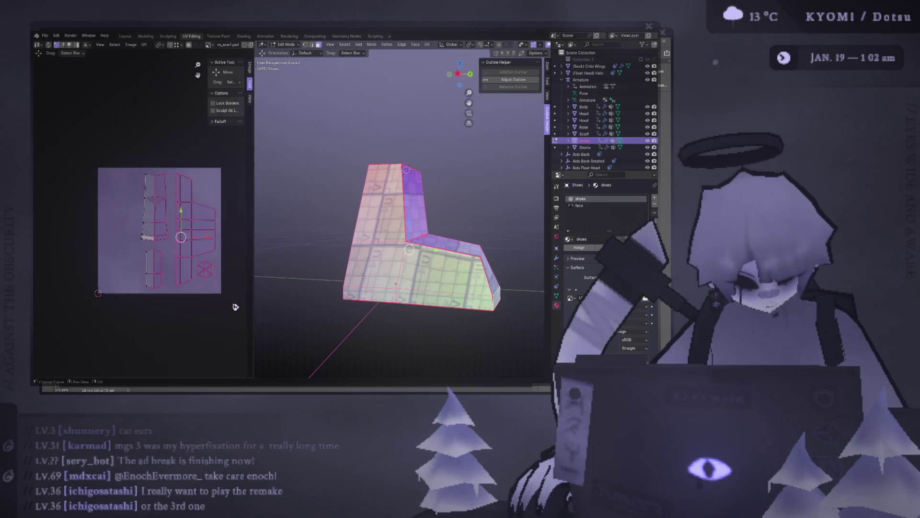
{"action": "mouse_move", "coordinate": [176, 184]}
{"action": "left_mouse_down"}
{"action": "mouse_move", "coordinate": [124, 141]}
{"action": "mouse_move", "coordinate": [142, 302]}
{"action": "left_mouse_up"}
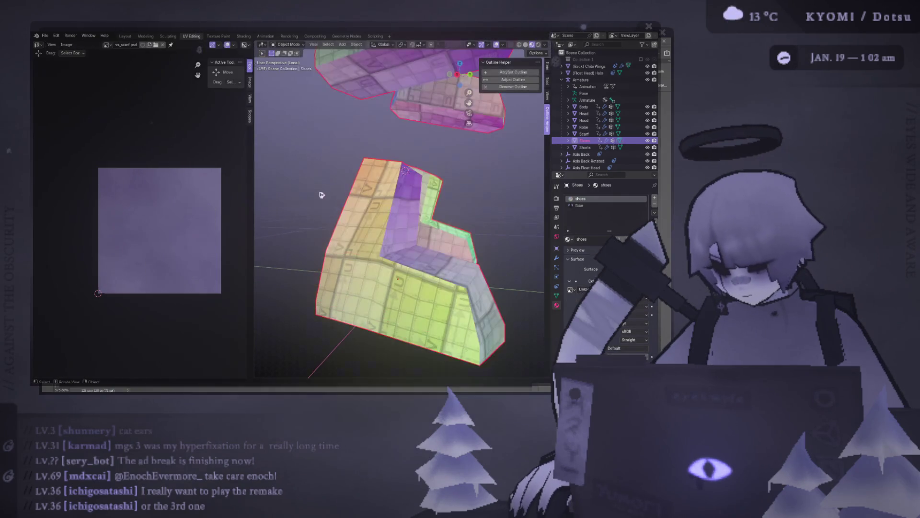
Clear the selection, isolate the boot in local view with numpad / and return to edit mode
{"action": "key", "text": "alt+a"}
{"action": "mouse_move", "coordinate": [319, 194]}
{"action": "middle_mouse_down"}
{"action": "mouse_move", "coordinate": [374, 216]}
{"action": "mouse_move", "coordinate": [284, 182]}
{"action": "middle_mouse_up"}
{"action": "key", "text": "Tab"}
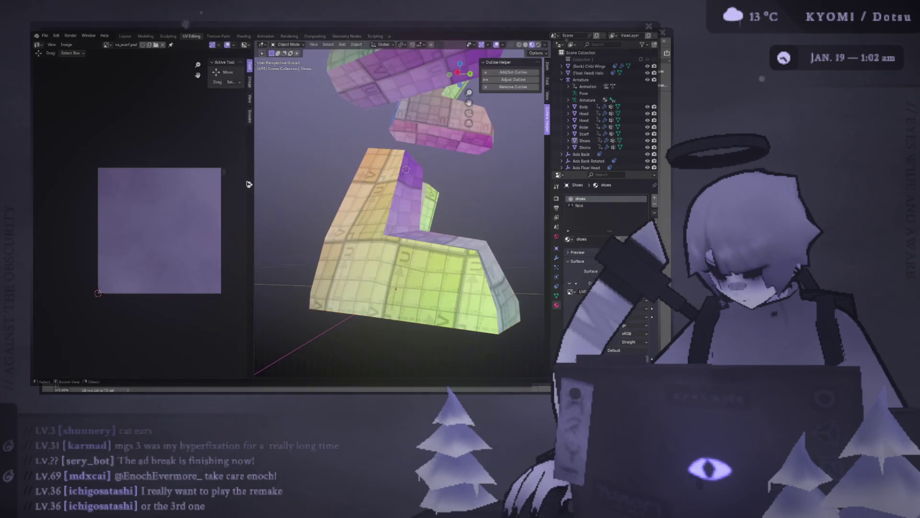
{"action": "middle_click_drag", "start_coordinate": [294, 220], "coordinate": [311, 217]}
{"action": "key", "text": "KP_Divide"}
{"action": "key", "text": "Tab"}
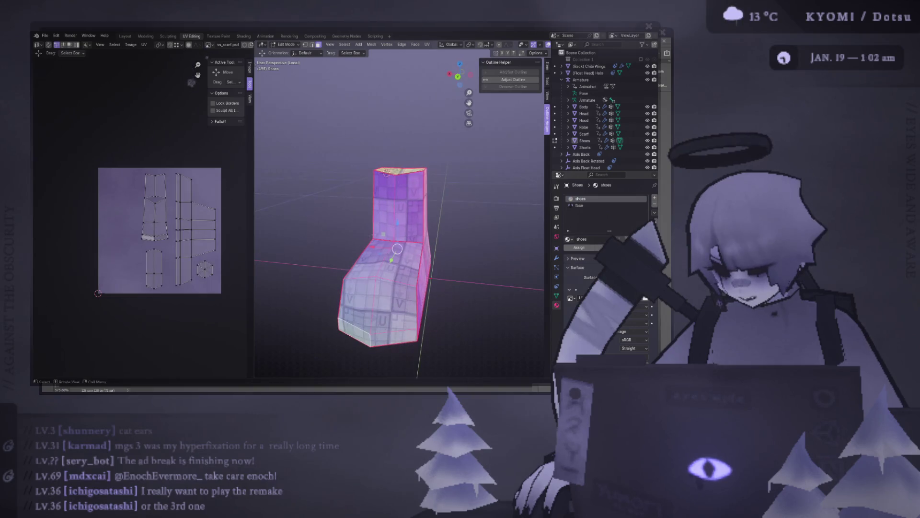
Shift the boot's whole UV layout to the left and save the file
{"action": "key", "text": "ctrl+z"}
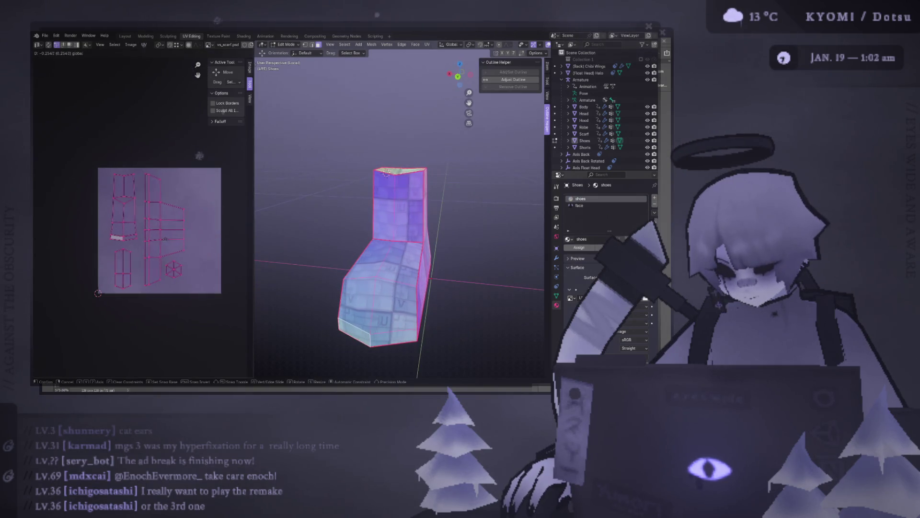
{"action": "key", "text": "ctrl+z"}
{"action": "key", "text": "ctrl+s"}
{"action": "mouse_move", "coordinate": [309, 216]}
{"action": "middle_mouse_down"}
{"action": "mouse_move", "coordinate": [275, 206]}
{"action": "mouse_move", "coordinate": [247, 154]}
{"action": "middle_mouse_up"}
{"action": "left_click", "coordinate": [275, 205]}
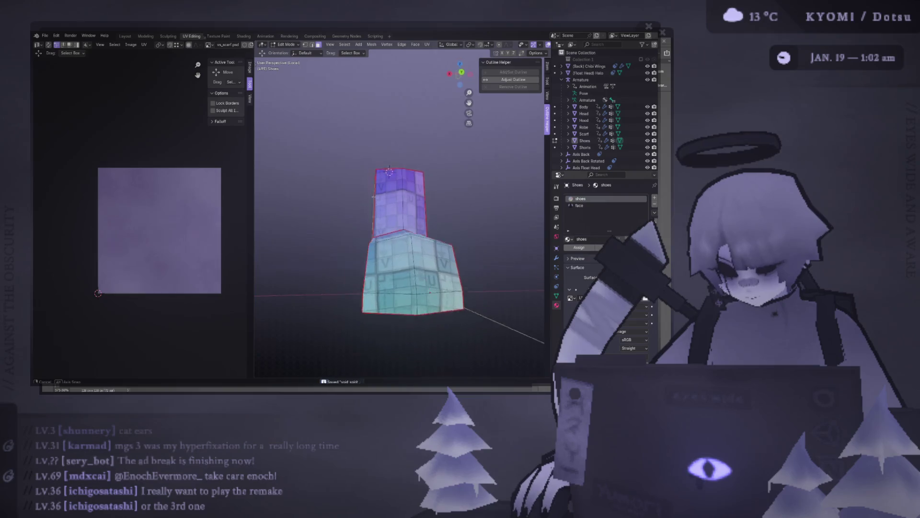
{"action": "middle_click_drag", "start_coordinate": [247, 154], "coordinate": [358, 217]}
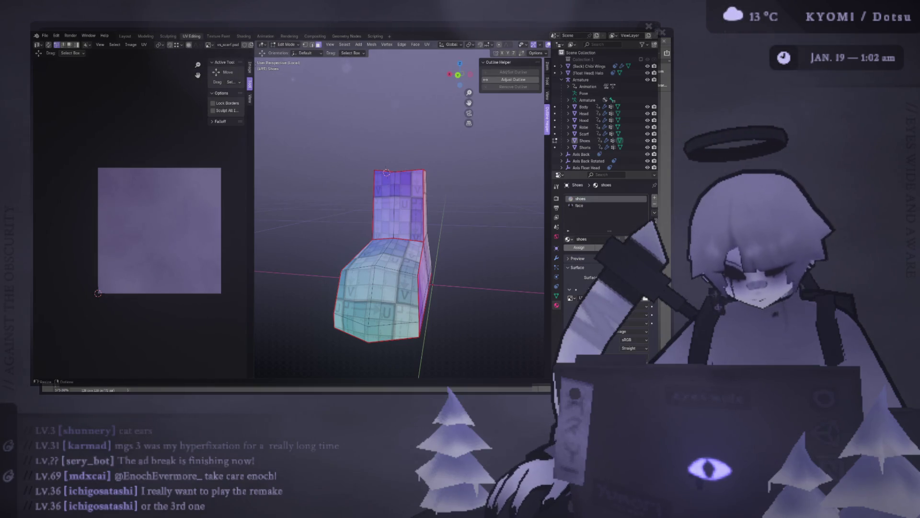
Glance at the purple noise texture in Photoshop and return to the boot in Blender
{"action": "key", "text": "alt+Tab"}
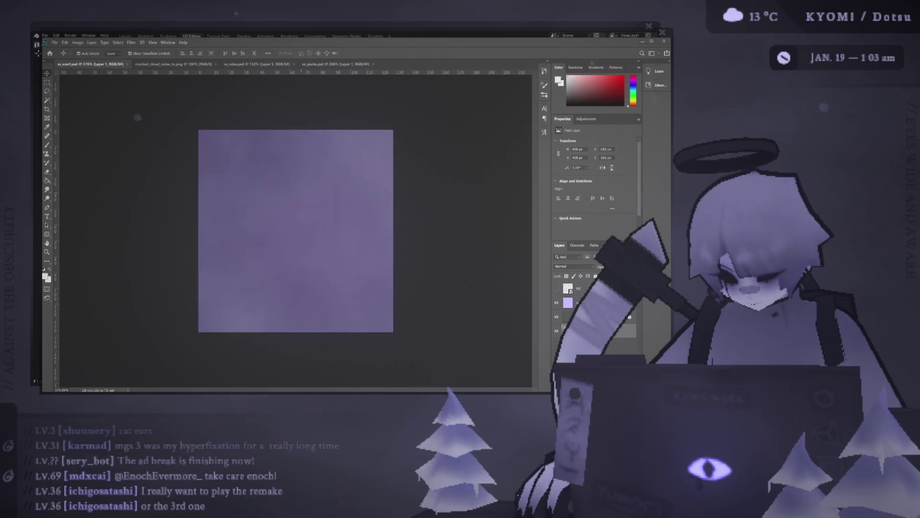
{"action": "key", "text": "alt+Tab"}
{"action": "scroll", "coordinate": [385, 269], "scroll_direction": "up", "scroll_amount": 2}
{"action": "scroll", "coordinate": [385, 270], "scroll_direction": "up", "scroll_amount": 3}
{"action": "scroll", "coordinate": [385, 270], "scroll_direction": "up", "scroll_amount": 2}
{"action": "middle_click_drag", "start_coordinate": [386, 271], "coordinate": [447, 273]}
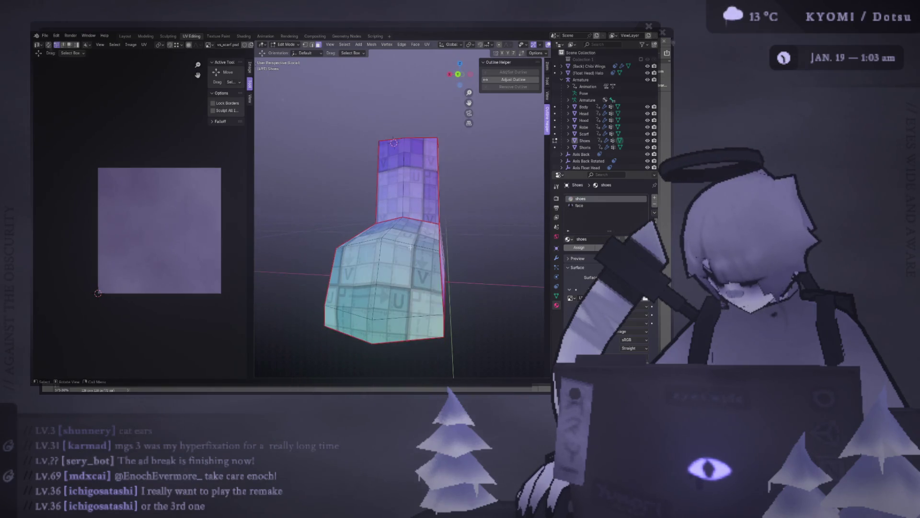
Select the boot shaft UVs and slide them vertically along Y in the UV Editor
{"action": "left_click", "coordinate": [430, 316]}
{"action": "middle_click_drag", "start_coordinate": [430, 317], "coordinate": [439, 317]}
{"action": "key", "text": "a"}
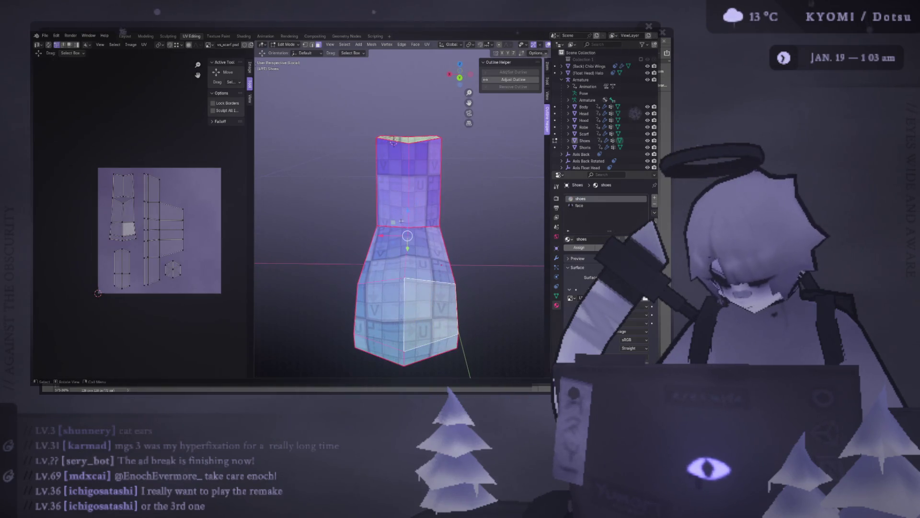
{"action": "scroll", "coordinate": [130, 179], "scroll_direction": "up", "scroll_amount": 2}
{"action": "scroll", "coordinate": [212, 256], "scroll_direction": "up", "scroll_amount": 3}
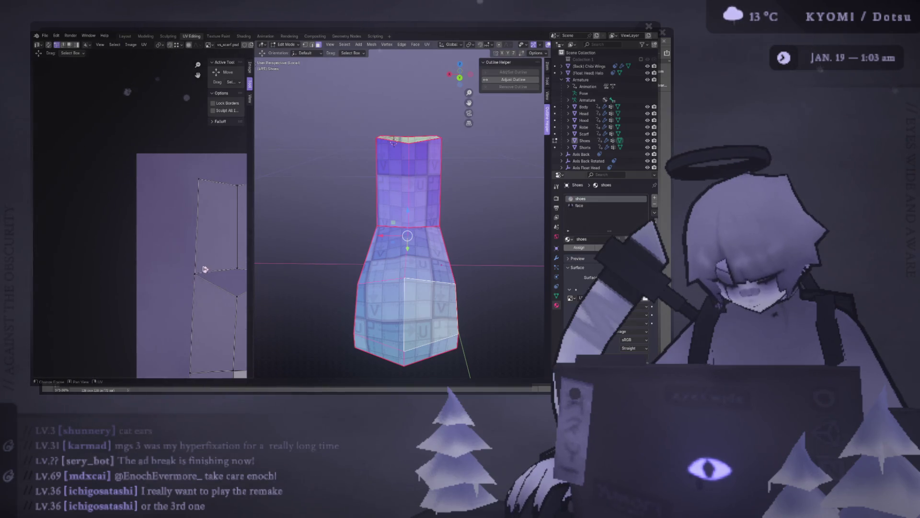
{"action": "scroll", "coordinate": [204, 269], "scroll_direction": "up", "scroll_amount": 2}
{"action": "scroll", "coordinate": [205, 268], "scroll_direction": "up", "scroll_amount": 1}
{"action": "scroll", "coordinate": [206, 268], "scroll_direction": "up", "scroll_amount": 1}
{"action": "left_click", "coordinate": [206, 266]}
{"action": "key", "text": "g"}
{"action": "key", "text": "Escape"}
{"action": "middle_click_drag", "start_coordinate": [393, 141], "coordinate": [389, 126]}
{"action": "left_click", "coordinate": [388, 122]}
{"action": "scroll", "coordinate": [386, 117], "scroll_direction": "up", "scroll_amount": 2}
{"action": "mouse_move", "coordinate": [346, 247]}
{"action": "middle_mouse_down"}
{"action": "mouse_move", "coordinate": [374, 238]}
{"action": "mouse_move", "coordinate": [329, 246]}
{"action": "middle_mouse_up"}
{"action": "key", "text": "a"}
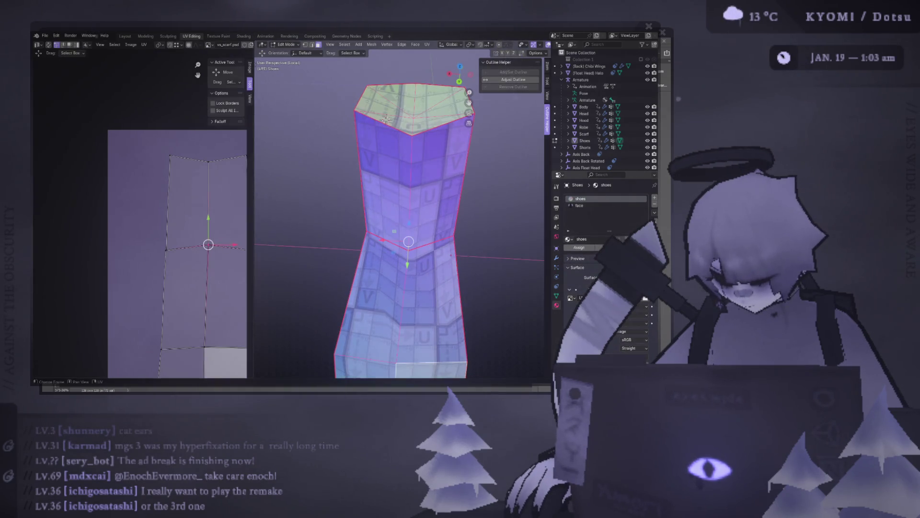
{"action": "key", "text": "g"}
{"action": "key", "text": "y"}
{"action": "left_click", "coordinate": [384, 118]}
Reselect the shaft UV island, try scaling it and cancel, inspecting the boot from several angles
{"action": "mouse_move", "coordinate": [384, 118]}
{"action": "middle_mouse_down"}
{"action": "mouse_move", "coordinate": [403, 231]}
{"action": "mouse_move", "coordinate": [388, 133]}
{"action": "middle_mouse_up"}
{"action": "mouse_move", "coordinate": [414, 282]}
{"action": "middle_mouse_down"}
{"action": "mouse_move", "coordinate": [417, 273]}
{"action": "mouse_move", "coordinate": [362, 237]}
{"action": "middle_mouse_up"}
{"action": "key", "text": "alt+a"}
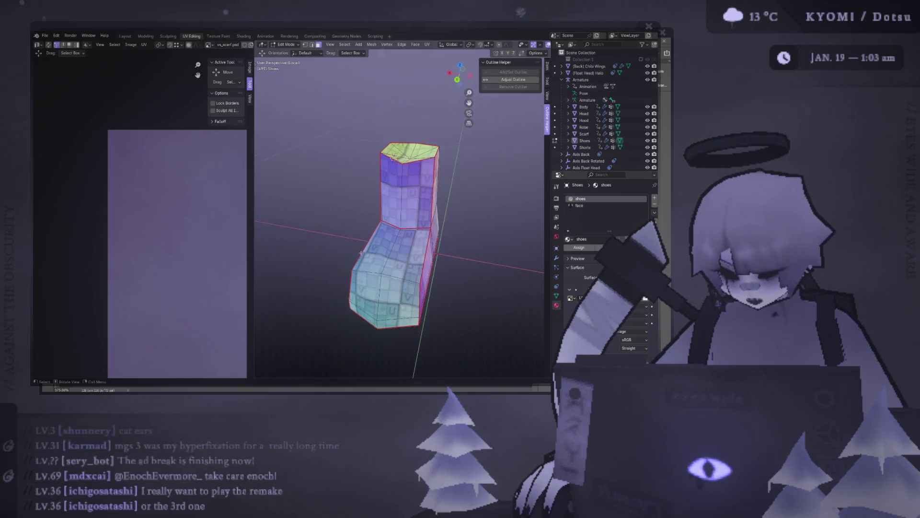
{"action": "mouse_move", "coordinate": [360, 201]}
{"action": "middle_mouse_down"}
{"action": "mouse_move", "coordinate": [379, 244]}
{"action": "mouse_move", "coordinate": [330, 321]}
{"action": "mouse_move", "coordinate": [397, 165]}
{"action": "middle_mouse_up"}
{"action": "scroll", "coordinate": [379, 244], "scroll_direction": "up", "scroll_amount": 3}
{"action": "scroll", "coordinate": [397, 166], "scroll_direction": "up", "scroll_amount": 2}
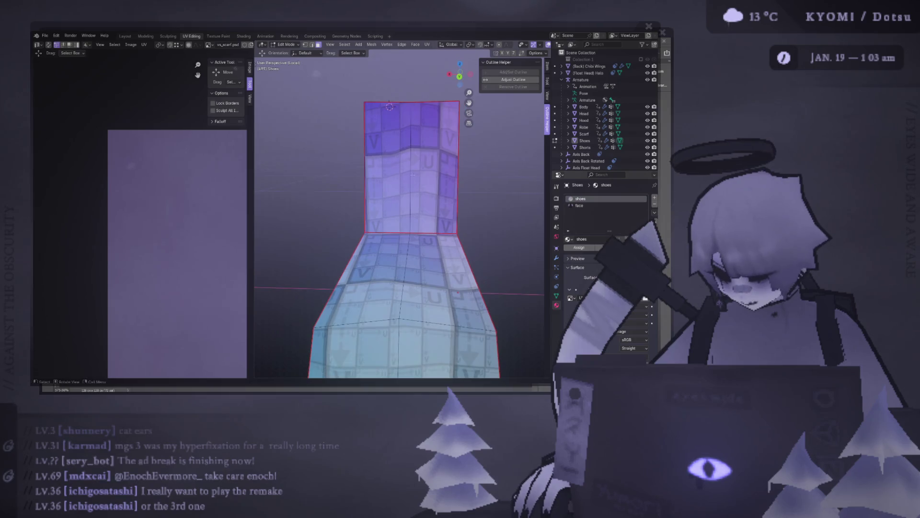
{"action": "middle_click_drag", "start_coordinate": [408, 150], "coordinate": [124, 257]}
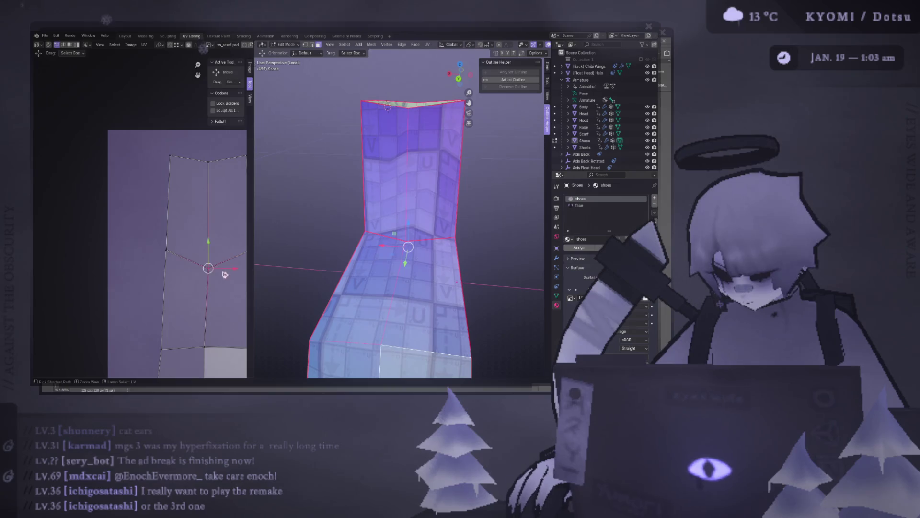
{"action": "key", "text": "a"}
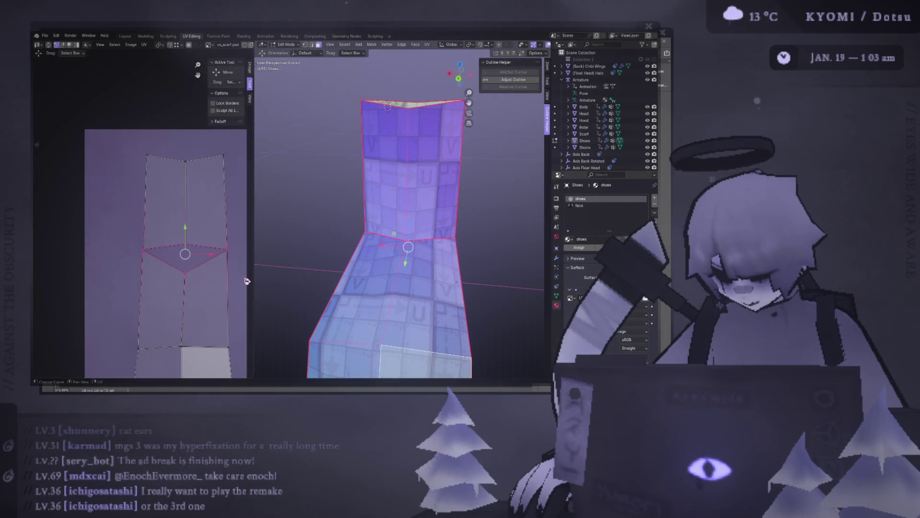
{"action": "left_click", "coordinate": [196, 284]}
{"action": "key", "text": "a"}
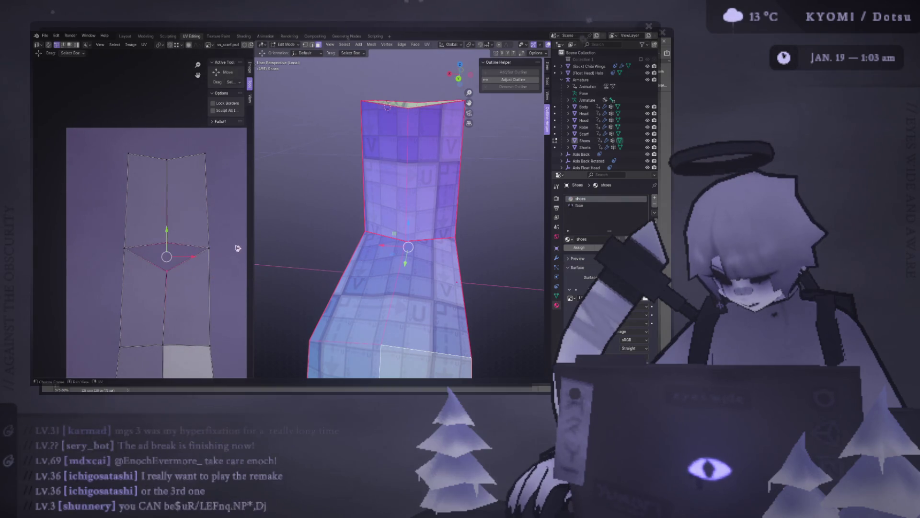
{"action": "middle_click_drag", "start_coordinate": [288, 252], "coordinate": [288, 276]}
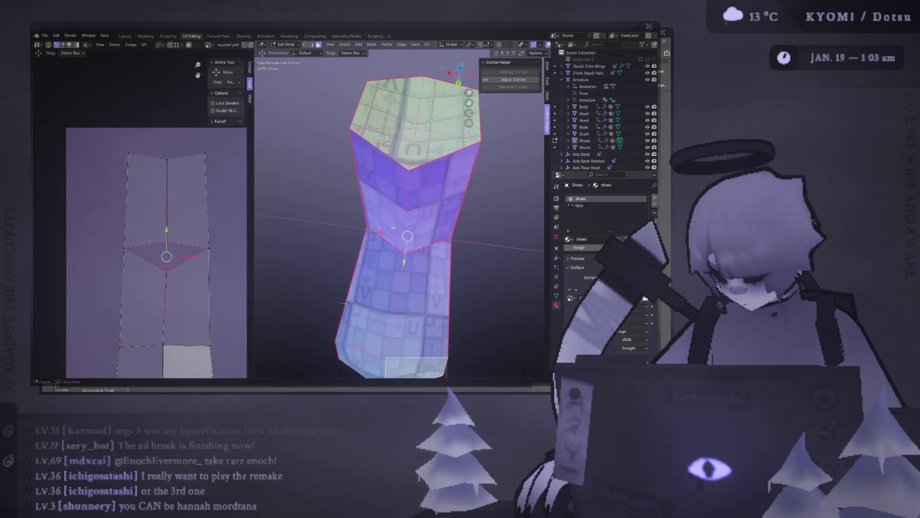
{"action": "key", "text": "s"}
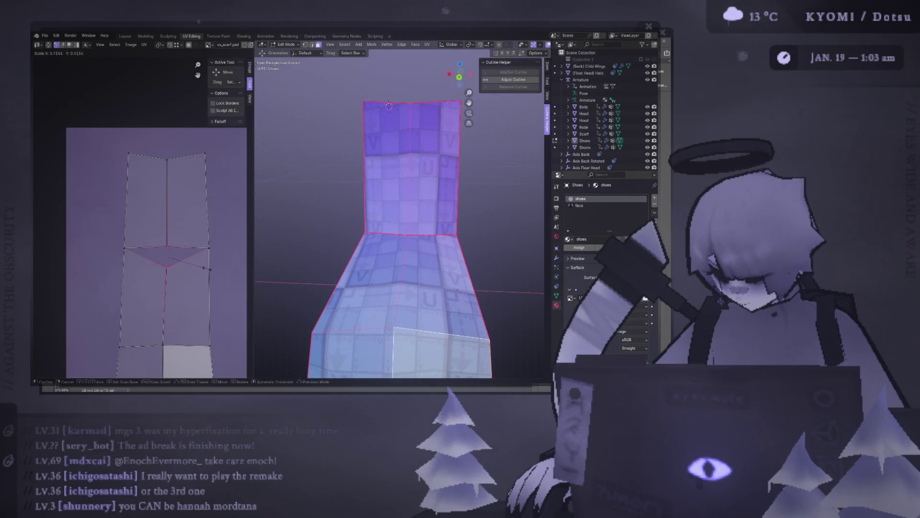
{"action": "key", "text": "Escape"}
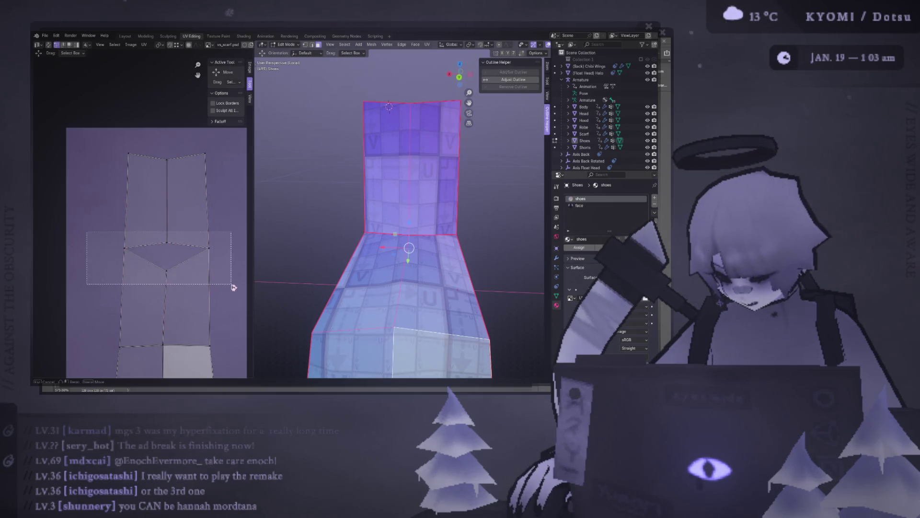
{"action": "middle_click_drag", "start_coordinate": [147, 255], "coordinate": [135, 243]}
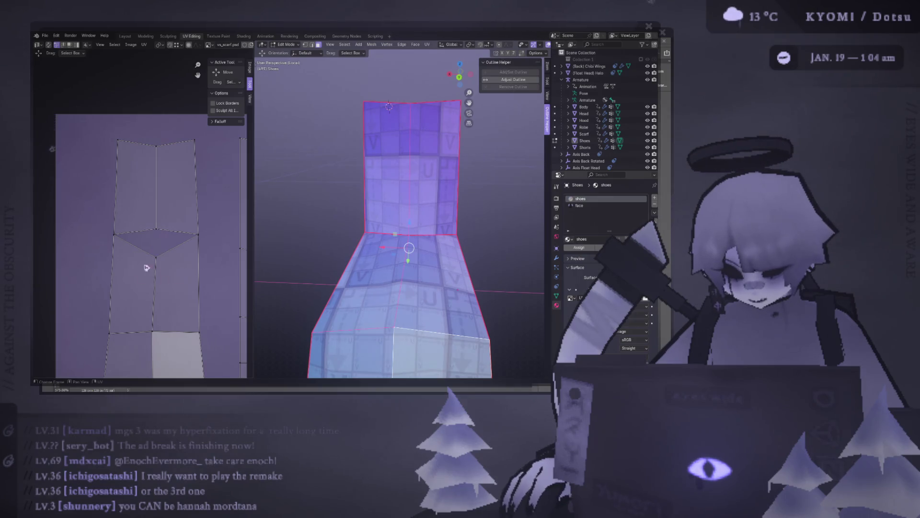
{"action": "middle_click_drag", "start_coordinate": [381, 238], "coordinate": [377, 281]}
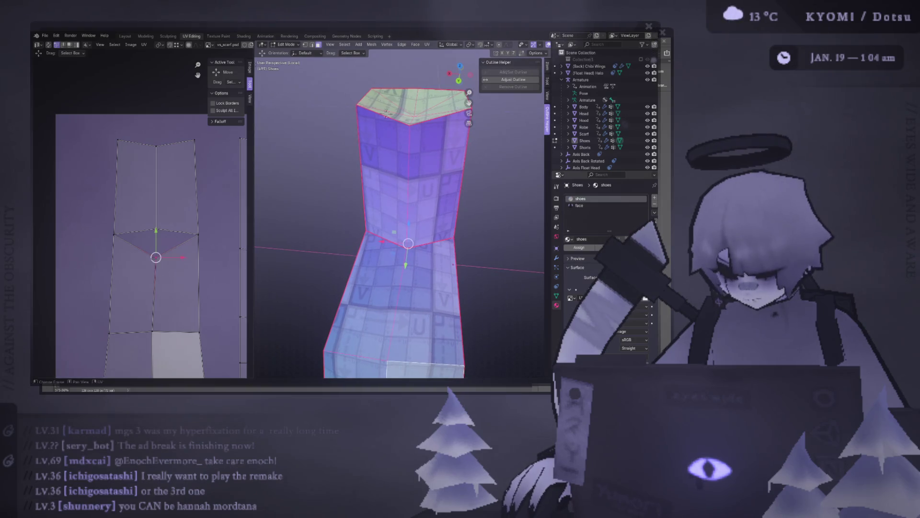
Align the selected shaft UVs vertically via UV > Align Vertically, then raise one UV vertex slightly
{"action": "key", "text": "period"}
{"action": "key", "text": "shift+s"}
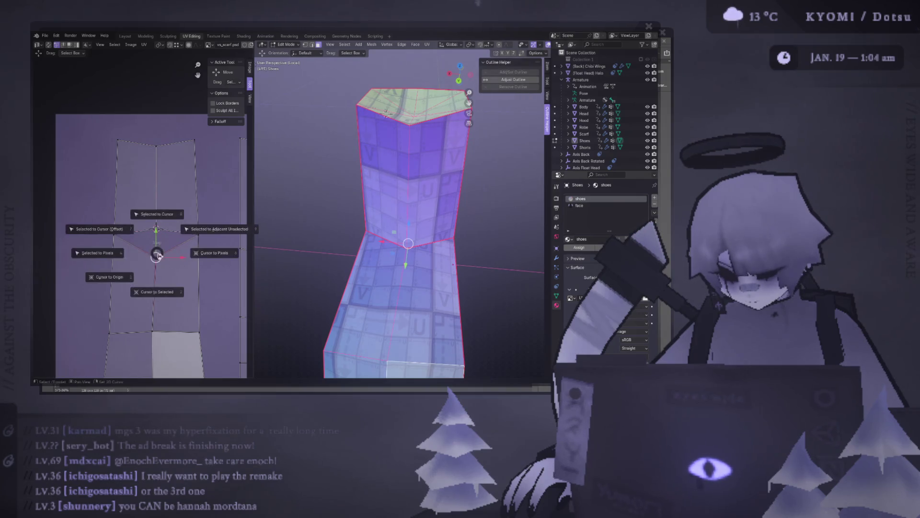
{"action": "key", "text": "u"}
{"action": "left_click", "coordinate": [160, 232]}
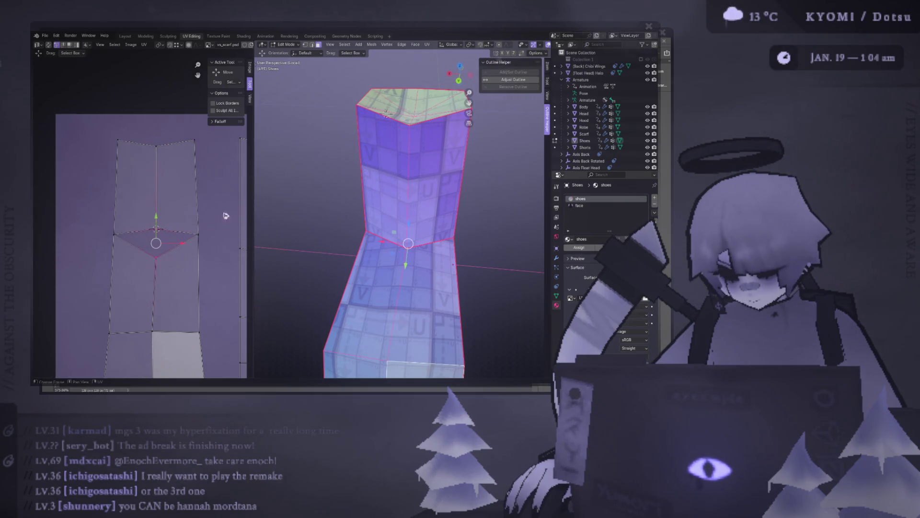
{"action": "middle_click_drag", "start_coordinate": [345, 216], "coordinate": [389, 109]}
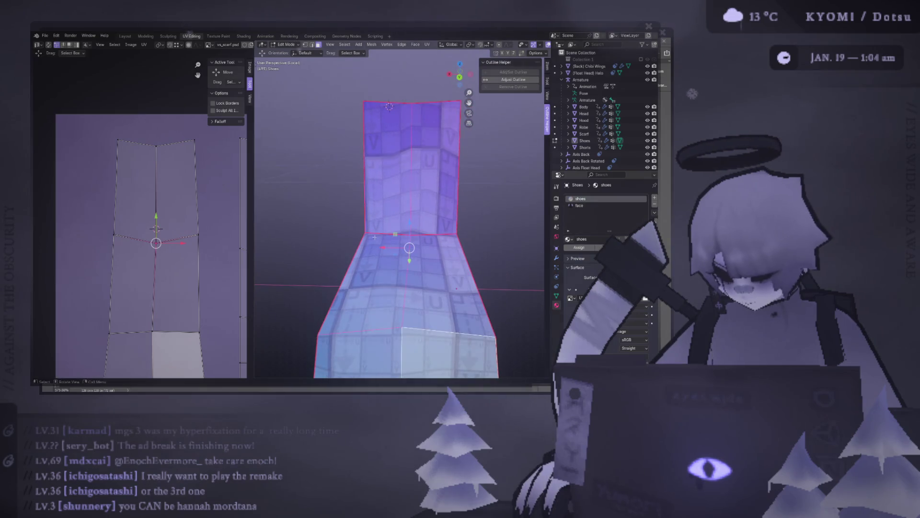
{"action": "left_click_drag", "start_coordinate": [156, 216], "coordinate": [156, 207]}
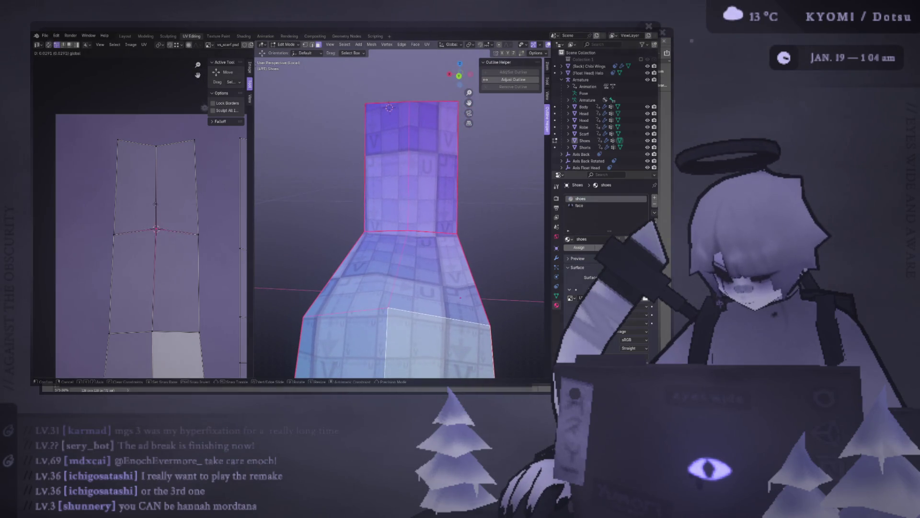
{"action": "mouse_move", "coordinate": [255, 211]}
{"action": "middle_mouse_down"}
{"action": "mouse_move", "coordinate": [322, 263]}
{"action": "mouse_move", "coordinate": [325, 245]}
{"action": "mouse_move", "coordinate": [368, 314]}
{"action": "mouse_move", "coordinate": [360, 295]}
{"action": "middle_mouse_up"}
{"action": "scroll", "coordinate": [144, 216], "scroll_direction": "down", "scroll_amount": 1}
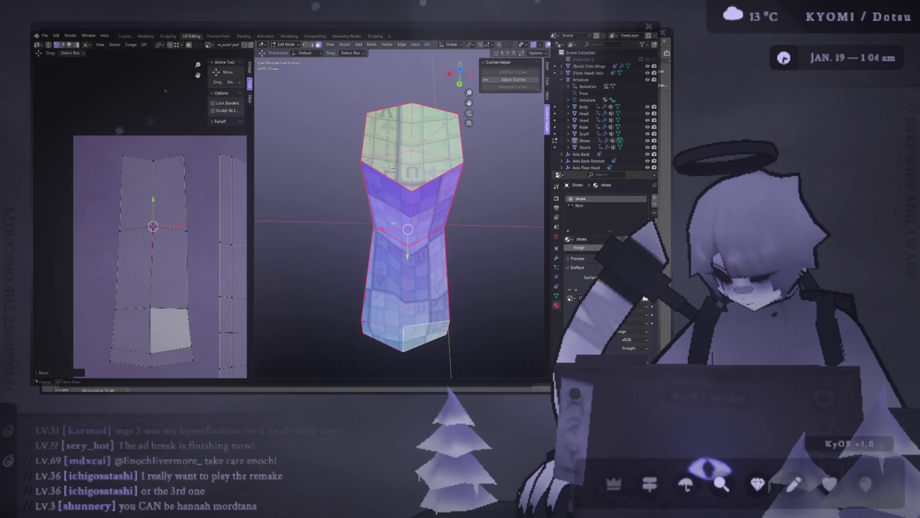
View the boot from above and box-select its bottom vertices in vertex select mode
{"action": "left_click_drag", "start_coordinate": [153, 227], "coordinate": [154, 237]}
{"action": "mouse_move", "coordinate": [338, 273]}
{"action": "middle_mouse_down"}
{"action": "mouse_move", "coordinate": [335, 256]}
{"action": "mouse_move", "coordinate": [365, 289]}
{"action": "middle_mouse_up"}
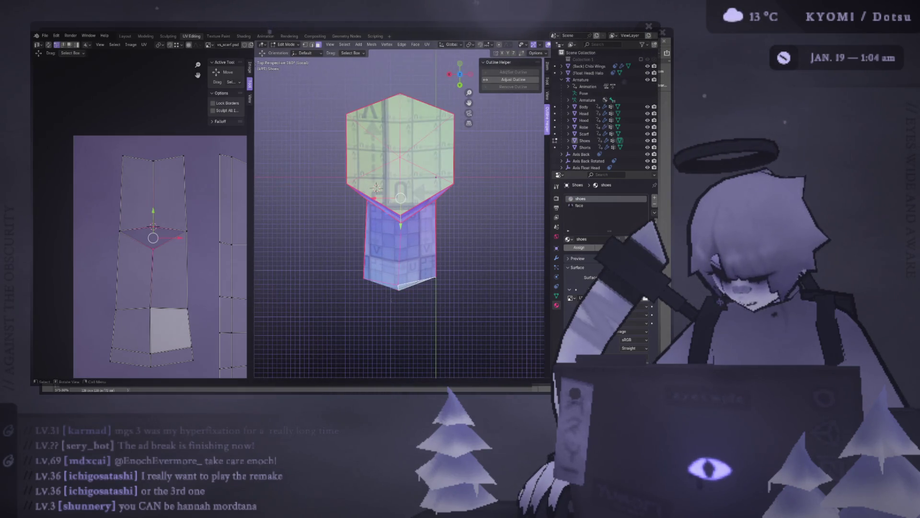
{"action": "middle_click_drag", "start_coordinate": [378, 187], "coordinate": [380, 148]}
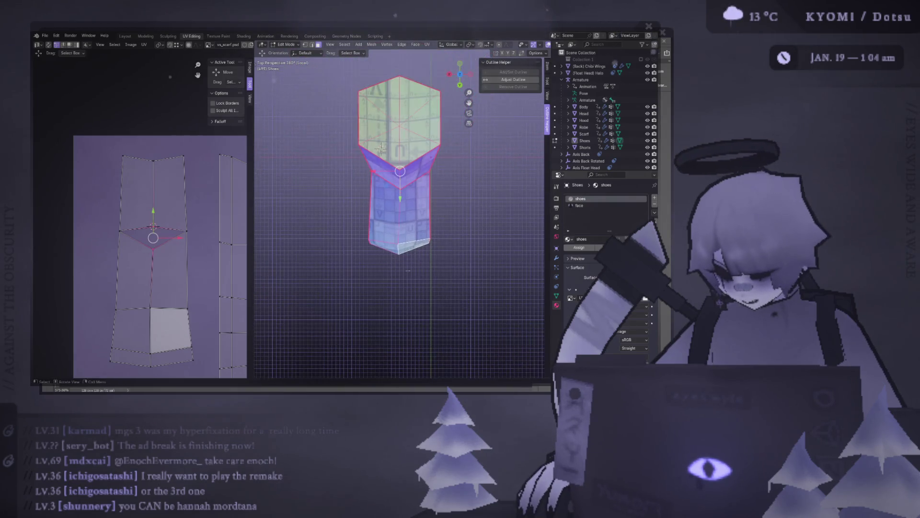
{"action": "key", "text": "1"}
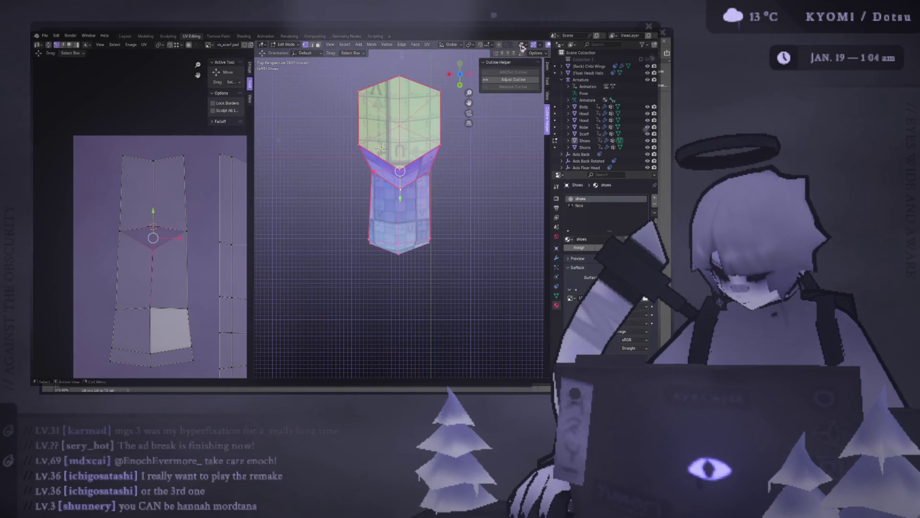
{"action": "left_click_drag", "start_coordinate": [363, 222], "coordinate": [464, 290]}
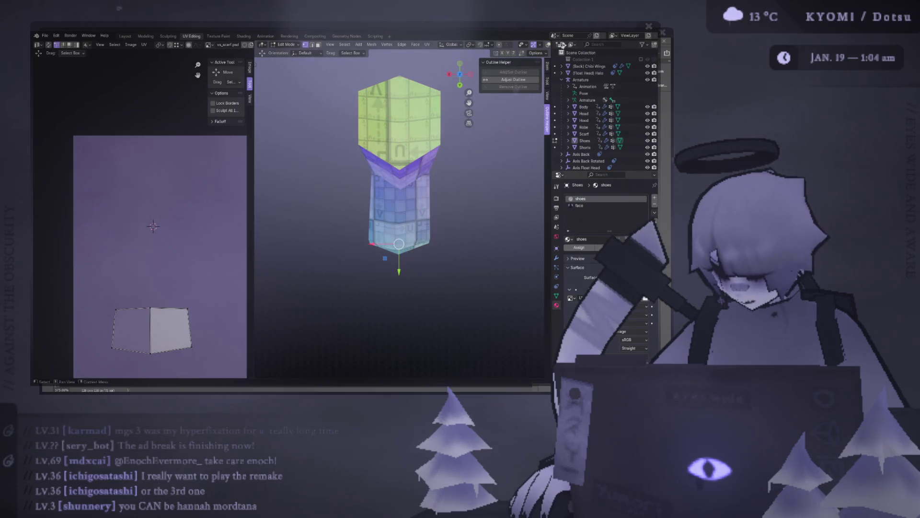
In wireframe, shift the bottom vertices and the bottom-middle vertex sideways along X
{"action": "left_click_drag", "start_coordinate": [552, 67], "coordinate": [595, 67]}
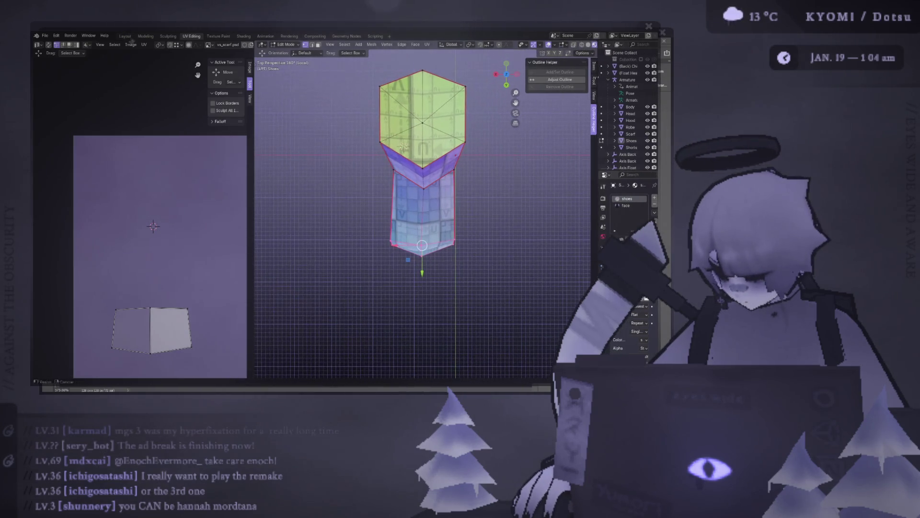
{"action": "left_click", "coordinate": [580, 45]}
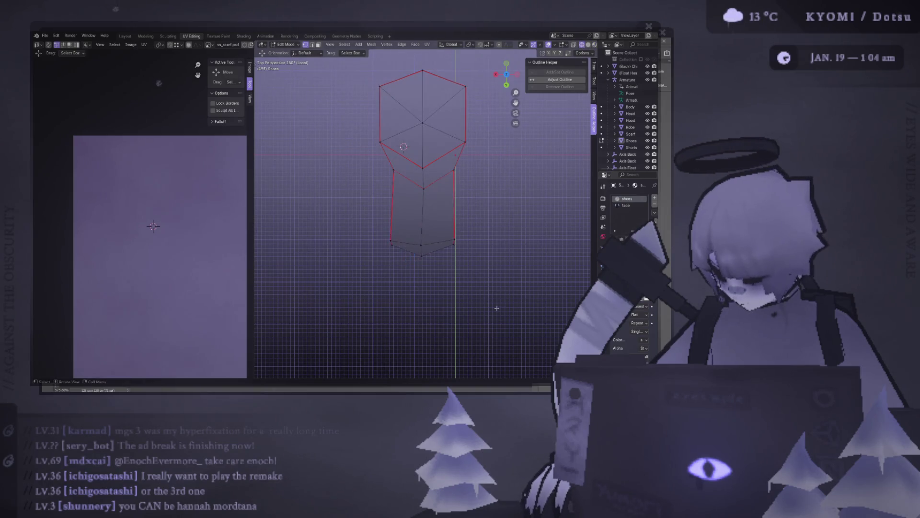
{"action": "left_click_drag", "start_coordinate": [502, 311], "coordinate": [325, 215]}
{"action": "key", "text": "g"}
{"action": "key", "text": "x"}
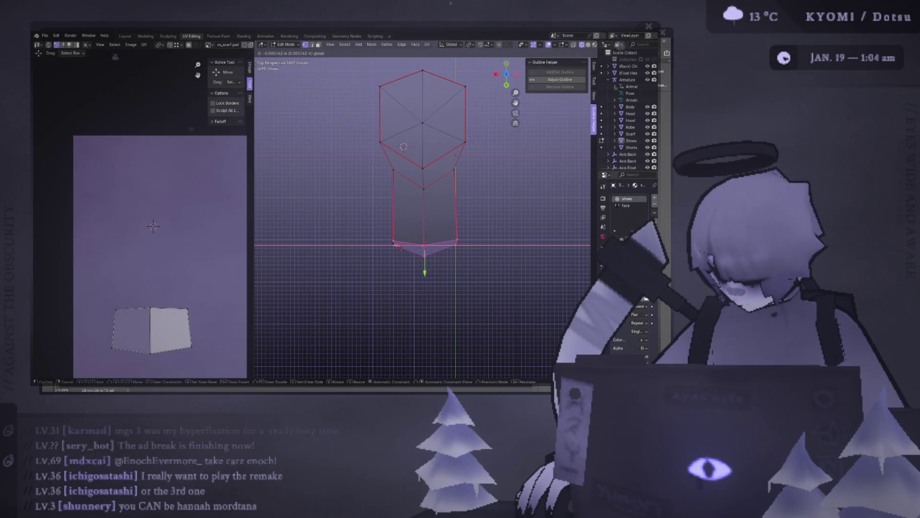
{"action": "left_click", "coordinate": [402, 249]}
{"action": "left_click", "coordinate": [434, 266]}
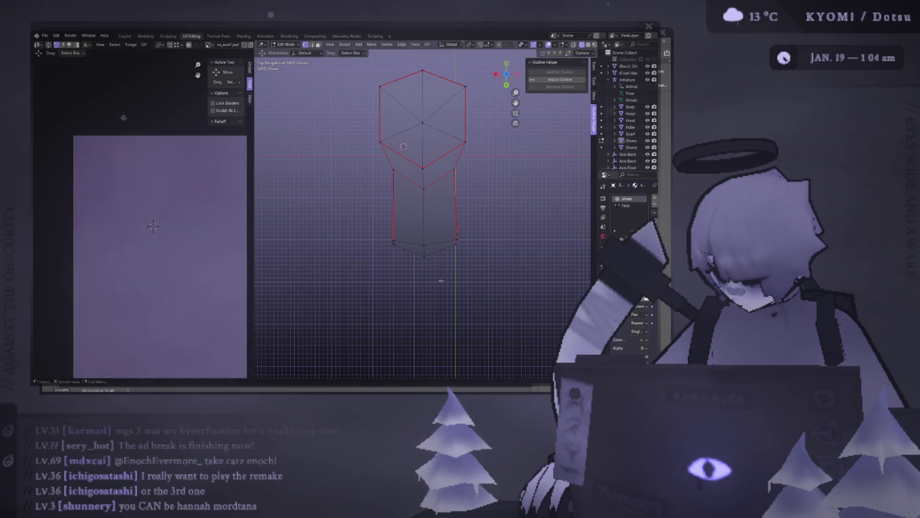
{"action": "left_click", "coordinate": [425, 251], "text": "shift"}
{"action": "key", "text": "g"}
{"action": "key", "text": "x"}
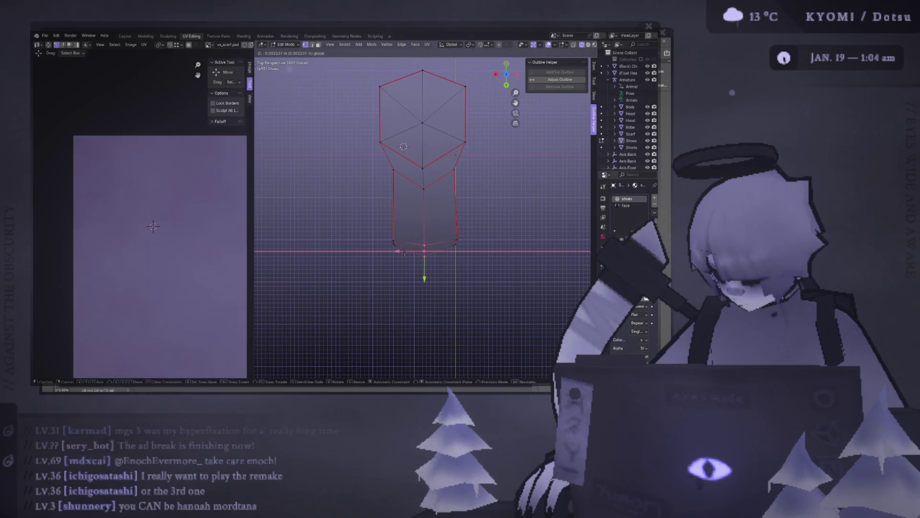
{"action": "left_click", "coordinate": [405, 252]}
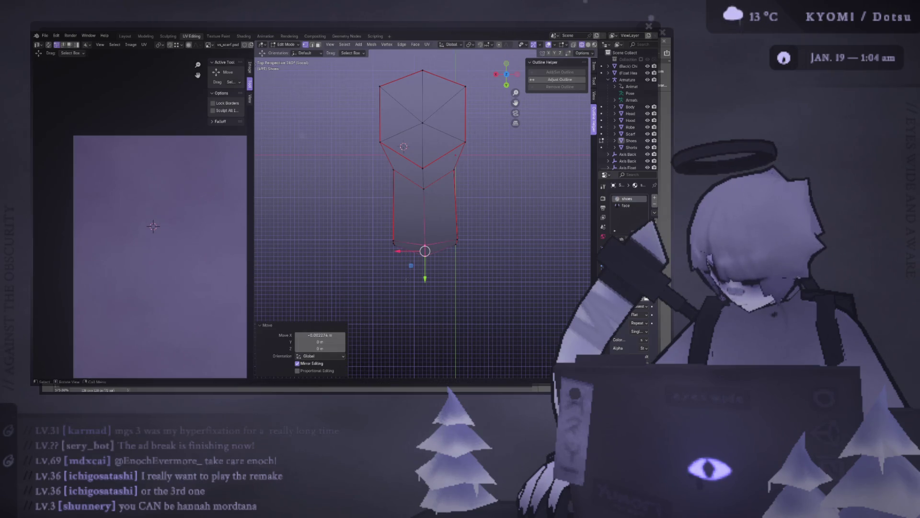
{"action": "middle_click_drag", "start_coordinate": [406, 282], "coordinate": [394, 216]}
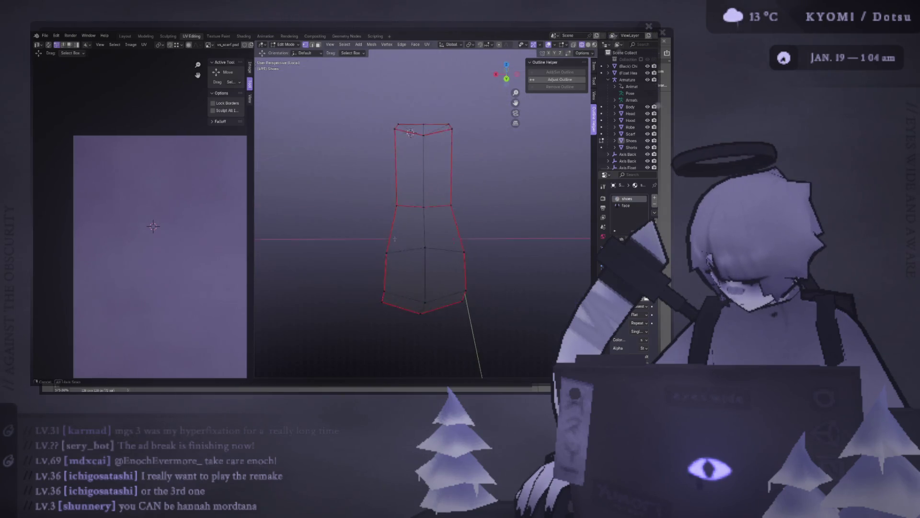
From top view, nudge the bottom faces and the right corner vertex along X
{"action": "key", "text": "ctrl+l"}
{"action": "key", "text": "alt+a"}
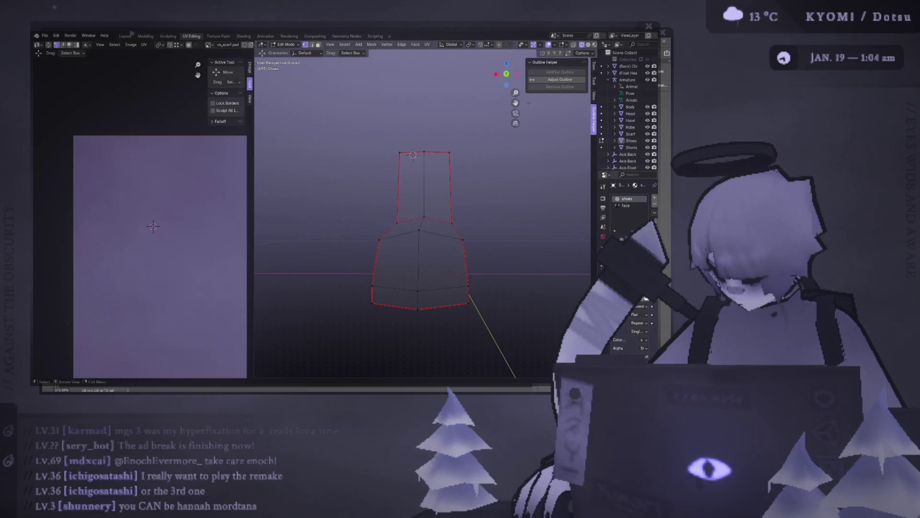
{"action": "key", "text": "KP_7"}
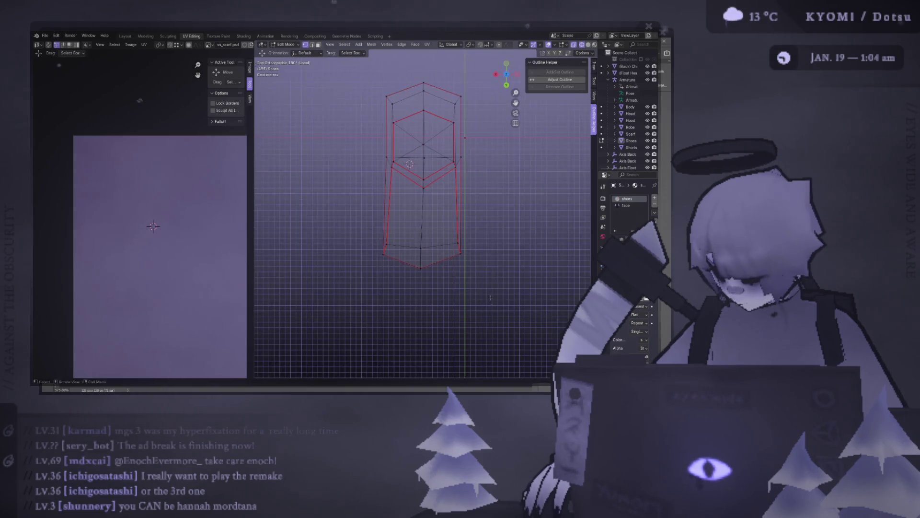
{"action": "left_click", "coordinate": [408, 268]}
{"action": "key", "text": "g"}
{"action": "key", "text": "x"}
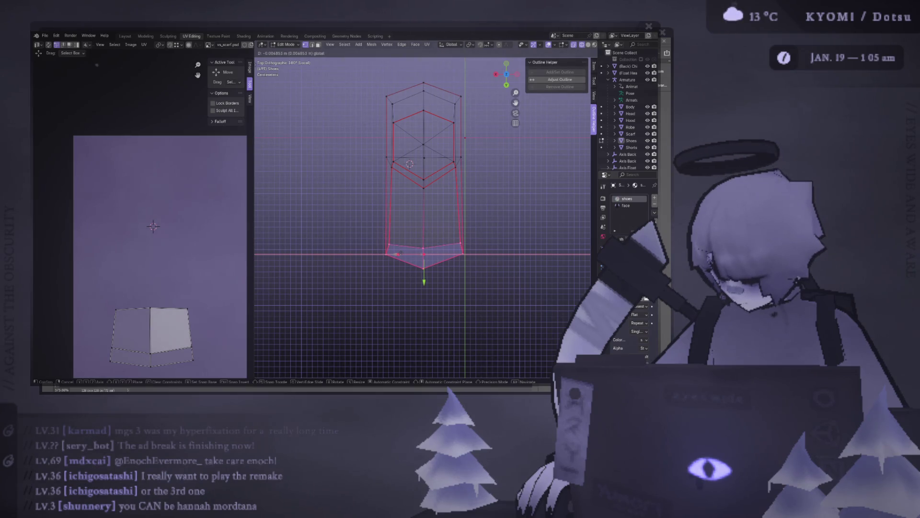
{"action": "key", "text": "Escape"}
{"action": "left_click", "coordinate": [462, 249]}
{"action": "key", "text": "g"}
{"action": "key", "text": "x"}
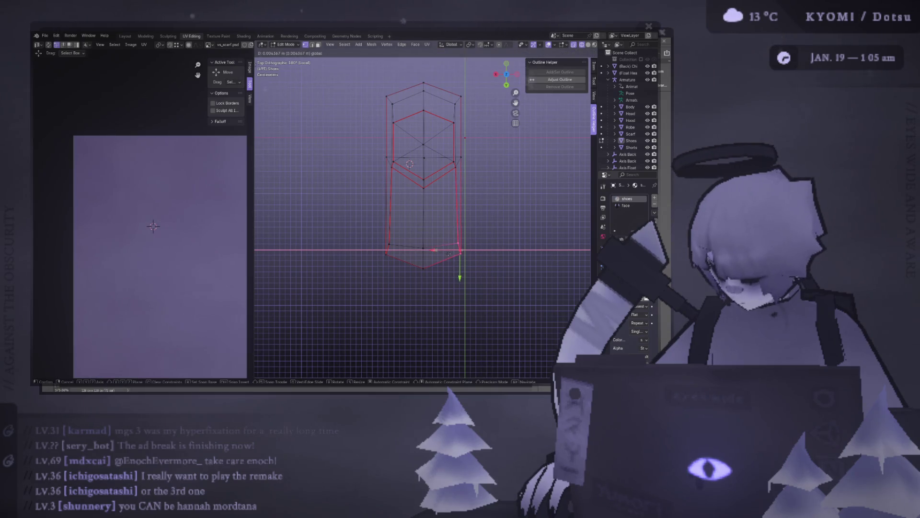
{"action": "left_click", "coordinate": [450, 253]}
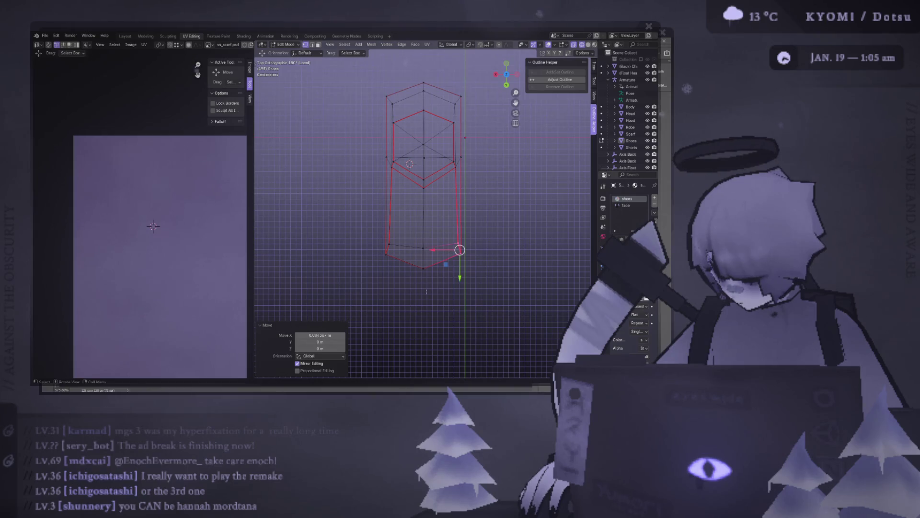
Move the bottom vertex along X and another lengthwise along Y, turn X-ray off and save void spirit.blend
{"action": "left_click", "coordinate": [423, 265]}
{"action": "key", "text": "g"}
{"action": "key", "text": "x"}
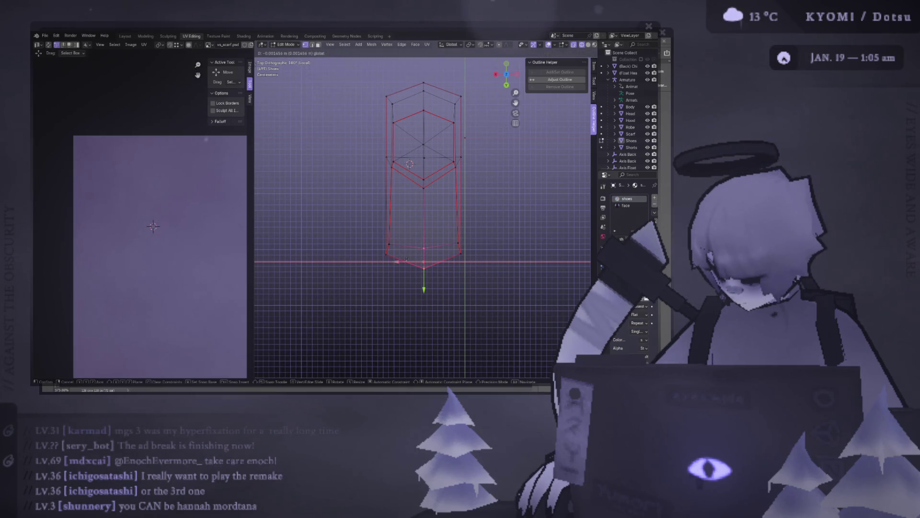
{"action": "left_click", "coordinate": [408, 259]}
{"action": "left_click", "coordinate": [469, 285]}
{"action": "scroll", "coordinate": [460, 273], "scroll_direction": "up", "scroll_amount": 2}
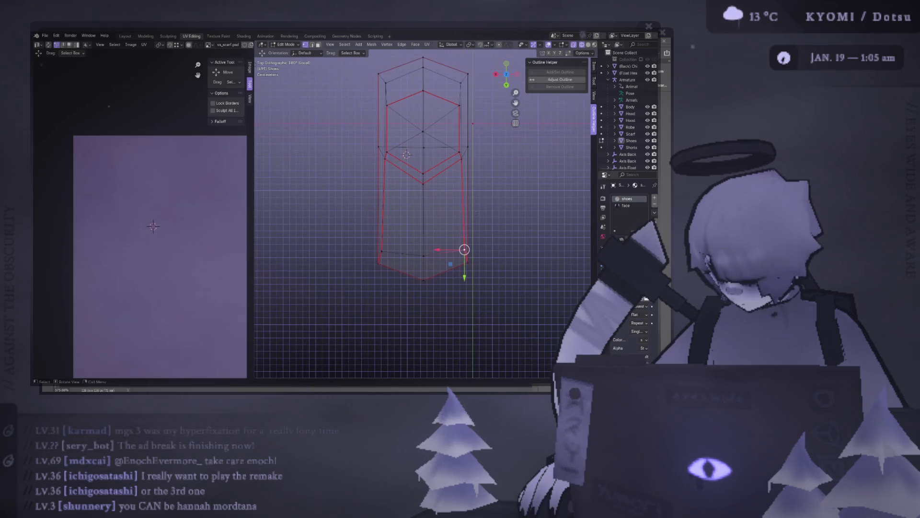
{"action": "key", "text": "g"}
{"action": "key", "text": "y"}
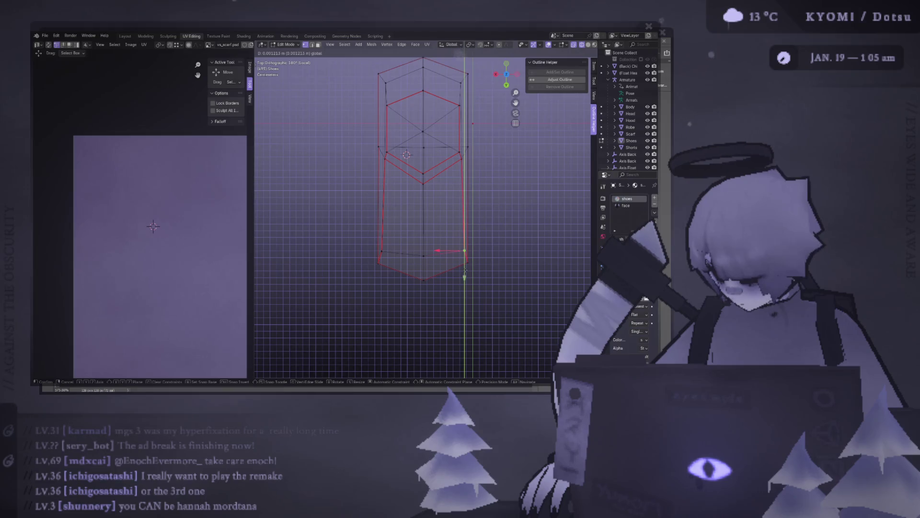
{"action": "left_click", "coordinate": [464, 277]}
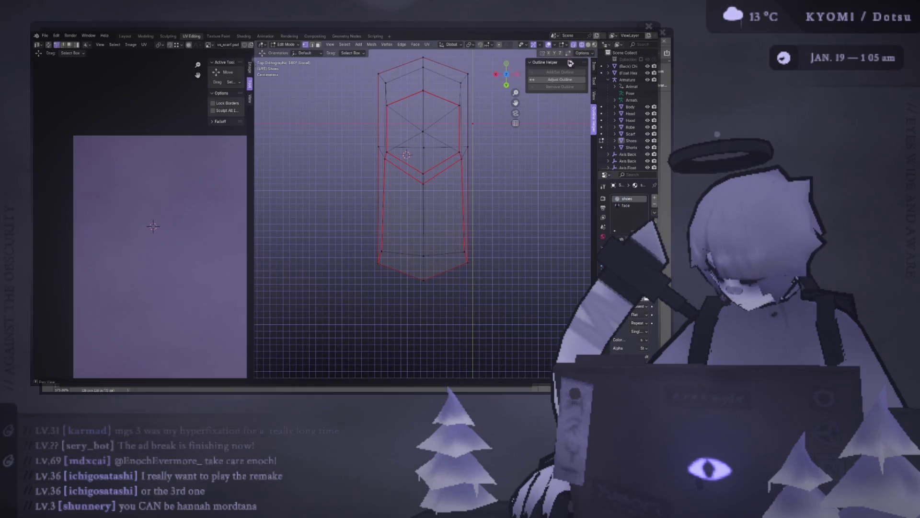
{"action": "left_click", "coordinate": [576, 48]}
{"action": "scroll", "coordinate": [504, 192], "scroll_direction": "down", "scroll_amount": 1}
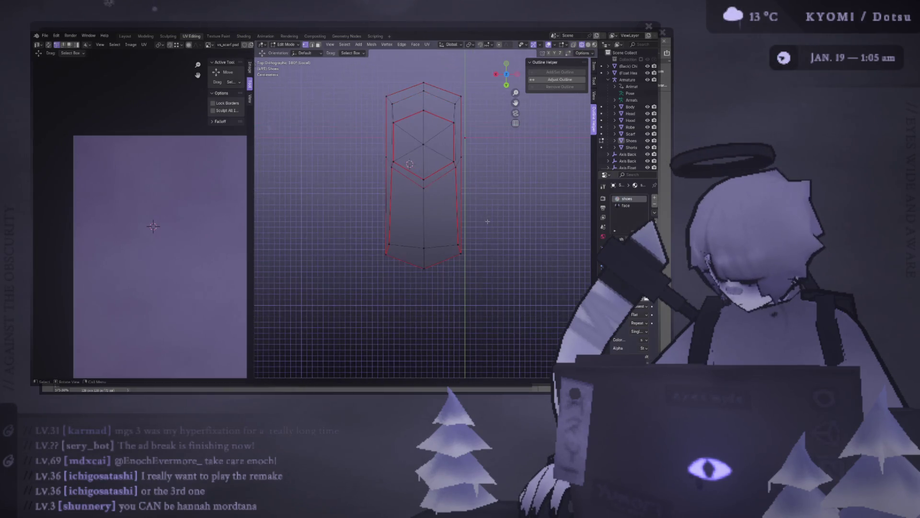
{"action": "key", "text": "ctrl+KP_1"}
{"action": "scroll", "coordinate": [424, 216], "scroll_direction": "down", "scroll_amount": 1}
{"action": "key", "text": "ctrl+s"}
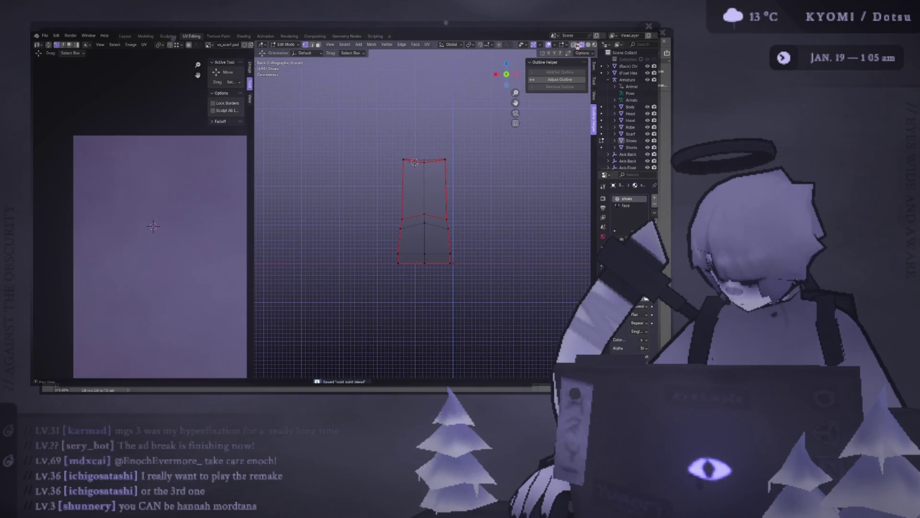
Check the textured boot in Material Preview from both sides and select a lower foot face to show its UVs
{"action": "left_click", "coordinate": [596, 45]}
{"action": "mouse_move", "coordinate": [403, 216]}
{"action": "middle_mouse_down"}
{"action": "mouse_move", "coordinate": [338, 222]}
{"action": "mouse_move", "coordinate": [456, 244]}
{"action": "mouse_move", "coordinate": [314, 227]}
{"action": "mouse_move", "coordinate": [399, 167]}
{"action": "middle_mouse_up"}
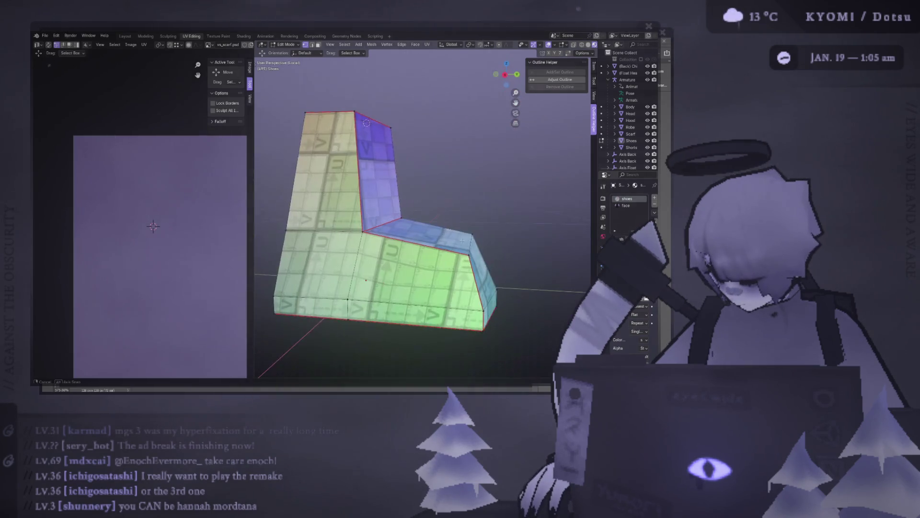
{"action": "scroll", "coordinate": [400, 168], "scroll_direction": "down", "scroll_amount": 3}
{"action": "key", "text": "ctrl+KP_3"}
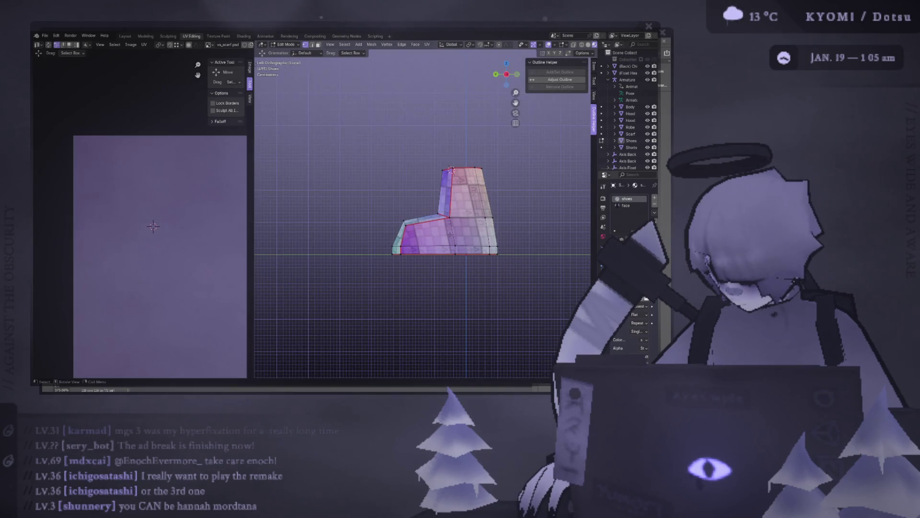
{"action": "key", "text": "KP_3"}
{"action": "scroll", "coordinate": [382, 140], "scroll_direction": "up", "scroll_amount": 3}
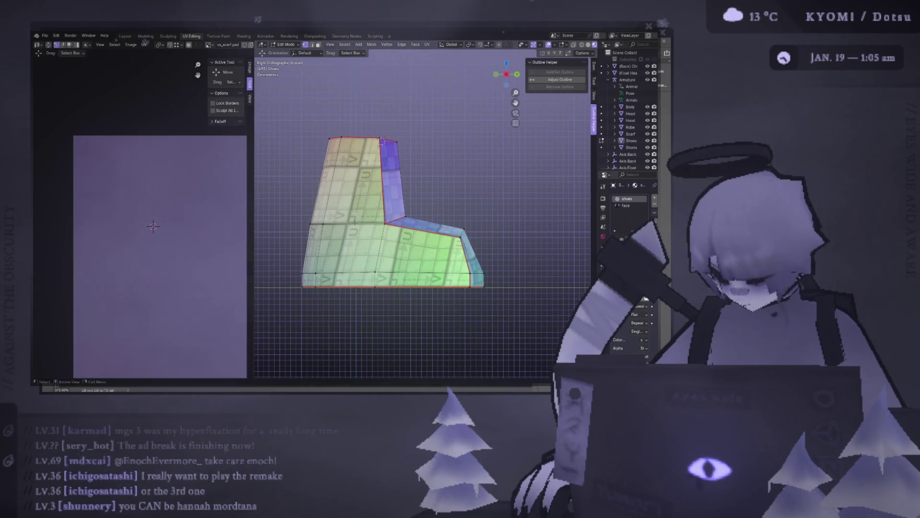
{"action": "scroll", "coordinate": [382, 140], "scroll_direction": "down", "scroll_amount": 2}
{"action": "left_click", "coordinate": [374, 243]}
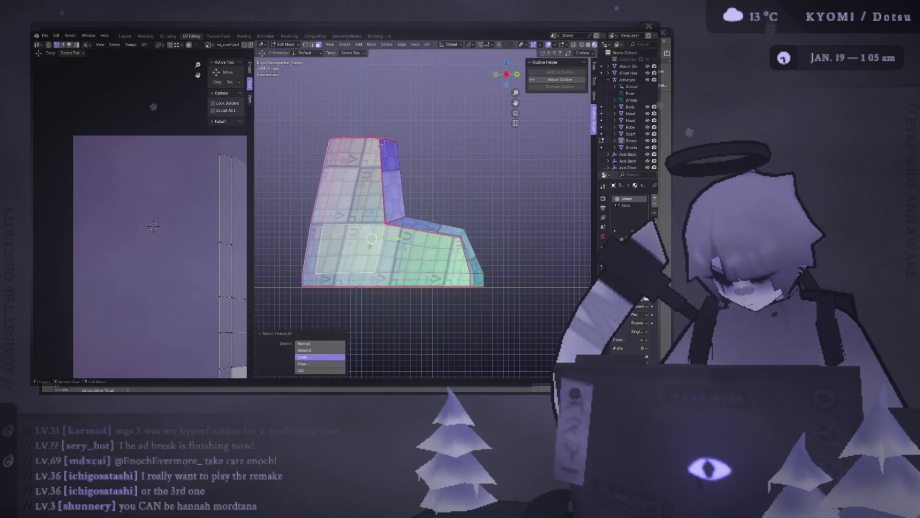
{"action": "scroll", "coordinate": [209, 245], "scroll_direction": "down", "scroll_amount": 2}
{"action": "middle_click_drag", "start_coordinate": [208, 245], "coordinate": [100, 211]}
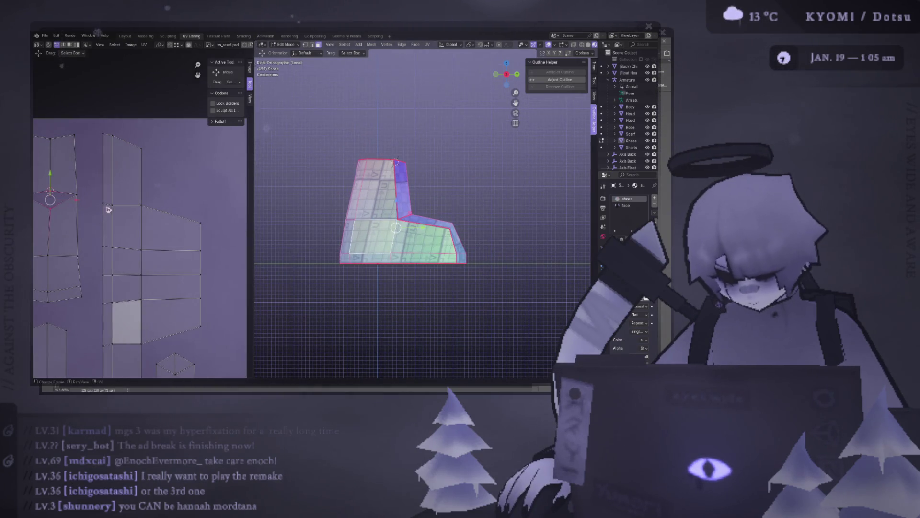
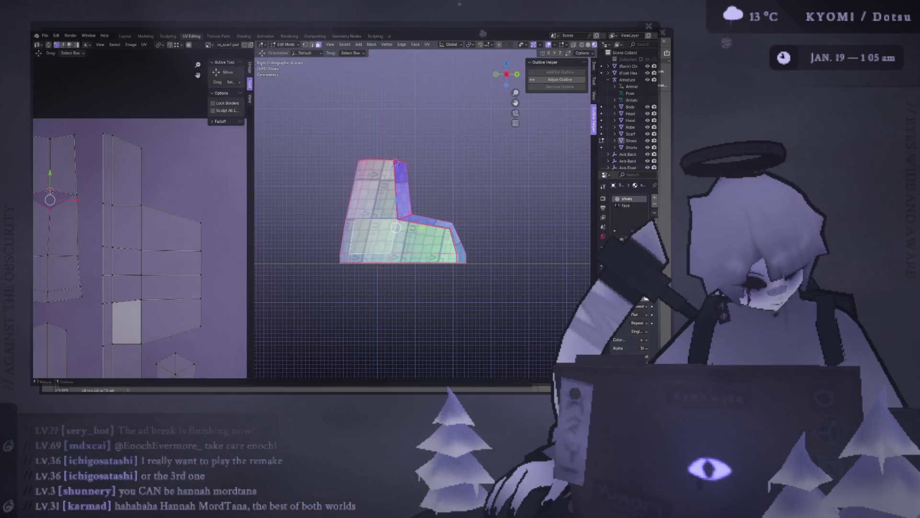
Compare the purple texture in Photoshop, then inspect the shoe's faces and their UV islands from several angles
{"action": "key", "text": "alt+Tab"}
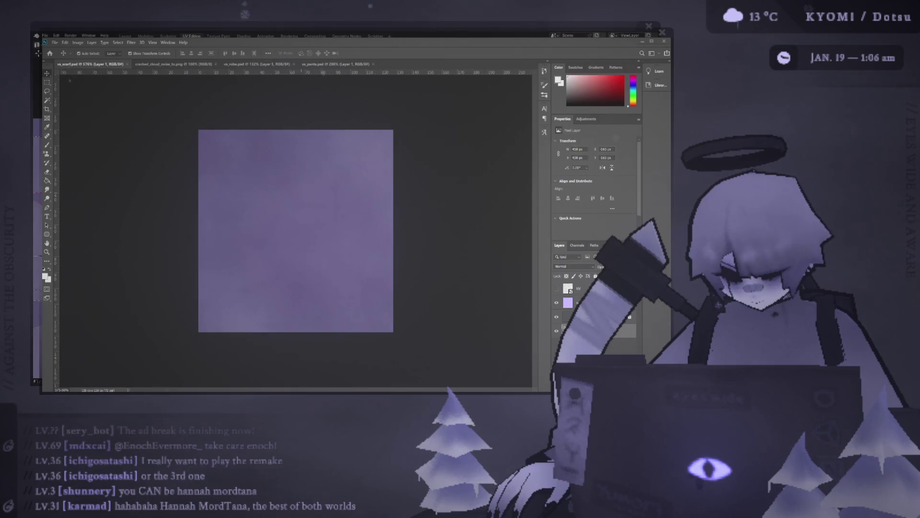
{"action": "key", "text": "alt+Tab"}
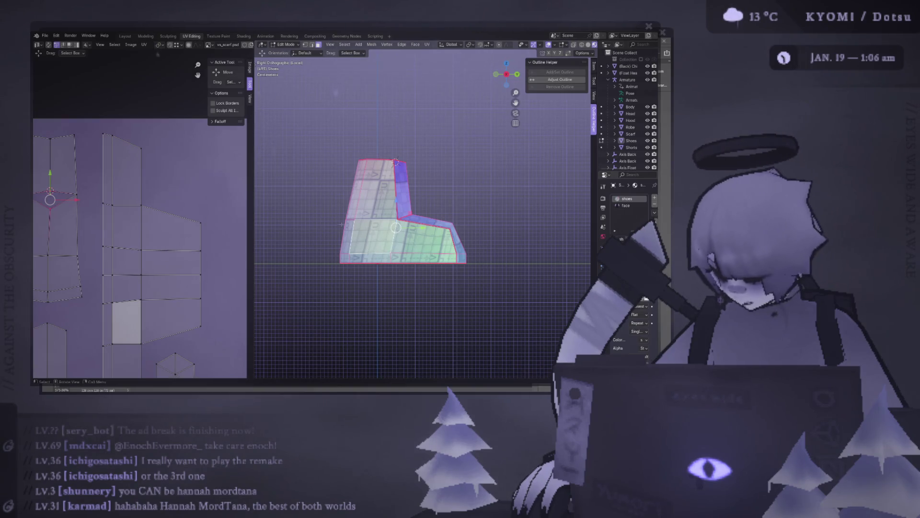
{"action": "middle_click_drag", "start_coordinate": [396, 217], "coordinate": [432, 237]}
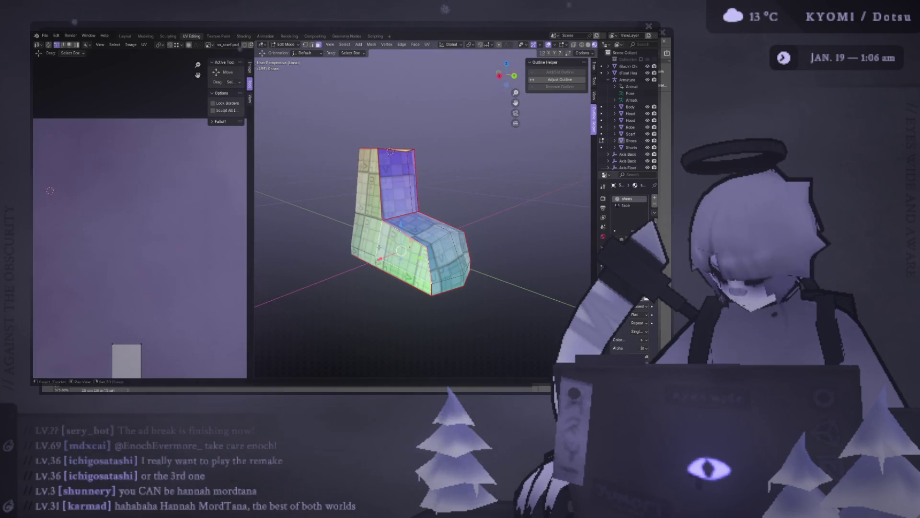
{"action": "middle_click_drag", "start_coordinate": [402, 263], "coordinate": [387, 253]}
{"action": "middle_click_drag", "start_coordinate": [384, 150], "coordinate": [397, 149]}
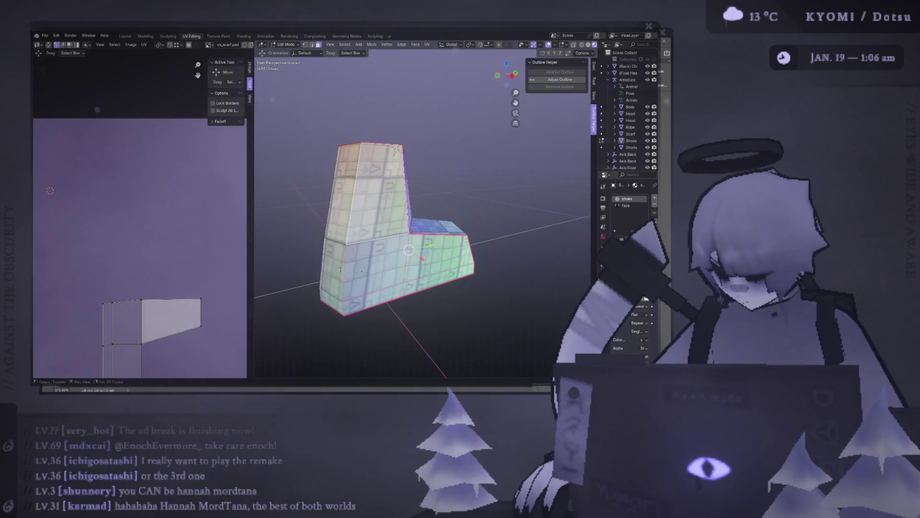
{"action": "left_click", "coordinate": [397, 149]}
{"action": "left_click", "coordinate": [332, 265]}
{"action": "middle_click_drag", "start_coordinate": [332, 265], "coordinate": [385, 270]}
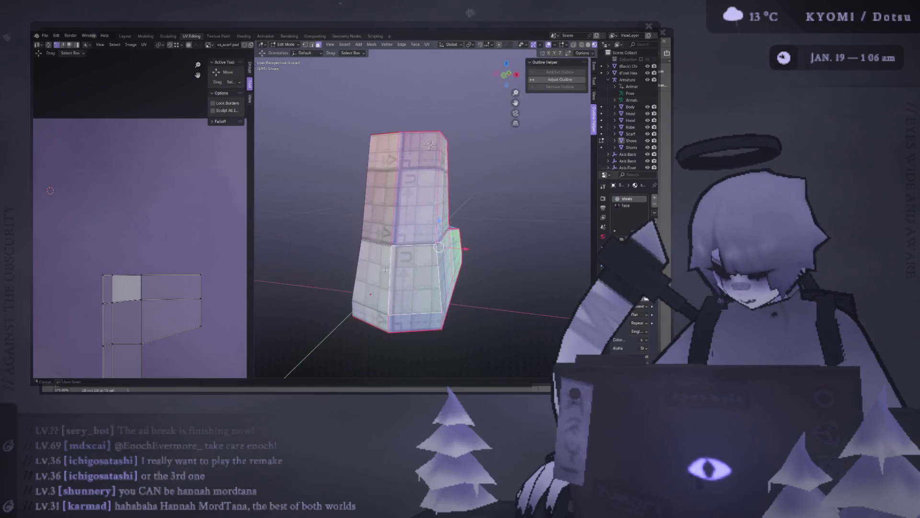
{"action": "key", "text": "a"}
{"action": "scroll", "coordinate": [429, 144], "scroll_direction": "down", "scroll_amount": 3}
{"action": "scroll", "coordinate": [144, 252], "scroll_direction": "down", "scroll_amount": 3}
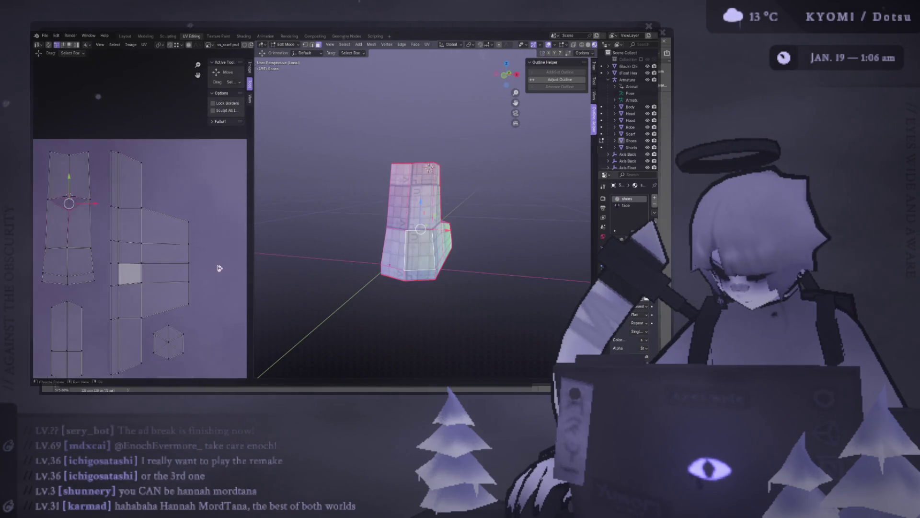
{"action": "scroll", "coordinate": [201, 307], "scroll_direction": "down", "scroll_amount": 2}
{"action": "key", "text": "a"}
{"action": "mouse_move", "coordinate": [325, 197]}
{"action": "middle_mouse_down"}
{"action": "mouse_move", "coordinate": [354, 203]}
{"action": "mouse_move", "coordinate": [286, 249]}
{"action": "mouse_move", "coordinate": [339, 252]}
{"action": "mouse_move", "coordinate": [313, 245]}
{"action": "middle_mouse_up"}
{"action": "key", "text": "alt+a"}
{"action": "scroll", "coordinate": [314, 246], "scroll_direction": "up", "scroll_amount": 2}
{"action": "scroll", "coordinate": [313, 245], "scroll_direction": "up", "scroll_amount": 3}
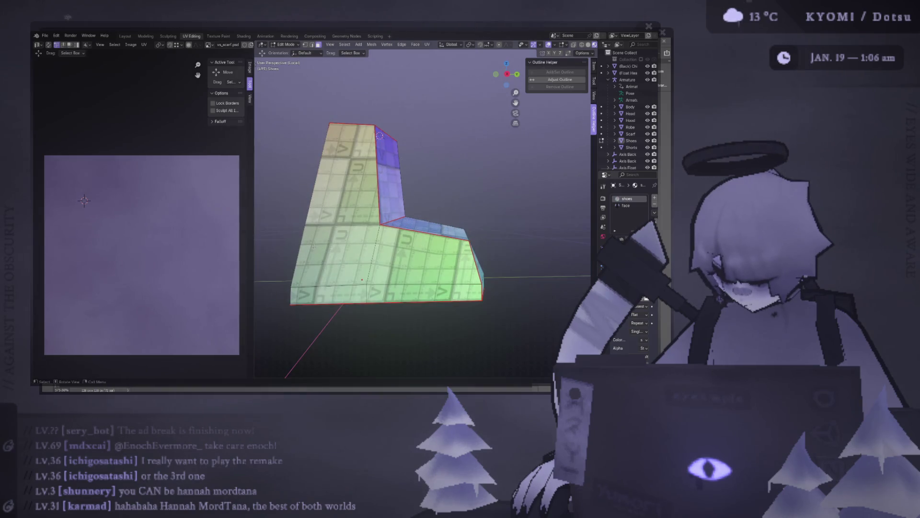
Check a face's UV island from top and back views, save the file and go to the Layout workspace
{"action": "middle_click_drag", "start_coordinate": [314, 246], "coordinate": [371, 271]}
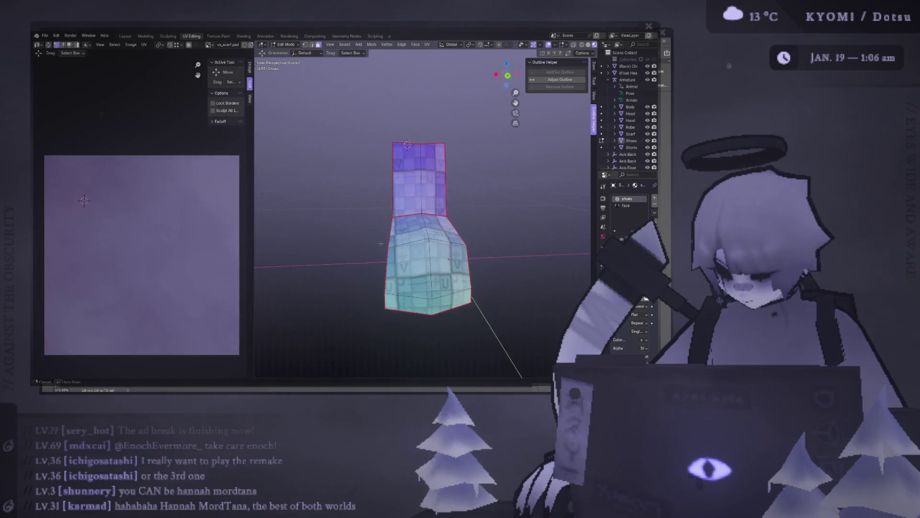
{"action": "scroll", "coordinate": [372, 271], "scroll_direction": "down", "scroll_amount": 3}
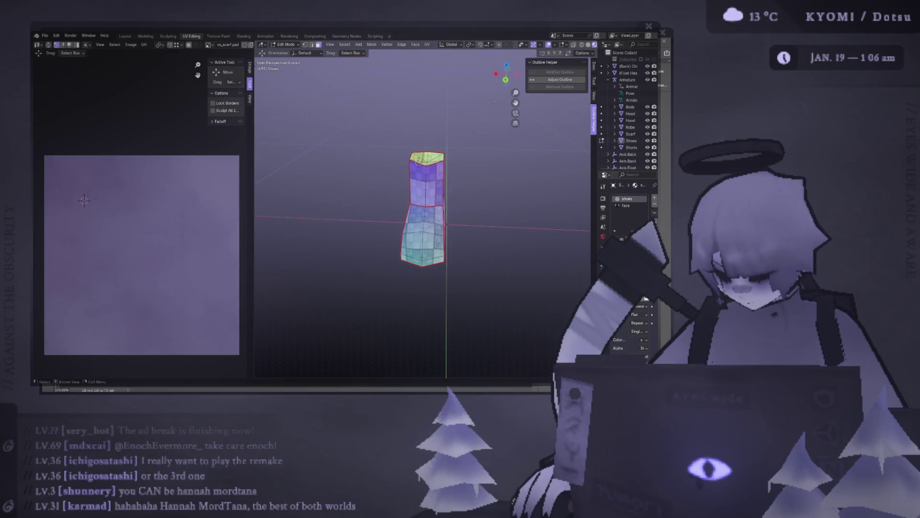
{"action": "key", "text": "a"}
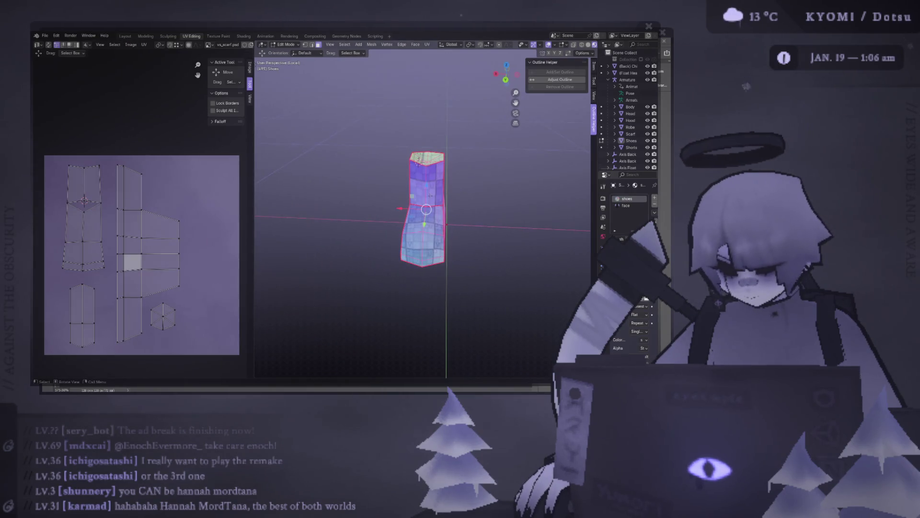
{"action": "left_click", "coordinate": [418, 161]}
{"action": "scroll", "coordinate": [418, 161], "scroll_direction": "up", "scroll_amount": 4}
{"action": "key", "text": "KP_7"}
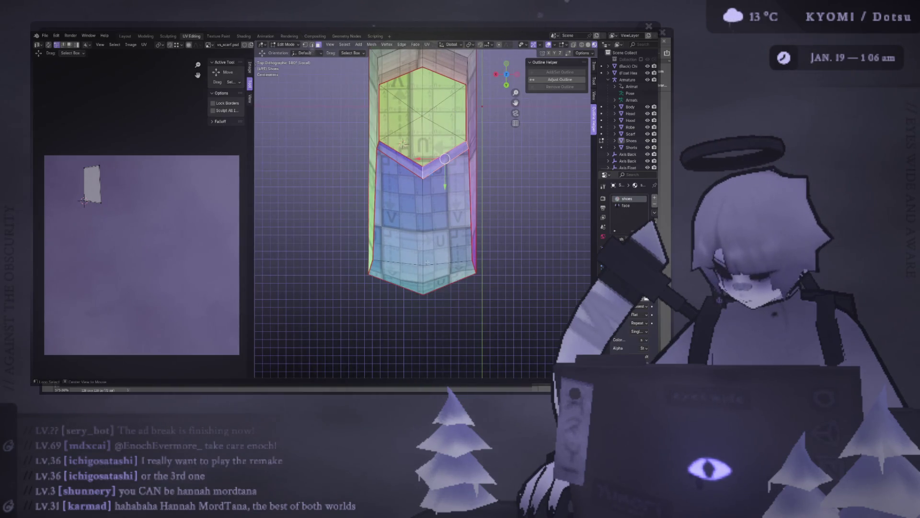
{"action": "key", "text": "ctrl+KP_1"}
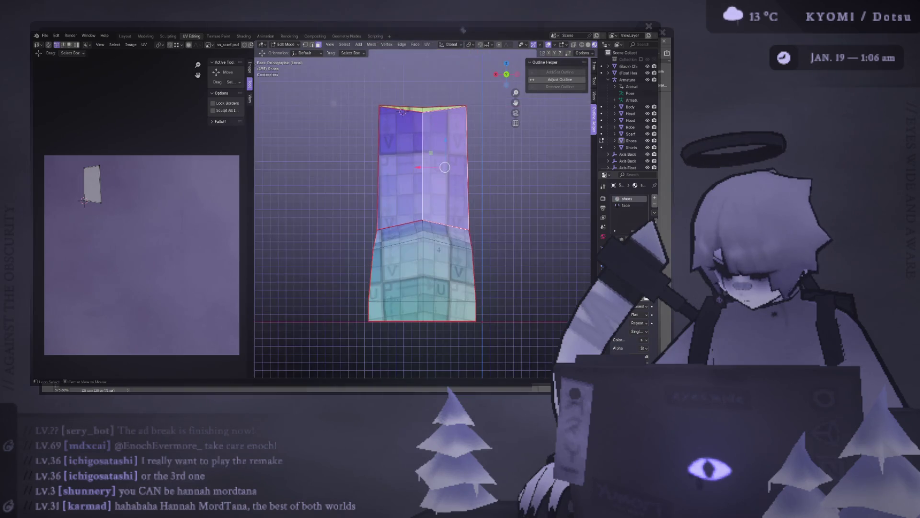
{"action": "key", "text": "ctrl+s"}
{"action": "scroll", "coordinate": [438, 247], "scroll_direction": "down", "scroll_amount": 2}
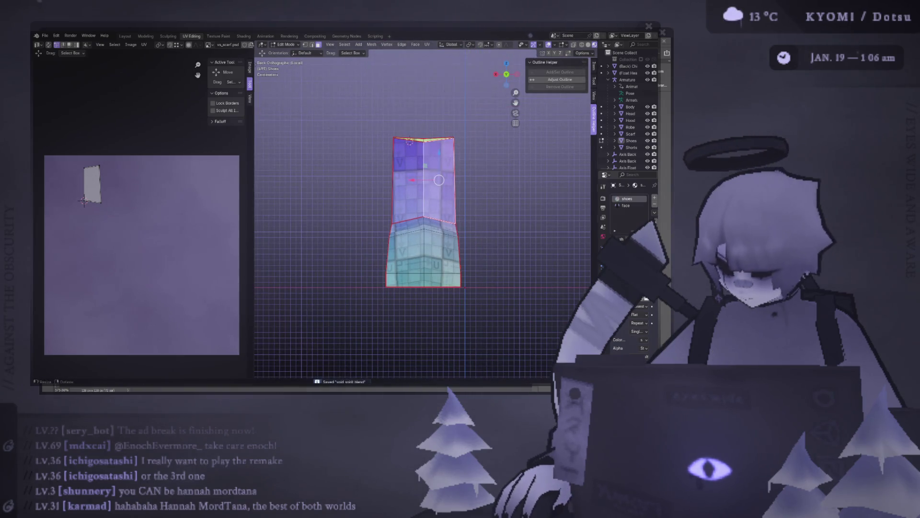
{"action": "left_click", "coordinate": [126, 36]}
{"action": "scroll", "coordinate": [314, 155], "scroll_direction": "down", "scroll_amount": 3}
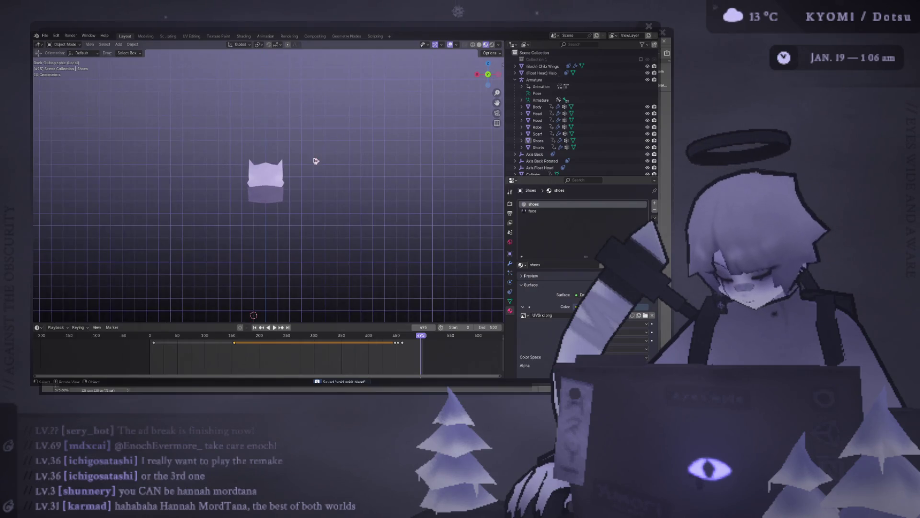
{"action": "scroll", "coordinate": [314, 160], "scroll_direction": "down", "scroll_amount": 2}
Select the Shoes object and pick the linked right and left shoe geometry in Edit Mode
{"action": "mouse_move", "coordinate": [314, 160]}
{"action": "middle_mouse_down"}
{"action": "mouse_move", "coordinate": [304, 218]}
{"action": "mouse_move", "coordinate": [310, 202]}
{"action": "mouse_move", "coordinate": [262, 159]}
{"action": "mouse_move", "coordinate": [239, 202]}
{"action": "mouse_move", "coordinate": [331, 187]}
{"action": "middle_mouse_up"}
{"action": "scroll", "coordinate": [309, 202], "scroll_direction": "up", "scroll_amount": 4}
{"action": "left_click", "coordinate": [316, 192]}
{"action": "key", "text": "Tab"}
{"action": "scroll", "coordinate": [252, 184], "scroll_direction": "up", "scroll_amount": 2}
{"action": "key", "text": "Tab"}
{"action": "key", "text": "Tab"}
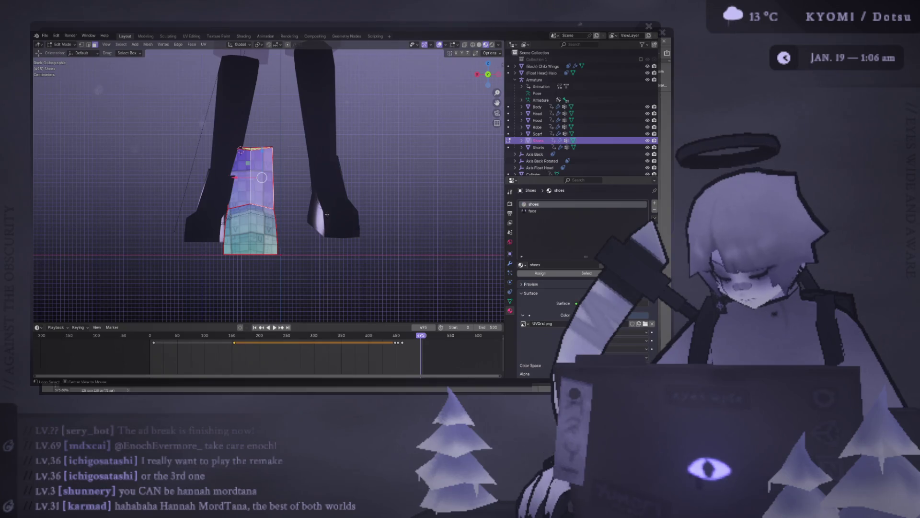
{"action": "key", "text": "l"}
{"action": "right_click", "coordinate": [295, 229], "text": "shift"}
{"action": "key", "text": "ctrl+l"}
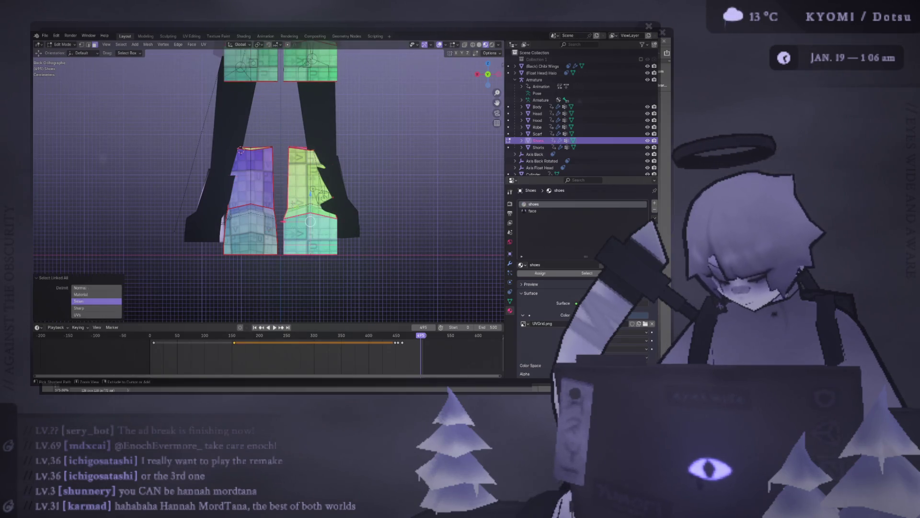
{"action": "left_click", "coordinate": [262, 211]}
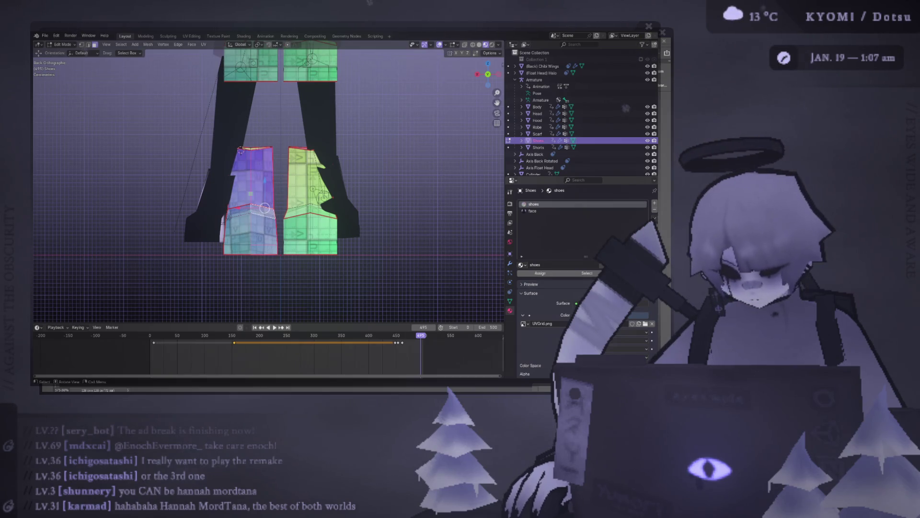
{"action": "key", "text": "Tab"}
{"action": "mouse_move", "coordinate": [264, 133]}
{"action": "middle_mouse_down"}
{"action": "mouse_move", "coordinate": [290, 201]}
{"action": "mouse_move", "coordinate": [303, 191]}
{"action": "middle_mouse_up"}
{"action": "scroll", "coordinate": [302, 190], "scroll_direction": "up", "scroll_amount": 2}
{"action": "key", "text": "Tab"}
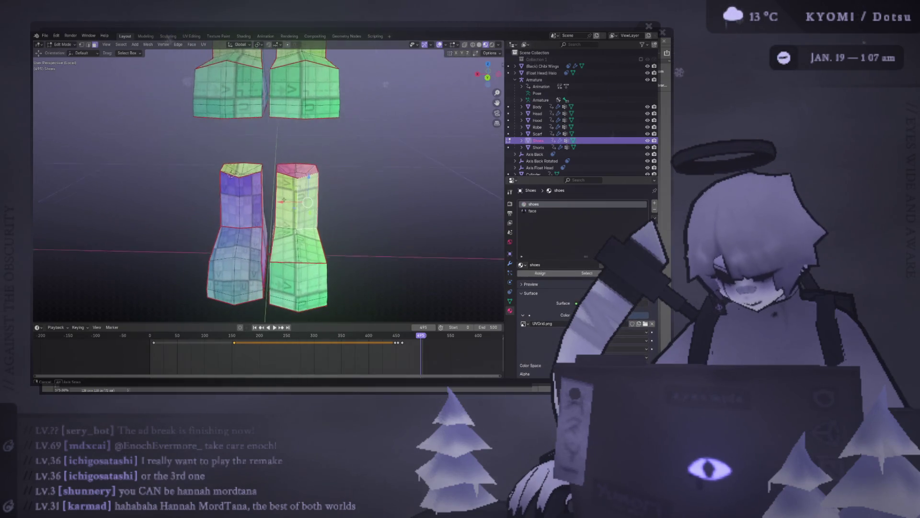
{"action": "scroll", "coordinate": [305, 187], "scroll_direction": "up", "scroll_amount": 2}
From the front view, select the upper duplicate shoe pair and delete its vertices
{"action": "middle_click_drag", "start_coordinate": [289, 223], "coordinate": [294, 236]}
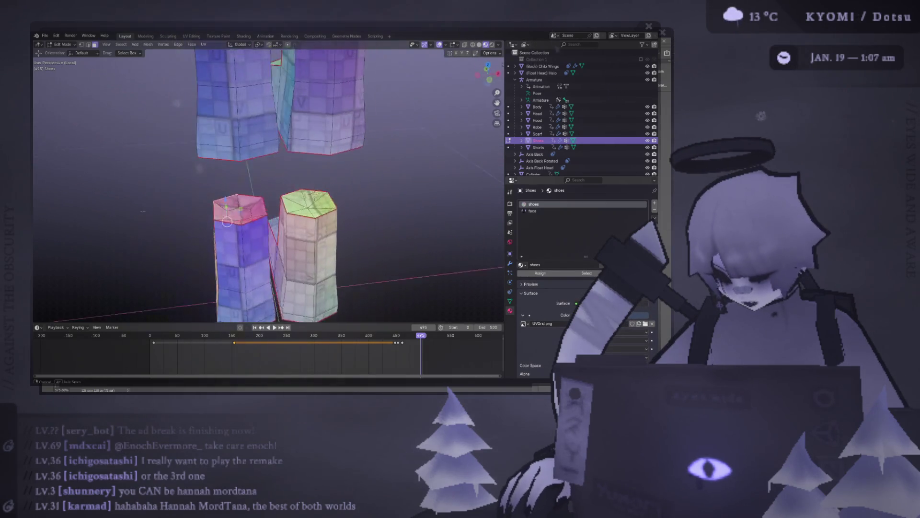
{"action": "middle_click_drag", "start_coordinate": [251, 213], "coordinate": [251, 224]}
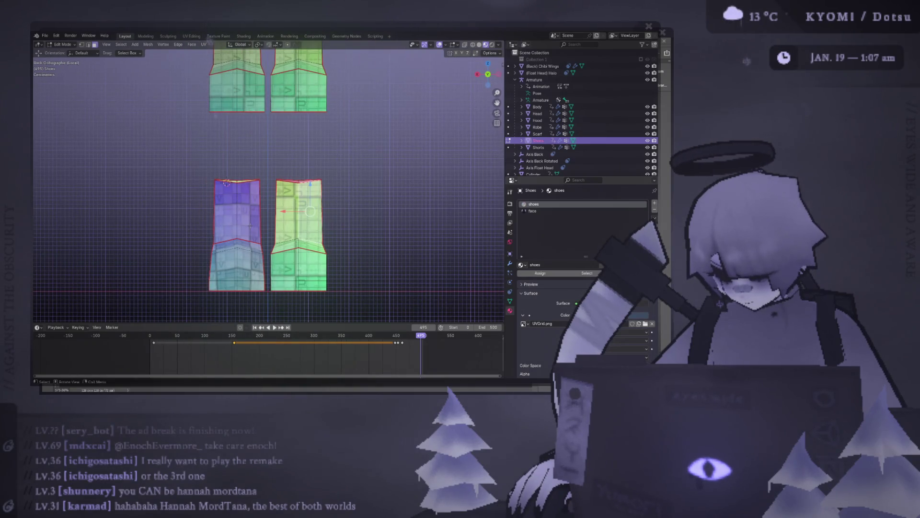
{"action": "middle_click_drag", "start_coordinate": [250, 226], "coordinate": [253, 187], "text": "shift"}
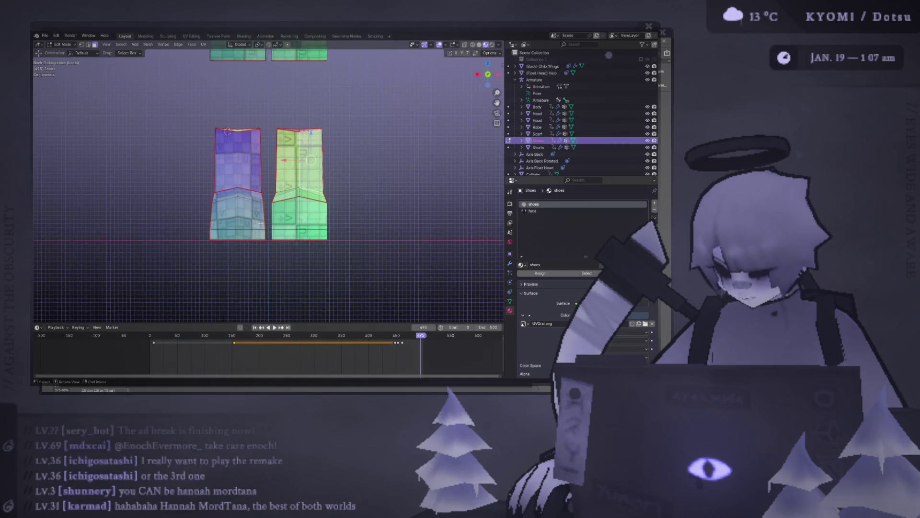
{"action": "scroll", "coordinate": [261, 185], "scroll_direction": "up", "scroll_amount": 1}
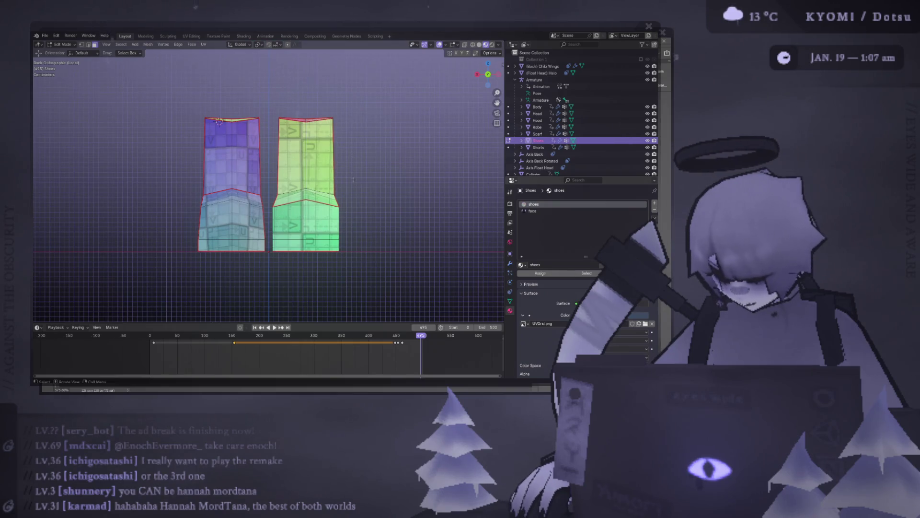
{"action": "middle_click_drag", "start_coordinate": [220, 121], "coordinate": [237, 144]}
{"action": "key", "text": "KP_1"}
{"action": "scroll", "coordinate": [239, 154], "scroll_direction": "down", "scroll_amount": 3}
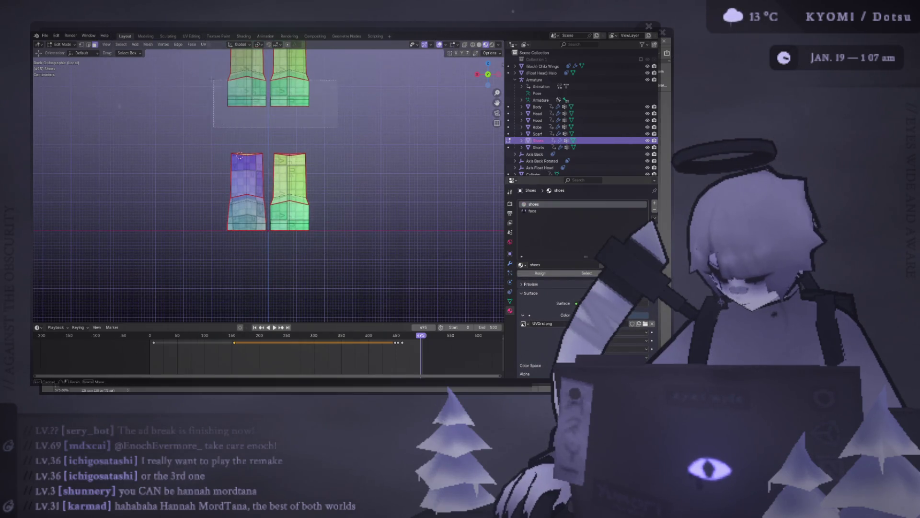
{"action": "left_click", "coordinate": [239, 87]}
{"action": "key", "text": "x"}
{"action": "left_click", "coordinate": [212, 82]}
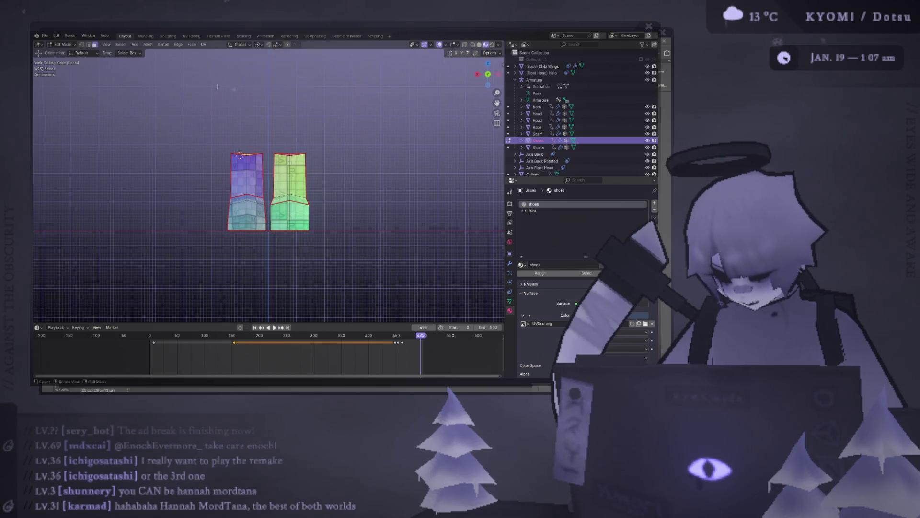
{"action": "key", "text": "KP_7"}
{"action": "middle_click_drag", "start_coordinate": [240, 155], "coordinate": [234, 158]}
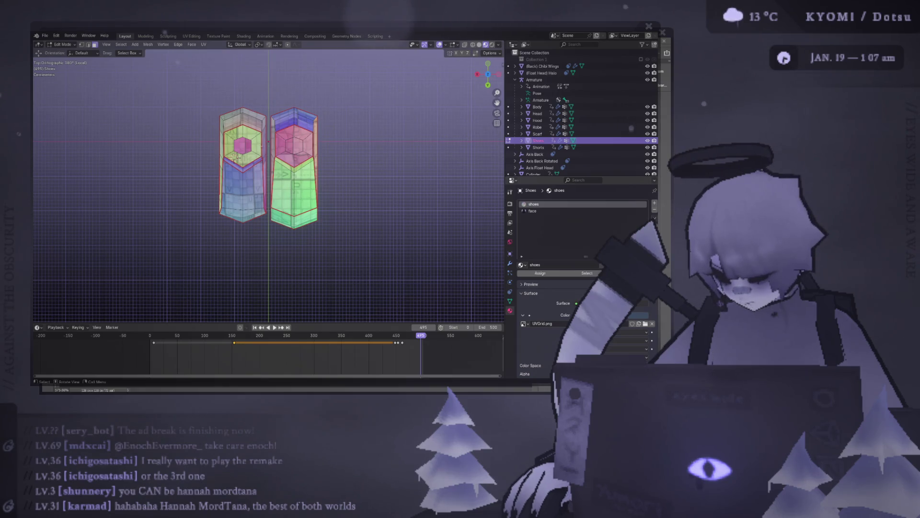
{"action": "scroll", "coordinate": [286, 228], "scroll_direction": "up", "scroll_amount": 2}
Box-select the left shoe's bottom-edge vertices and move them slightly along Y, then review both shoes
{"action": "left_click_drag", "start_coordinate": [270, 243], "coordinate": [186, 197]}
{"action": "left_click_drag", "start_coordinate": [271, 250], "coordinate": [187, 198]}
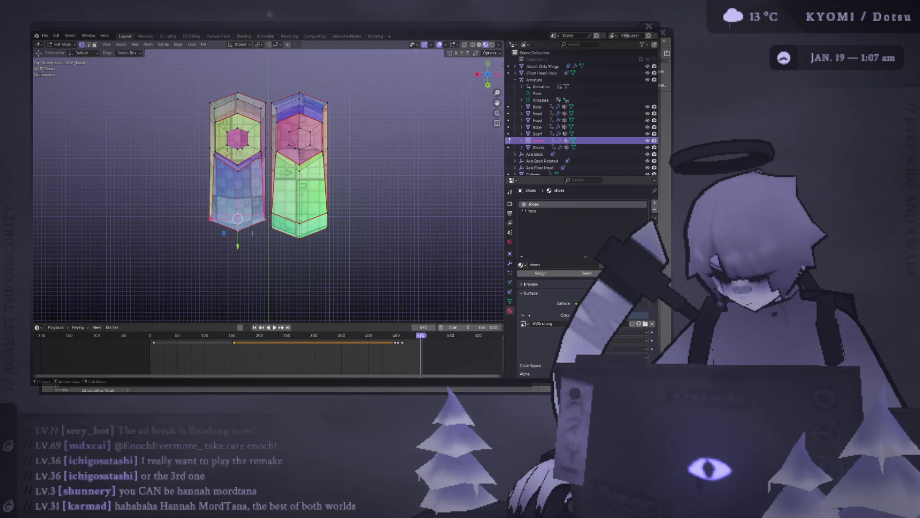
{"action": "key", "text": "g"}
{"action": "key", "text": "y"}
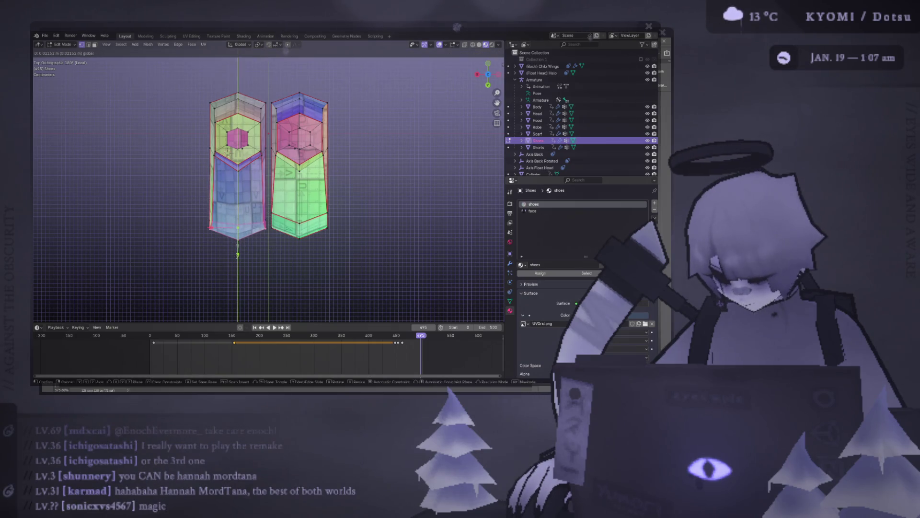
{"action": "left_click", "coordinate": [238, 255]}
{"action": "mouse_move", "coordinate": [238, 255]}
{"action": "middle_mouse_down"}
{"action": "mouse_move", "coordinate": [226, 133]}
{"action": "mouse_move", "coordinate": [255, 216]}
{"action": "mouse_move", "coordinate": [231, 228]}
{"action": "mouse_move", "coordinate": [237, 188]}
{"action": "mouse_move", "coordinate": [303, 149]}
{"action": "mouse_move", "coordinate": [316, 179]}
{"action": "middle_mouse_up"}
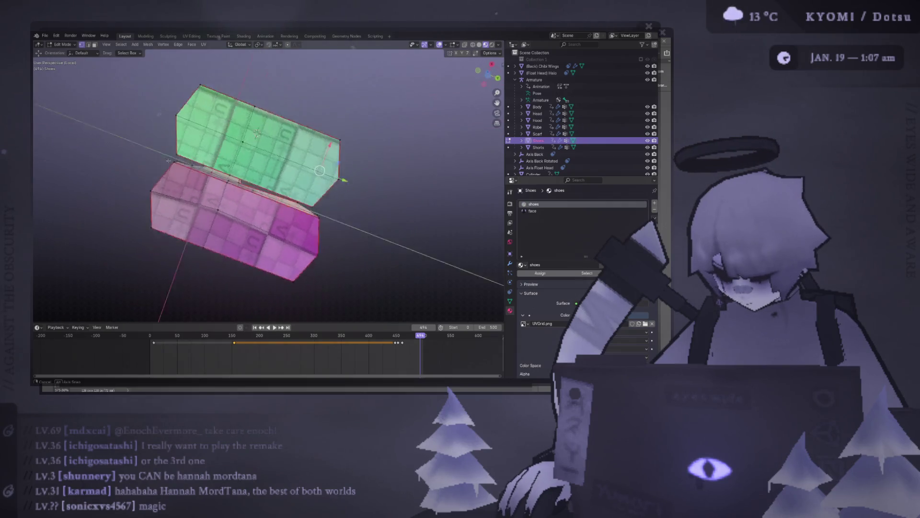
{"action": "middle_click_drag", "start_coordinate": [259, 134], "coordinate": [202, 174]}
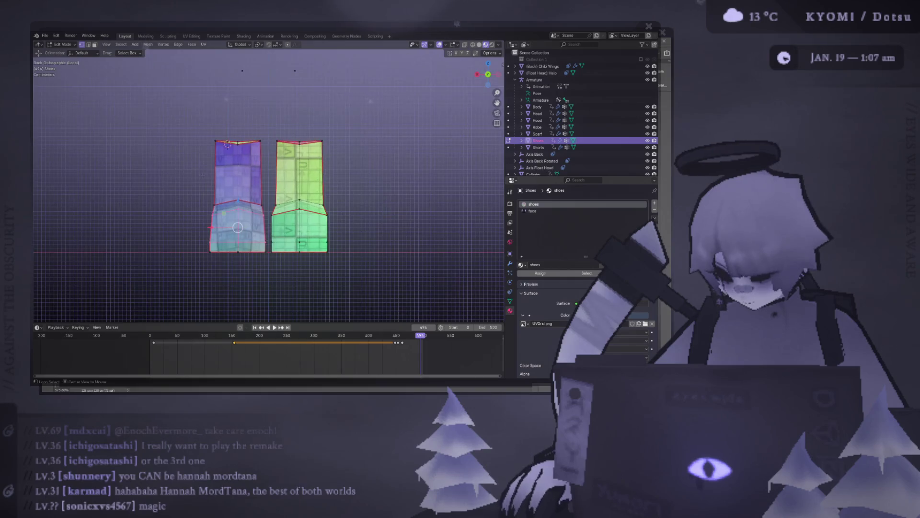
{"action": "middle_click_drag", "start_coordinate": [201, 174], "coordinate": [187, 211]}
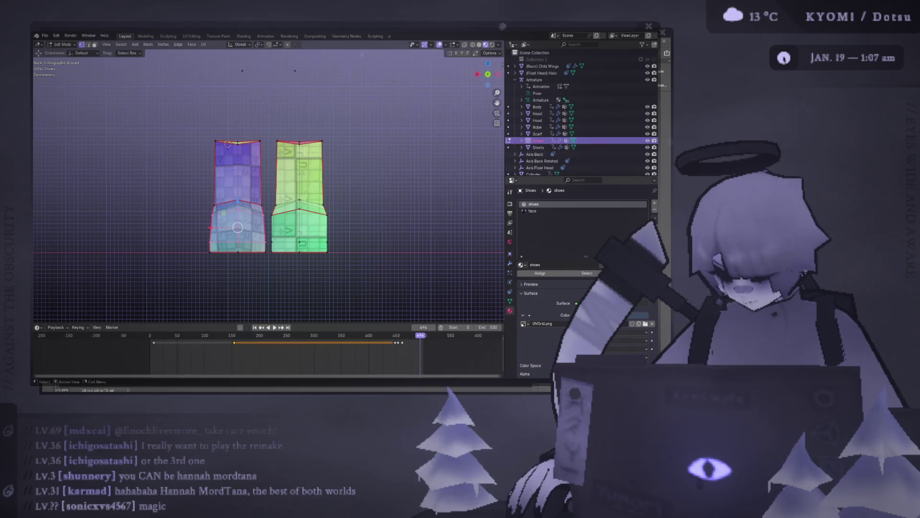
{"action": "middle_click_drag", "start_coordinate": [228, 144], "coordinate": [238, 216]}
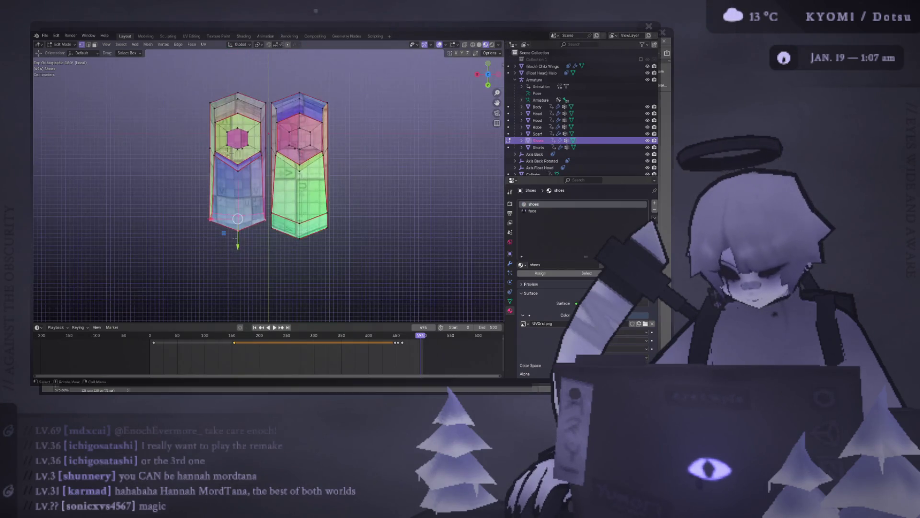
Nudge the sole vertices along Z twice, checking the Mirror settings in the mesh Options dropdown
{"action": "key", "text": "g"}
{"action": "key", "text": "z"}
{"action": "key", "text": "Return"}
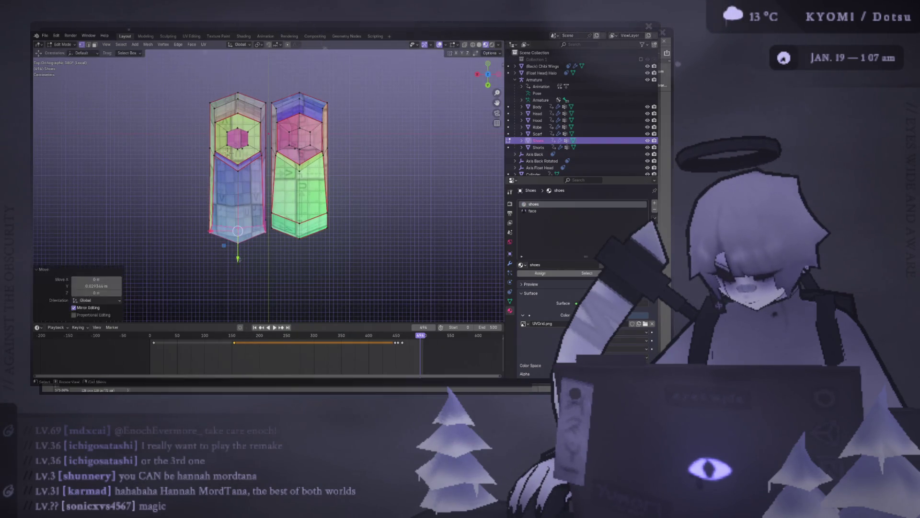
{"action": "left_click", "coordinate": [500, 53]}
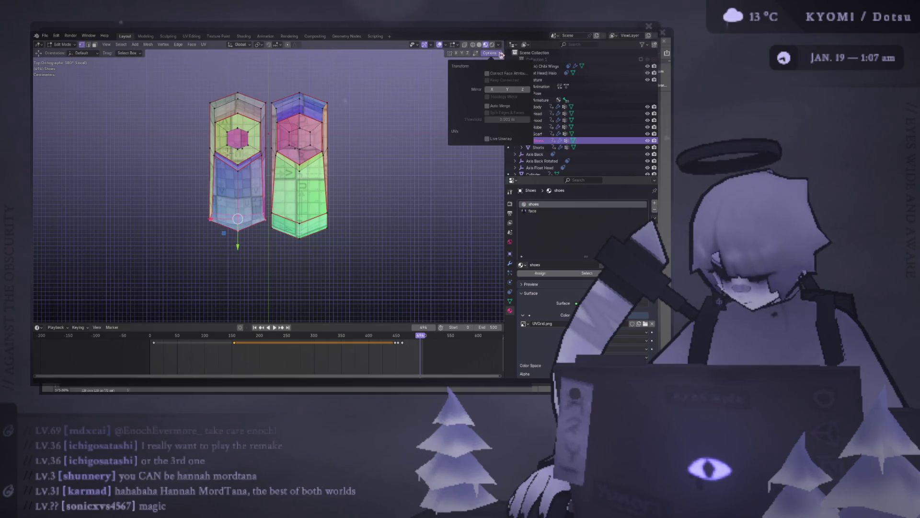
{"action": "key", "text": "g"}
{"action": "key", "text": "z"}
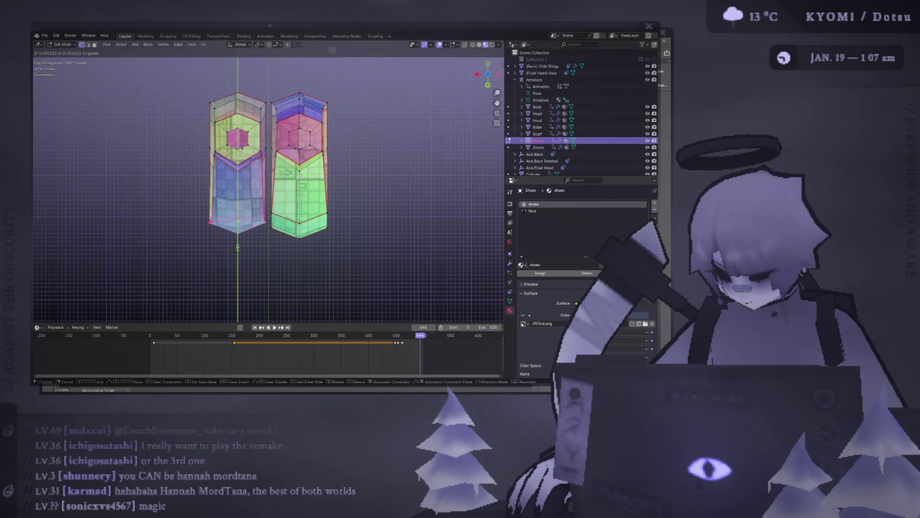
{"action": "key", "text": "Return"}
{"action": "mouse_move", "coordinate": [238, 216]}
{"action": "middle_mouse_down"}
{"action": "mouse_move", "coordinate": [261, 209]}
{"action": "mouse_move", "coordinate": [91, 239]}
{"action": "mouse_move", "coordinate": [264, 250]}
{"action": "mouse_move", "coordinate": [243, 180]}
{"action": "mouse_move", "coordinate": [257, 234]}
{"action": "mouse_move", "coordinate": [250, 216]}
{"action": "middle_mouse_up"}
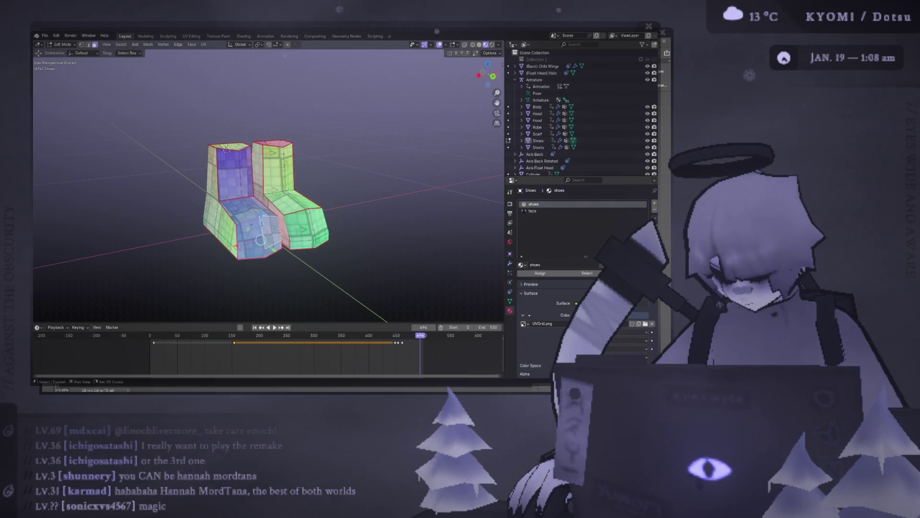
Try Y-axis moves of the toe vertices from side and top views, cancelling each attempt
{"action": "key", "text": "KP_3"}
{"action": "key", "text": "KP_7"}
{"action": "key", "text": "g"}
{"action": "key", "text": "y"}
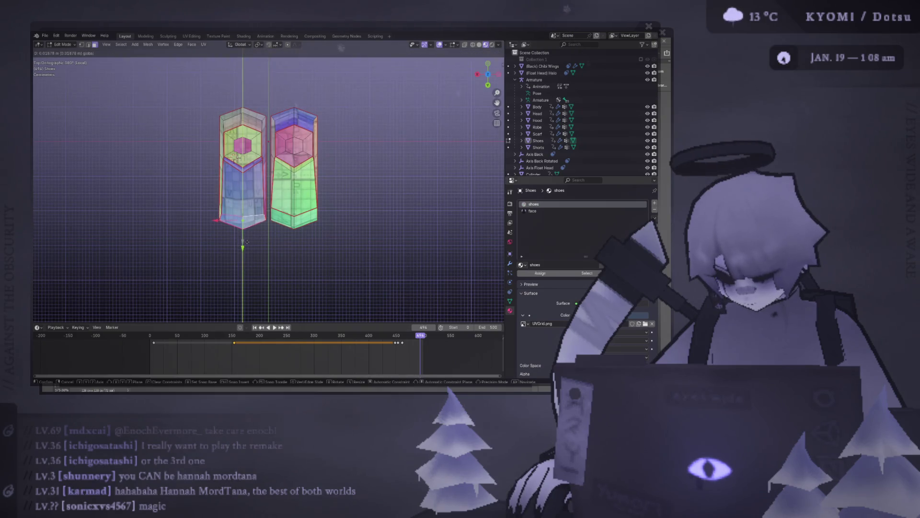
{"action": "key", "text": "Escape"}
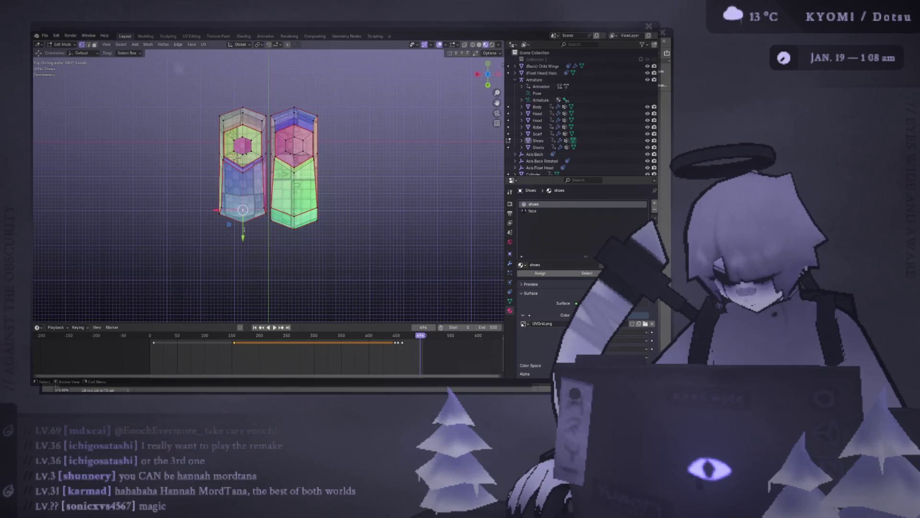
{"action": "key", "text": "g"}
{"action": "key", "text": "y"}
{"action": "key", "text": "Escape"}
{"action": "middle_click_drag", "start_coordinate": [244, 248], "coordinate": [288, 216]}
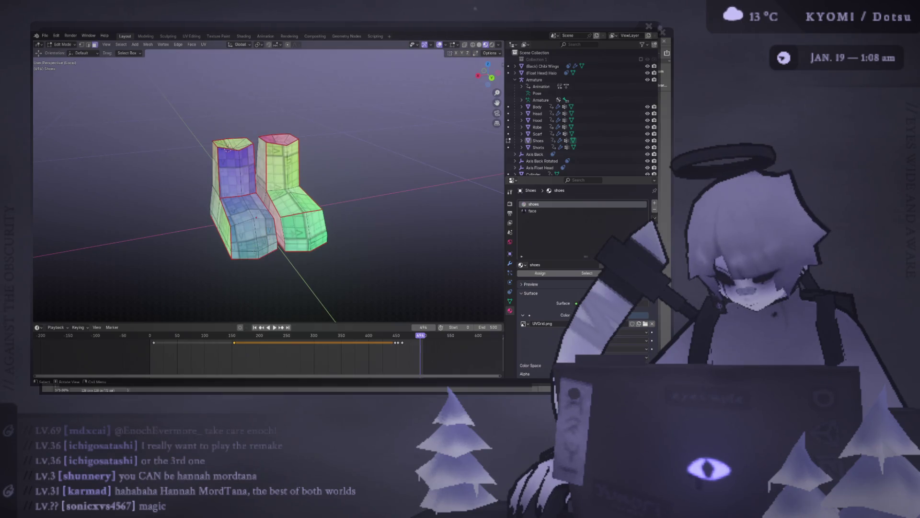
From the right view, move the toe vertices slightly and confirm, then leave Edit Mode
{"action": "key", "text": "KP_3"}
{"action": "key", "text": "g"}
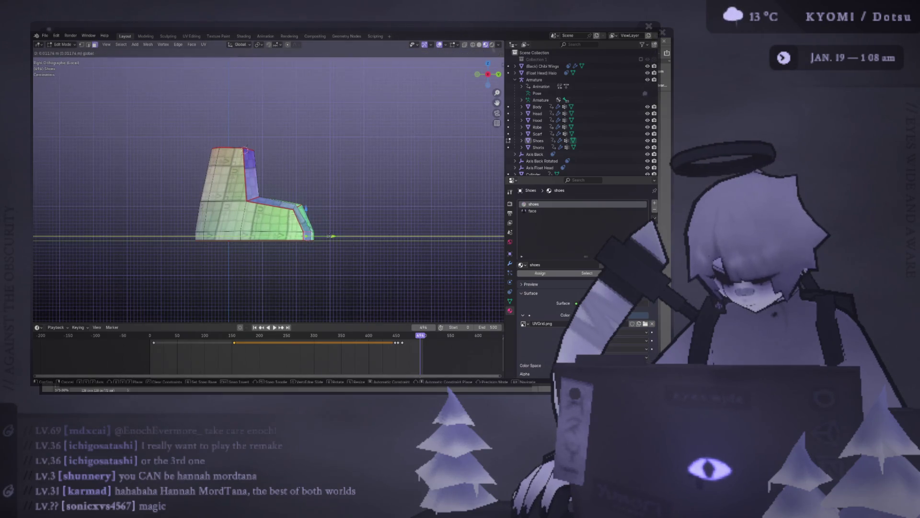
{"action": "key", "text": "Escape"}
{"action": "mouse_move", "coordinate": [331, 236]}
{"action": "middle_mouse_down"}
{"action": "mouse_move", "coordinate": [268, 223]}
{"action": "mouse_move", "coordinate": [280, 219]}
{"action": "middle_mouse_up"}
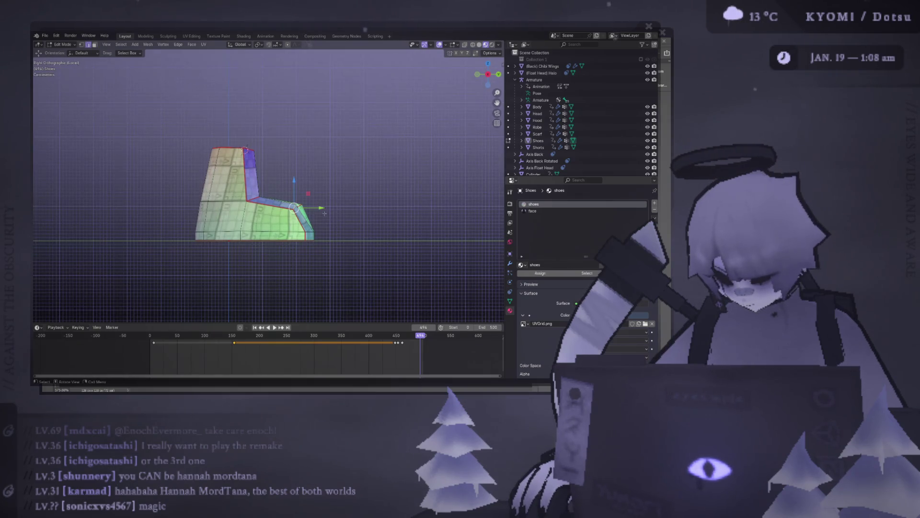
{"action": "mouse_move", "coordinate": [330, 213]}
{"action": "middle_mouse_down"}
{"action": "mouse_move", "coordinate": [267, 211]}
{"action": "mouse_move", "coordinate": [274, 254]}
{"action": "middle_mouse_up"}
{"action": "key", "text": "g"}
{"action": "left_click", "coordinate": [302, 205]}
{"action": "key", "text": "Tab"}
{"action": "key", "text": "Tab"}
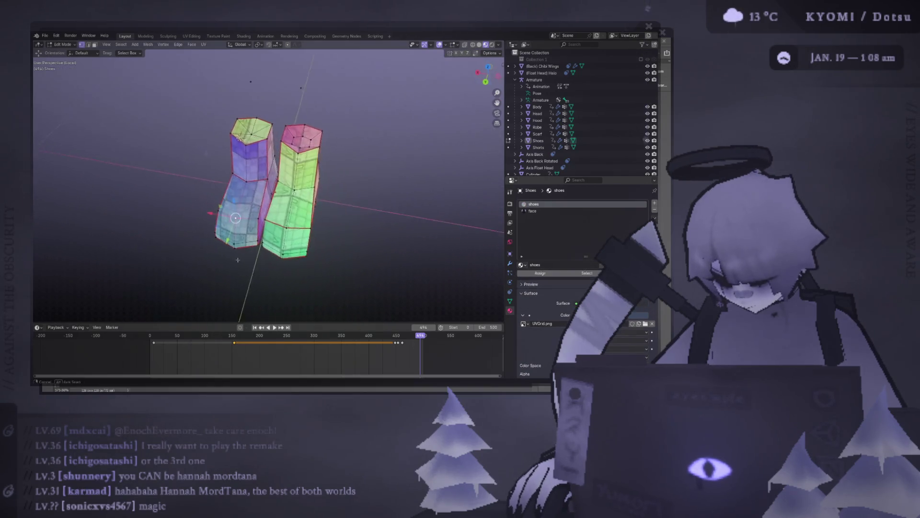
{"action": "scroll", "coordinate": [274, 254], "scroll_direction": "up", "scroll_amount": 3}
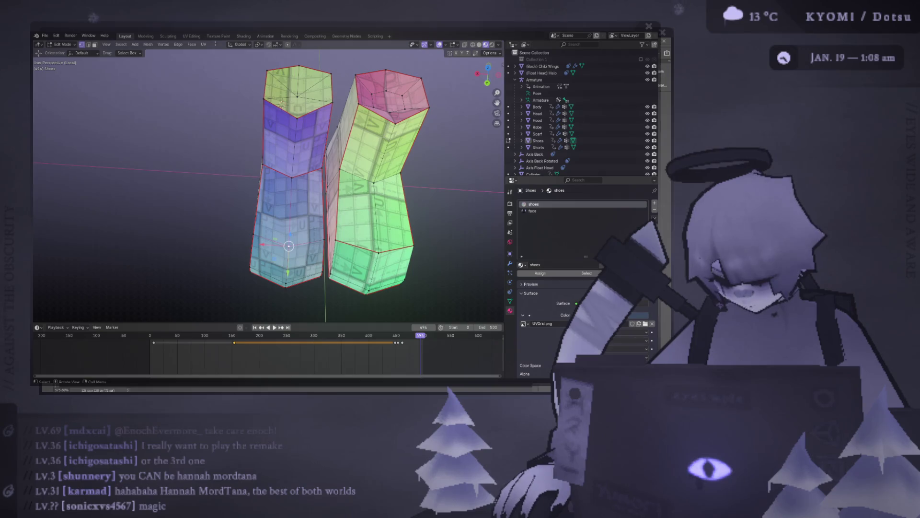
In the UV Editing workspace, select the whole left shoe and pick the bottom UV edge of its island
{"action": "left_click", "coordinate": [191, 35]}
{"action": "key", "text": "ctrl+l"}
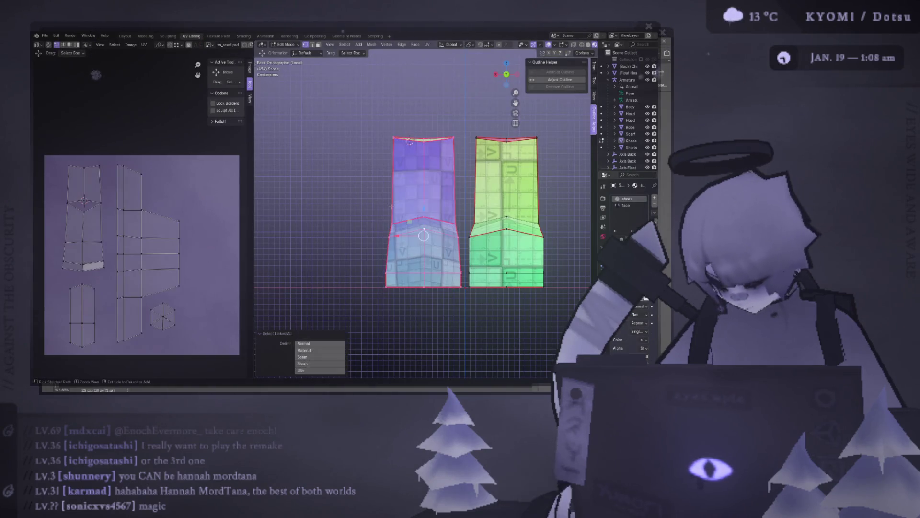
{"action": "scroll", "coordinate": [66, 257], "scroll_direction": "up", "scroll_amount": 2}
{"action": "left_click", "coordinate": [66, 247]}
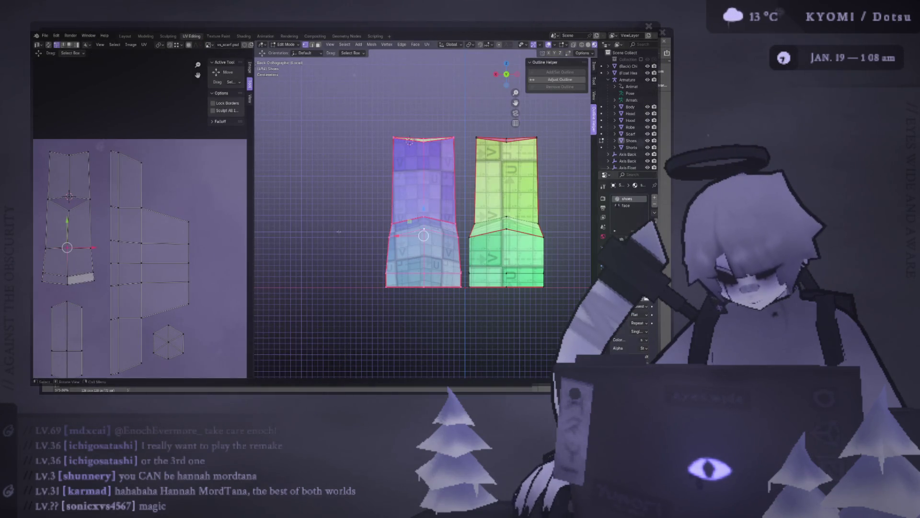
{"action": "scroll", "coordinate": [425, 216], "scroll_direction": "up", "scroll_amount": 3}
{"action": "middle_click_drag", "start_coordinate": [425, 215], "coordinate": [450, 274]}
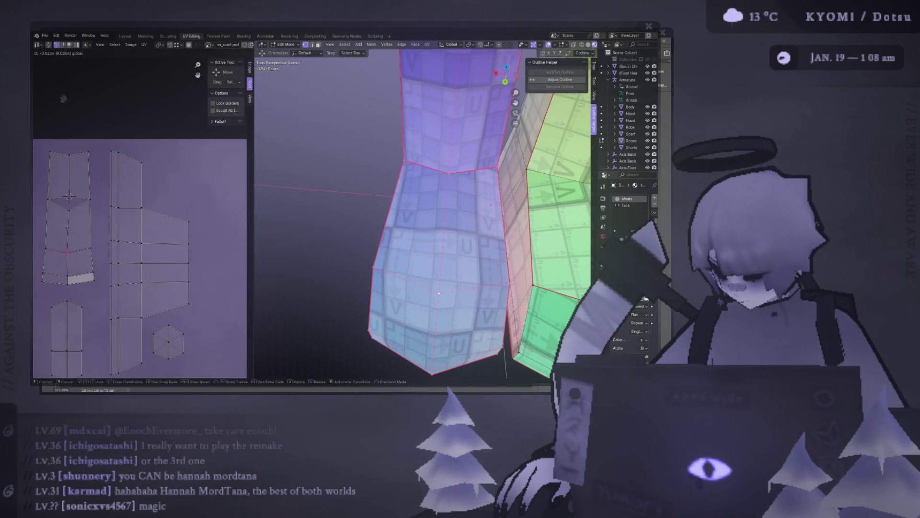
{"action": "middle_click_drag", "start_coordinate": [438, 294], "coordinate": [457, 251]}
{"action": "scroll", "coordinate": [445, 216], "scroll_direction": "down", "scroll_amount": 3}
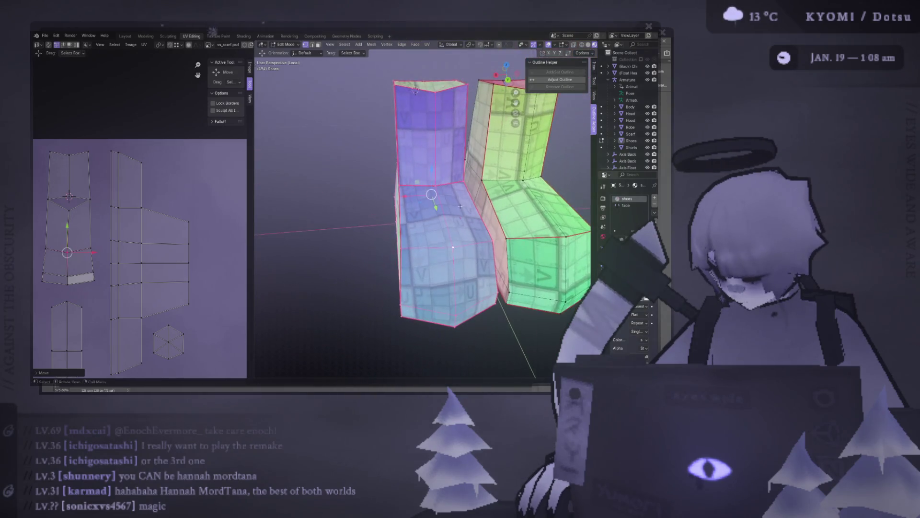
{"action": "middle_click_drag", "start_coordinate": [446, 216], "coordinate": [453, 201]}
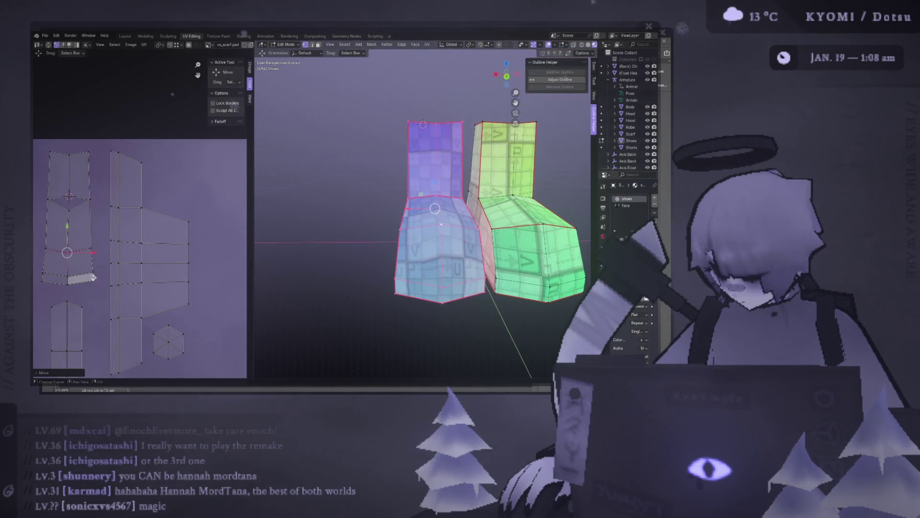
{"action": "left_click", "coordinate": [67, 276]}
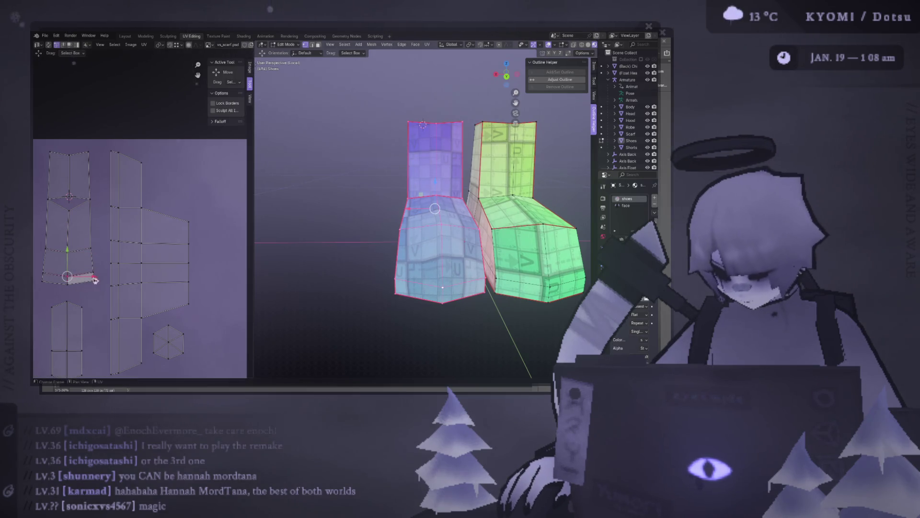
{"action": "left_click", "coordinate": [41, 268], "text": "shift"}
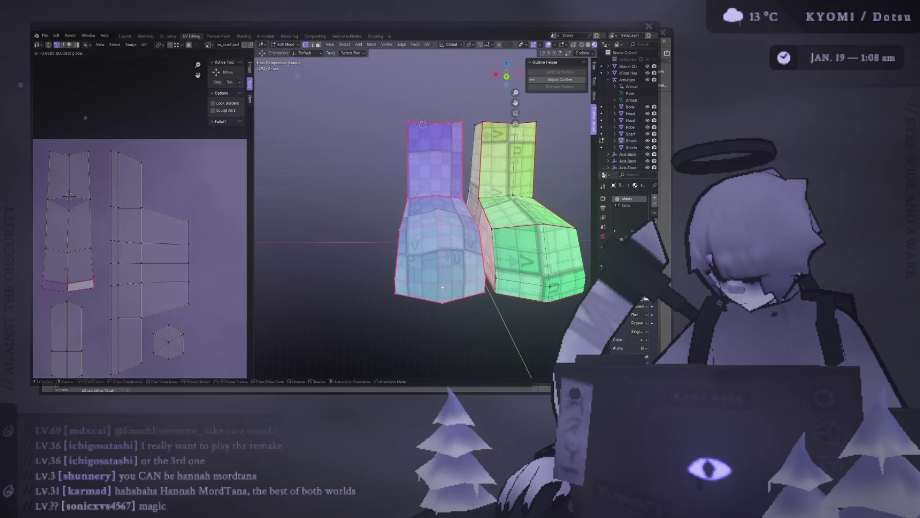
Reposition the selected bottom UV edge with a few small moves
{"action": "key", "text": "g"}
{"action": "left_click", "coordinate": [85, 271]}
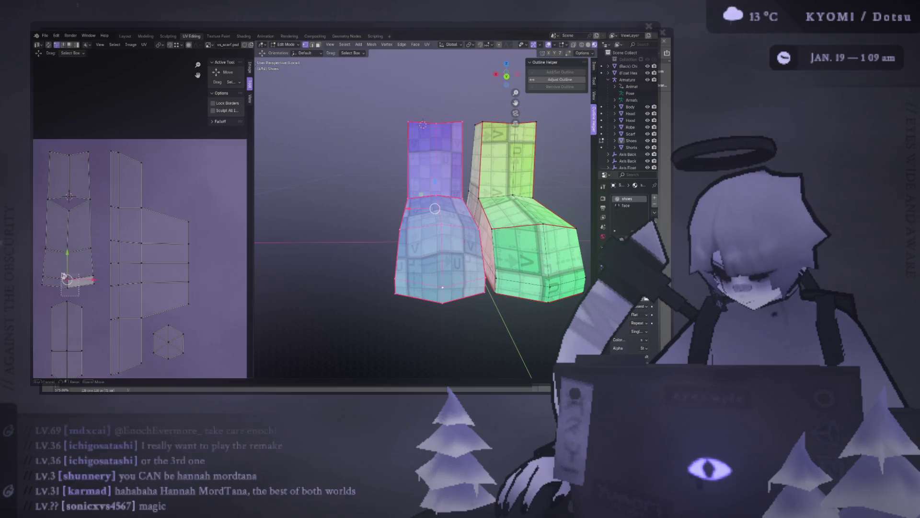
{"action": "key", "text": "g"}
{"action": "left_click", "coordinate": [103, 285]}
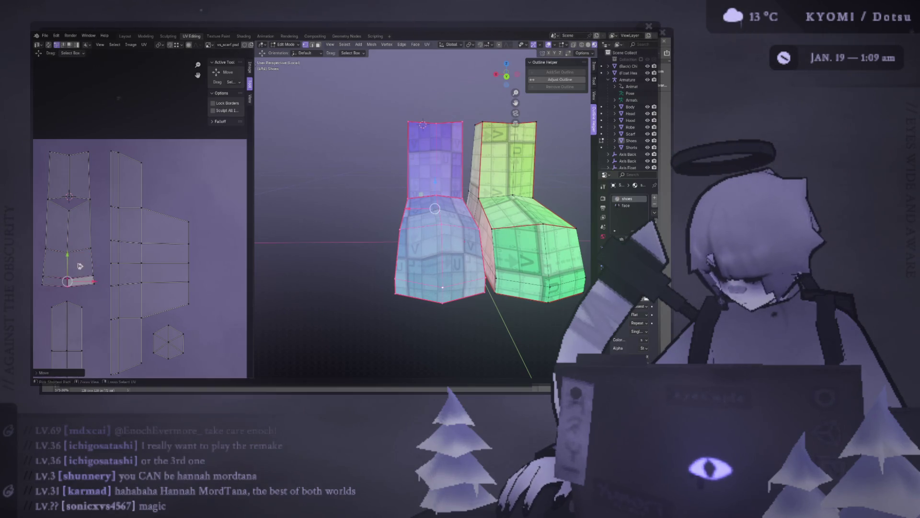
{"action": "middle_click_drag", "start_coordinate": [74, 281], "coordinate": [80, 278]}
{"action": "key", "text": "g"}
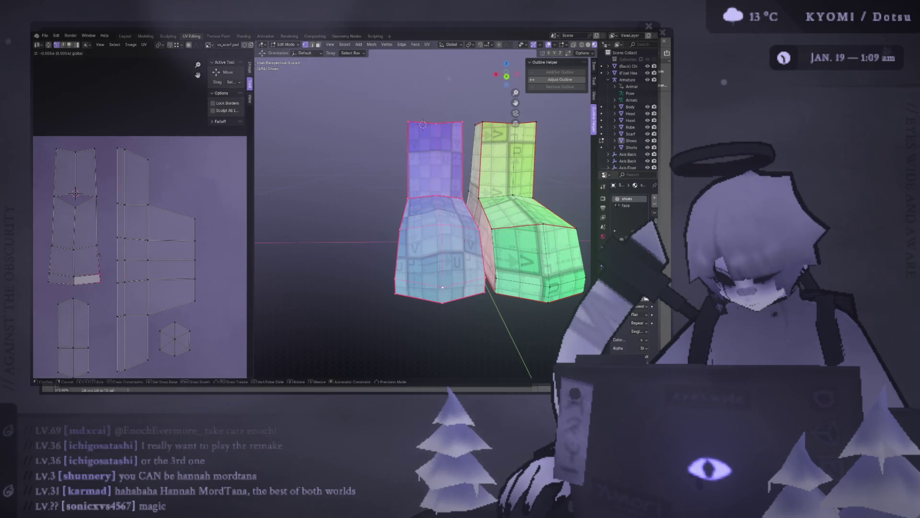
{"action": "left_click", "coordinate": [96, 261]}
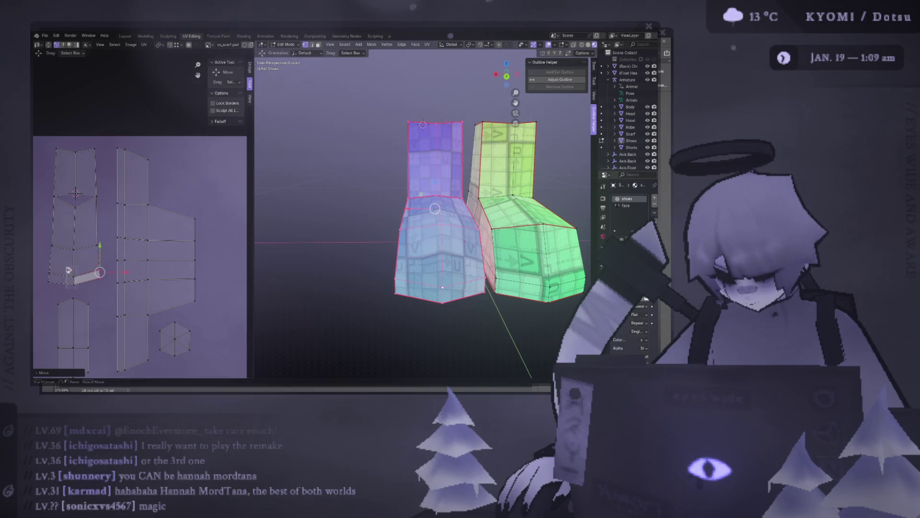
Move the lower-left UV vertex, nudge the bottom edge down and bring up the UV Align menu
{"action": "left_click", "coordinate": [73, 279]}
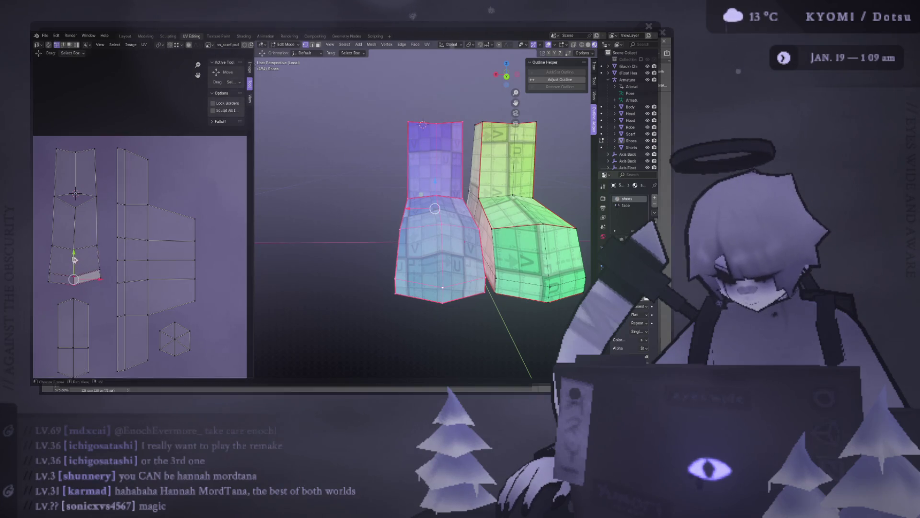
{"action": "left_click", "coordinate": [49, 276]}
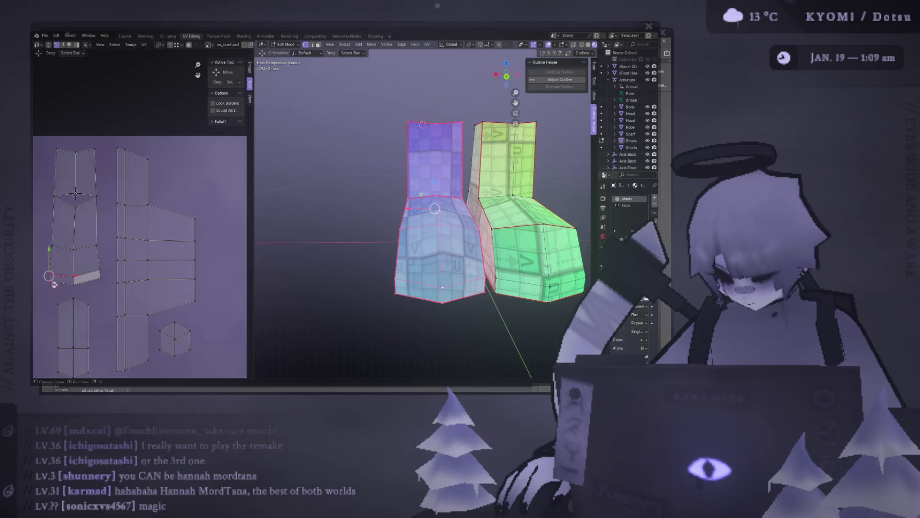
{"action": "key", "text": "g"}
{"action": "left_click", "coordinate": [85, 273]}
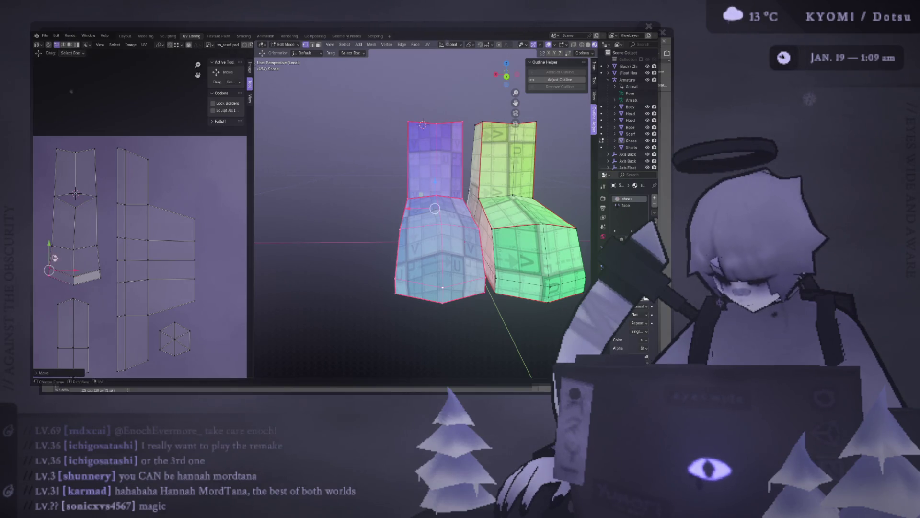
{"action": "left_click", "coordinate": [98, 275], "text": "shift"}
{"action": "left_click_drag", "start_coordinate": [75, 260], "coordinate": [91, 288]}
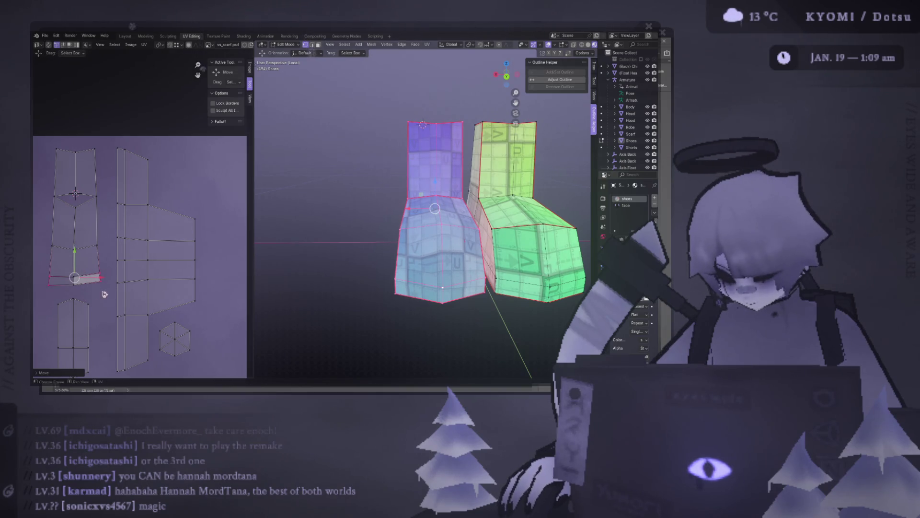
{"action": "scroll", "coordinate": [108, 291], "scroll_direction": "up", "scroll_amount": 1}
{"action": "scroll", "coordinate": [119, 284], "scroll_direction": "up", "scroll_amount": 1}
{"action": "scroll", "coordinate": [130, 279], "scroll_direction": "up", "scroll_amount": 1}
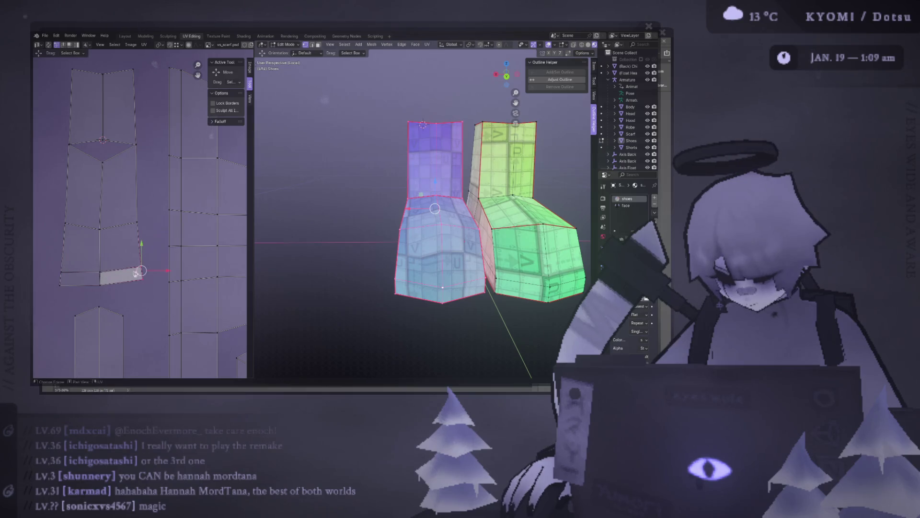
{"action": "key", "text": "u"}
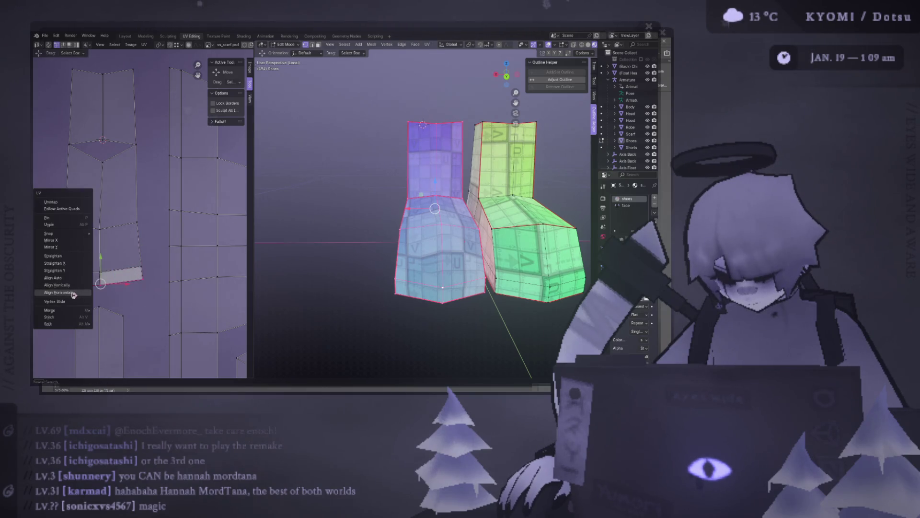
Align the bottom and top UV edges horizontally, nudge the top edge along Y, then deselect the mesh
{"action": "left_click", "coordinate": [74, 296]}
{"action": "left_click", "coordinate": [159, 272]}
{"action": "key", "text": "u"}
{"action": "left_click", "coordinate": [51, 281]}
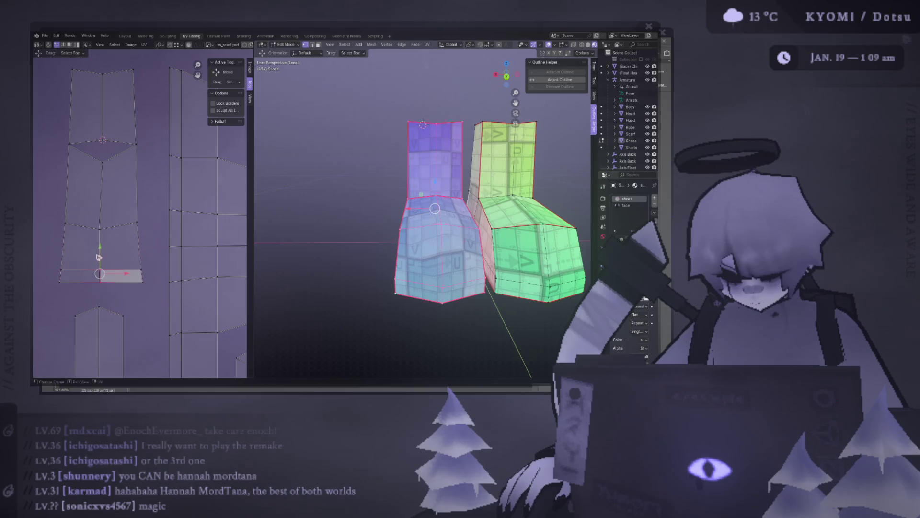
{"action": "key", "text": "g"}
{"action": "key", "text": "y"}
{"action": "key", "text": "Return"}
{"action": "scroll", "coordinate": [357, 242], "scroll_direction": "down", "scroll_amount": 2}
{"action": "mouse_move", "coordinate": [402, 216]}
{"action": "middle_mouse_down"}
{"action": "mouse_move", "coordinate": [357, 243]}
{"action": "mouse_move", "coordinate": [377, 234]}
{"action": "mouse_move", "coordinate": [394, 277]}
{"action": "mouse_move", "coordinate": [384, 234]}
{"action": "mouse_move", "coordinate": [432, 238]}
{"action": "mouse_move", "coordinate": [448, 250]}
{"action": "mouse_move", "coordinate": [424, 284]}
{"action": "mouse_move", "coordinate": [400, 218]}
{"action": "middle_mouse_up"}
{"action": "key", "text": "alt+a"}
{"action": "scroll", "coordinate": [378, 234], "scroll_direction": "up", "scroll_amount": 2}
{"action": "scroll", "coordinate": [383, 229], "scroll_direction": "up", "scroll_amount": 1}
{"action": "scroll", "coordinate": [399, 212], "scroll_direction": "up", "scroll_amount": 2}
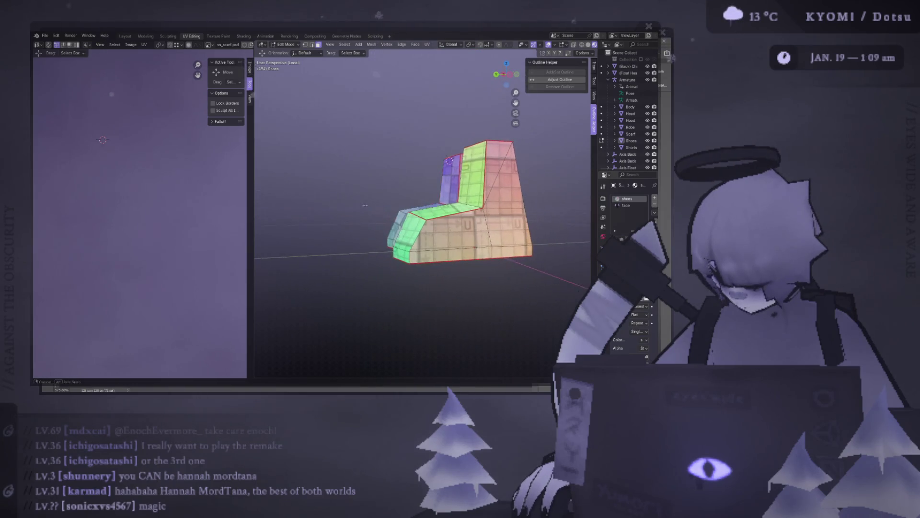
Select a strip of faces up the left shoe and unwrap them into a new UV island
{"action": "middle_click_drag", "start_coordinate": [469, 235], "coordinate": [407, 245]}
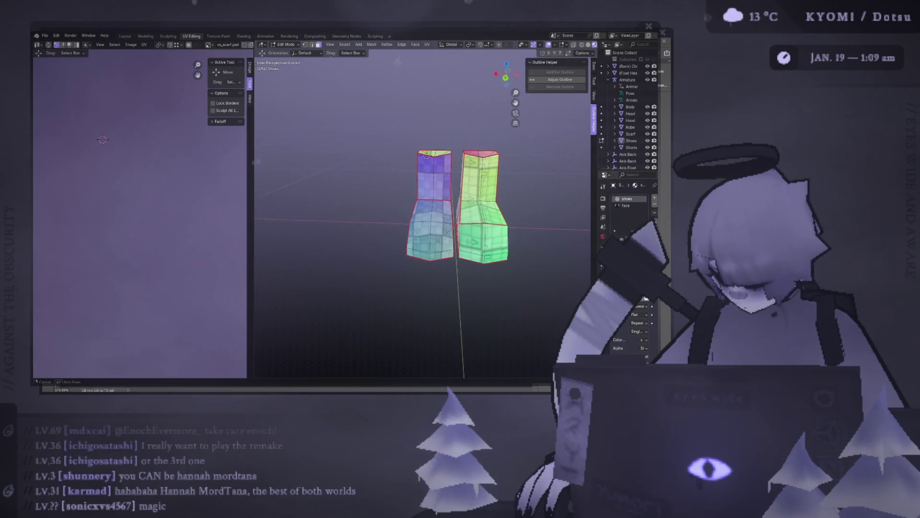
{"action": "left_click", "coordinate": [398, 260]}
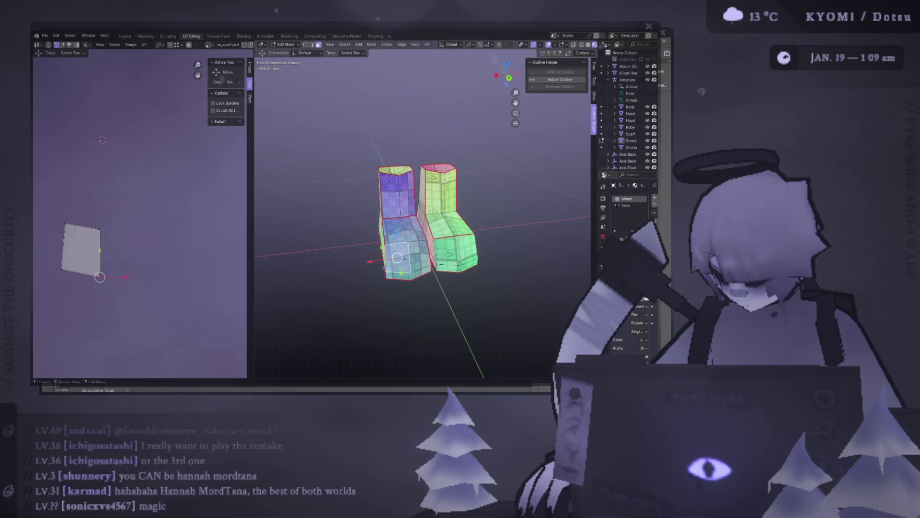
{"action": "left_click", "coordinate": [397, 271], "text": "shift"}
{"action": "left_click", "coordinate": [417, 263], "text": "shift"}
{"action": "left_click", "coordinate": [413, 229], "text": "shift"}
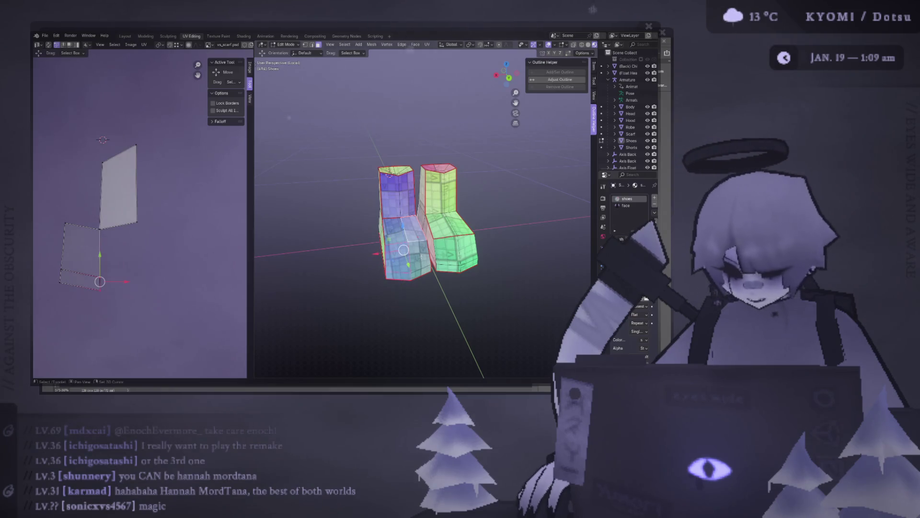
{"action": "left_click", "coordinate": [416, 259], "text": "shift"}
{"action": "left_click", "coordinate": [395, 230], "text": "shift"}
{"action": "left_click", "coordinate": [396, 194], "text": "shift"}
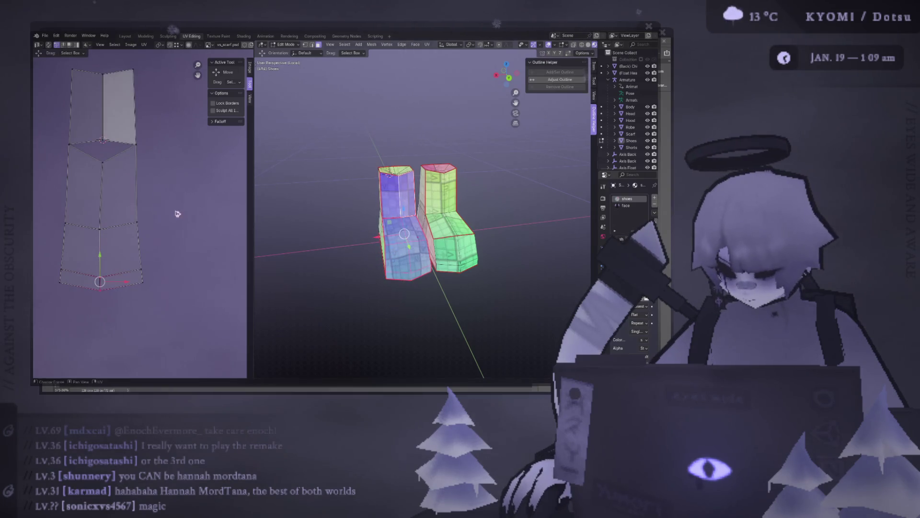
{"action": "key", "text": "ctrl+f"}
{"action": "key", "text": "ctrl+f"}
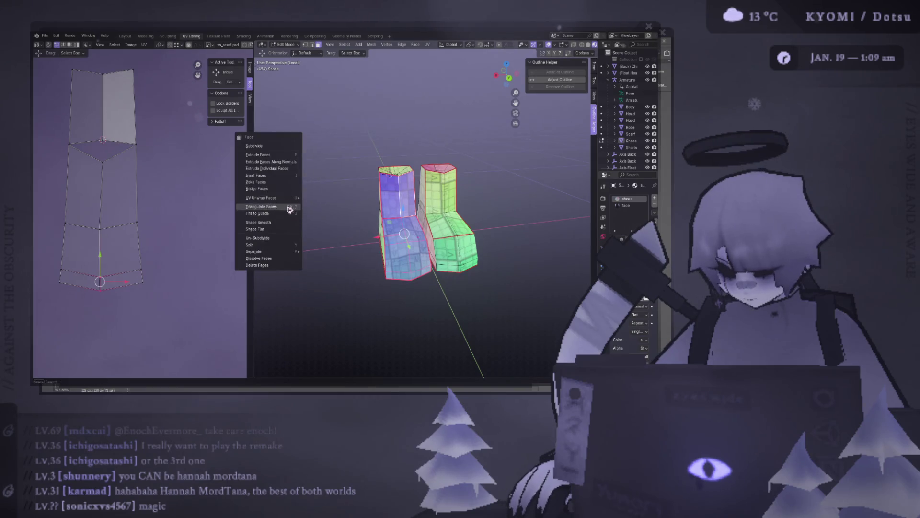
{"action": "left_click", "coordinate": [320, 197]}
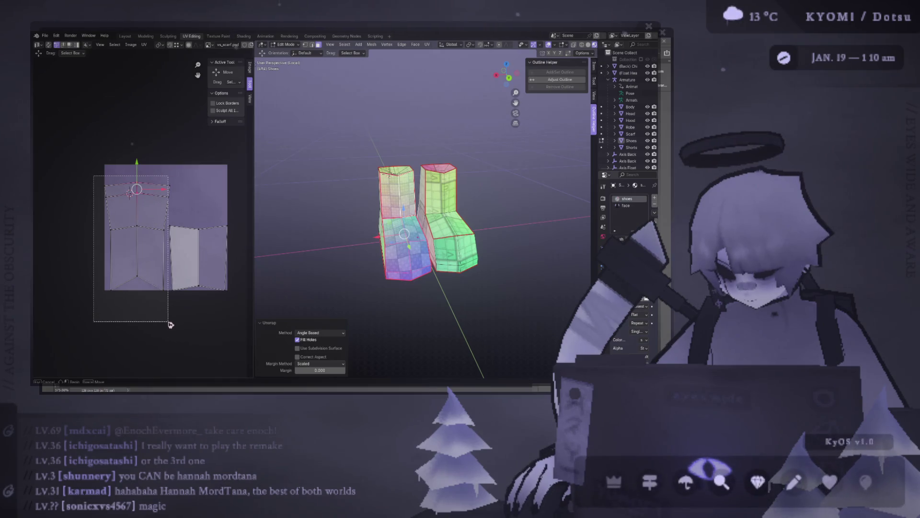
Rotate the new island 180 degrees and slide its upper faces down to meet the lower ones
{"action": "key", "text": "a"}
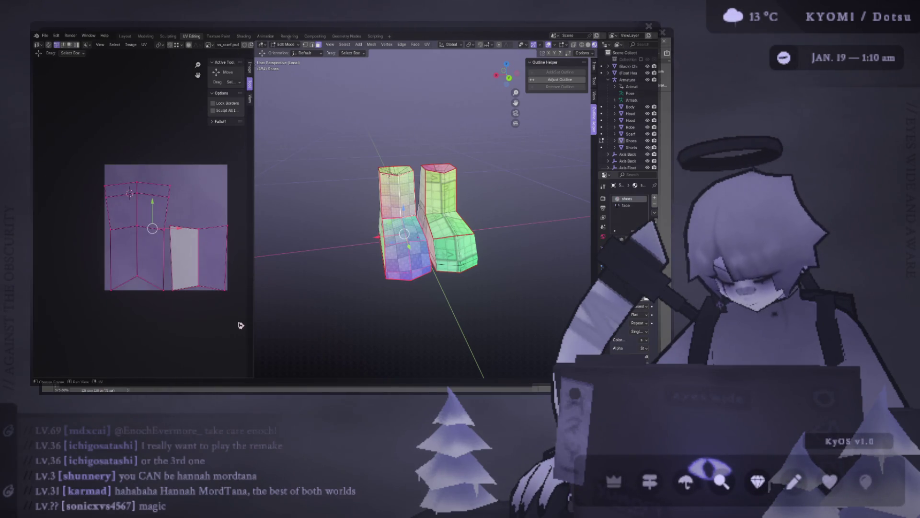
{"action": "type", "text": "r180"}
{"action": "key", "text": "Return"}
{"action": "left_click_drag", "start_coordinate": [83, 149], "coordinate": [136, 248]}
{"action": "key", "text": "g"}
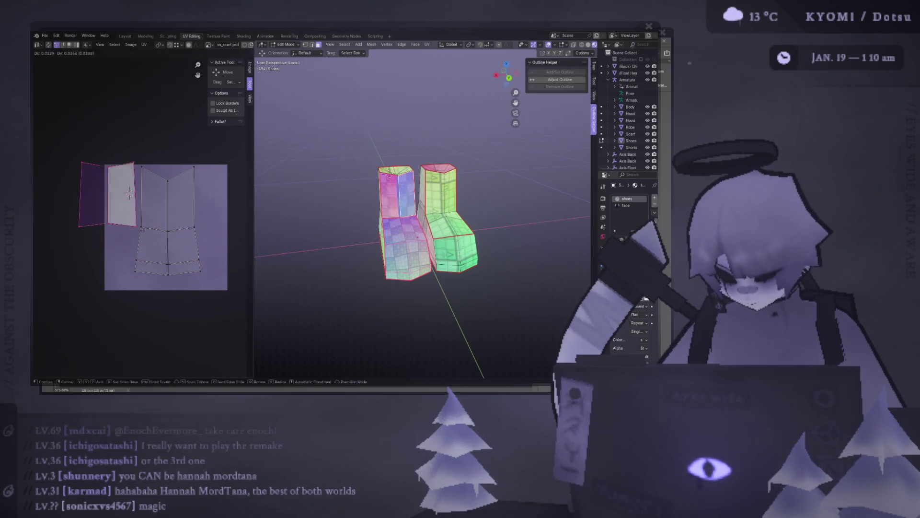
{"action": "left_click", "coordinate": [199, 176]}
{"action": "scroll", "coordinate": [200, 176], "scroll_direction": "up", "scroll_amount": 2}
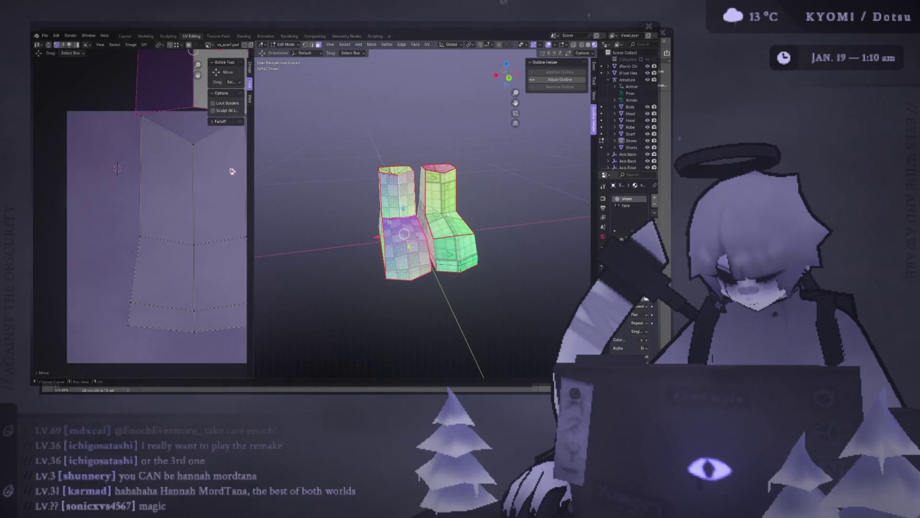
{"action": "scroll", "coordinate": [121, 145], "scroll_direction": "up", "scroll_amount": 2}
{"action": "key", "text": "g"}
{"action": "key", "text": "Return"}
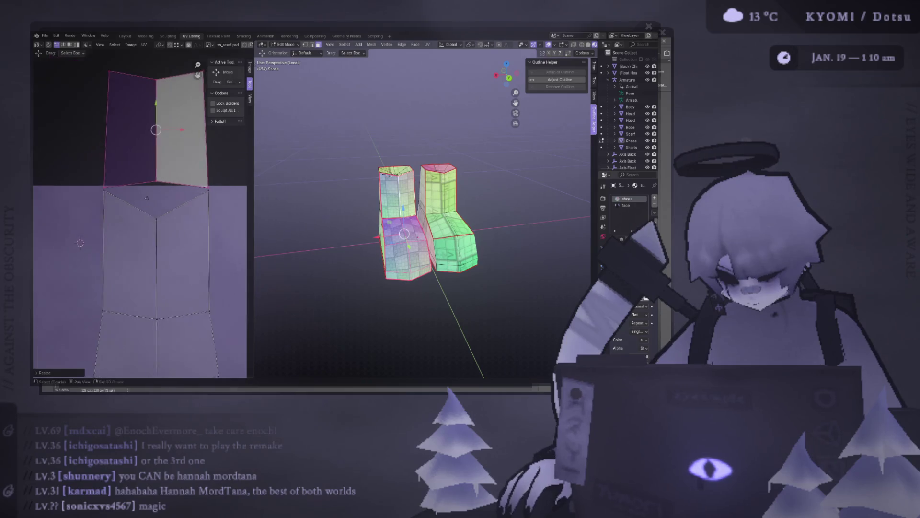
Align the island's edge horizontally and scale the island down inside the texture square
{"action": "right_click", "coordinate": [139, 217]}
{"action": "left_click", "coordinate": [115, 215]}
{"action": "right_click", "coordinate": [111, 213]}
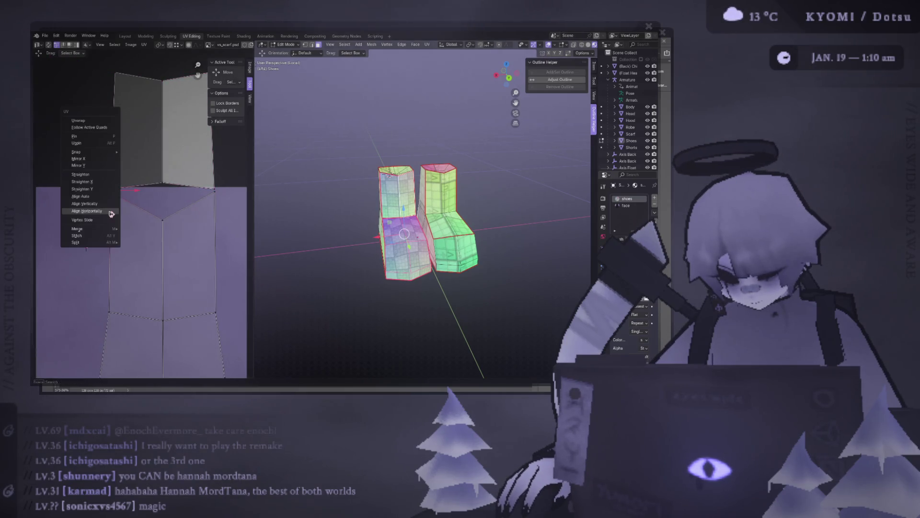
{"action": "left_click", "coordinate": [112, 213]}
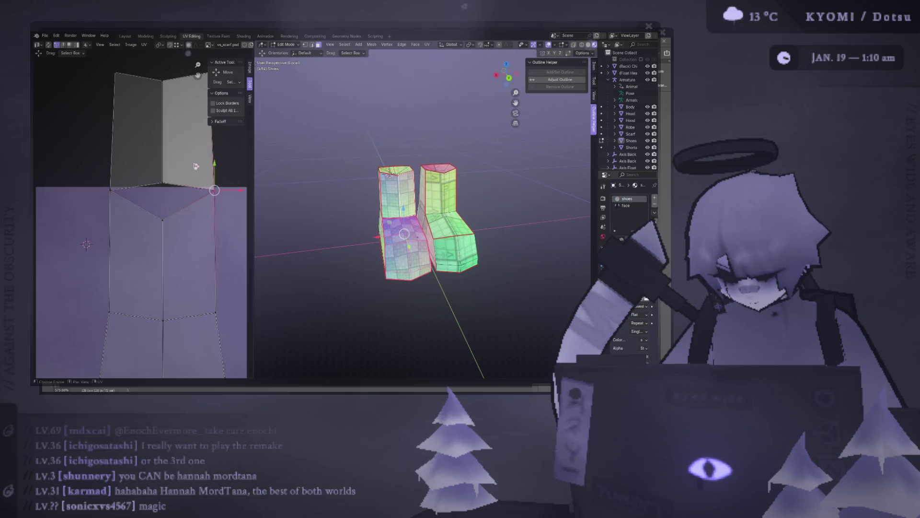
{"action": "scroll", "coordinate": [205, 219], "scroll_direction": "down", "scroll_amount": 4}
{"action": "key", "text": "s"}
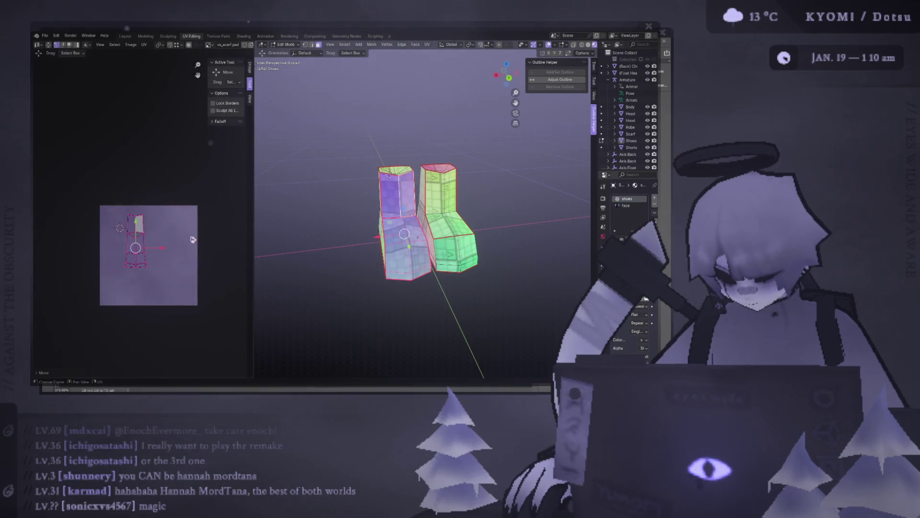
{"action": "scroll", "coordinate": [424, 230], "scroll_direction": "up", "scroll_amount": 2}
Show all UV islands, then select one seam-delimited part of the left boot to see its place in the layout
{"action": "middle_click_drag", "start_coordinate": [374, 158], "coordinate": [398, 119]}
{"action": "scroll", "coordinate": [398, 118], "scroll_direction": "up", "scroll_amount": 2}
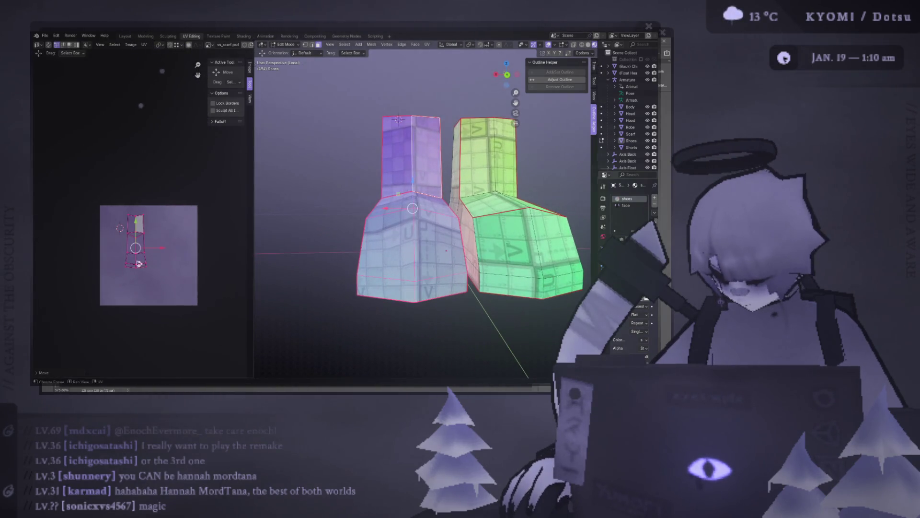
{"action": "key", "text": "a"}
{"action": "left_click", "coordinate": [414, 202]}
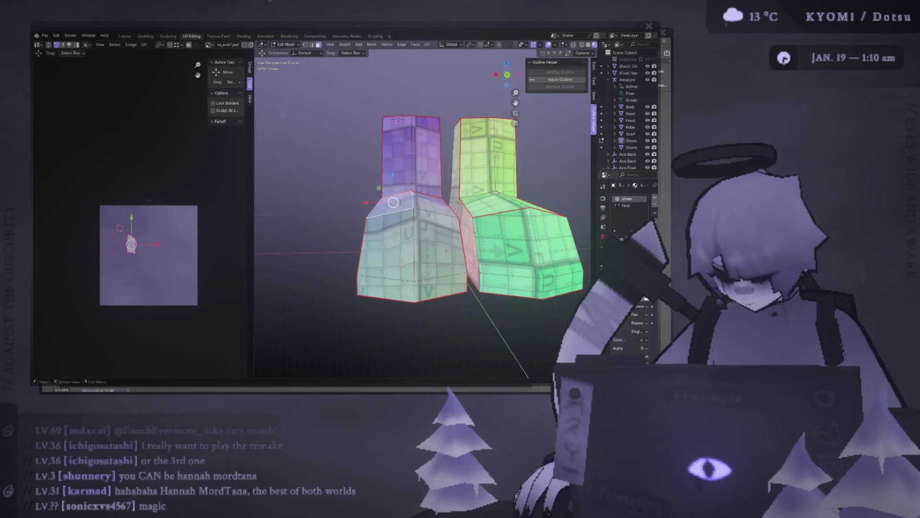
{"action": "middle_click_drag", "start_coordinate": [413, 201], "coordinate": [390, 206]}
{"action": "key", "text": "ctrl+l"}
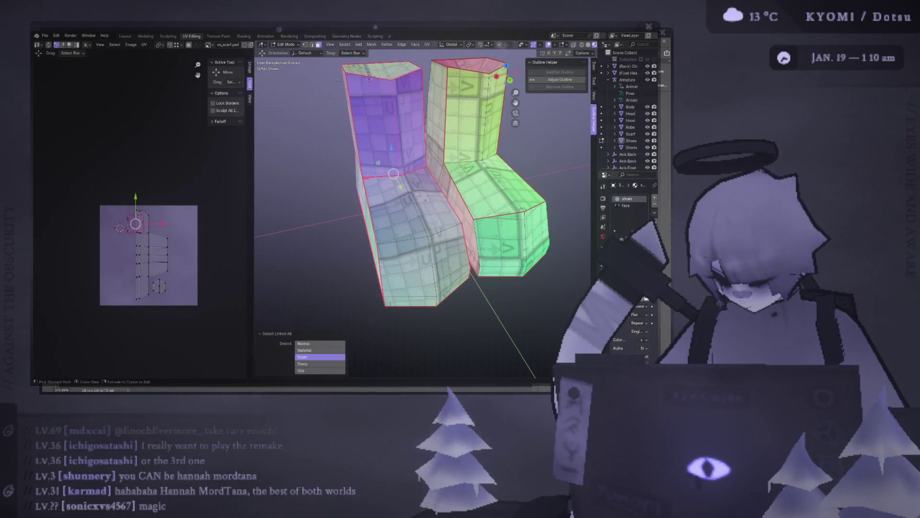
{"action": "left_click", "coordinate": [396, 181]}
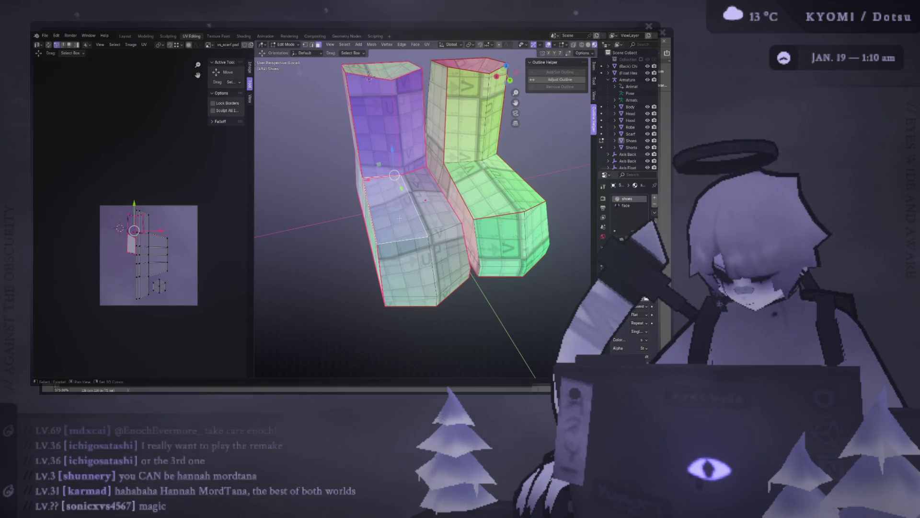
{"action": "key", "text": "ctrl+l"}
{"action": "scroll", "coordinate": [180, 245], "scroll_direction": "up", "scroll_amount": 2}
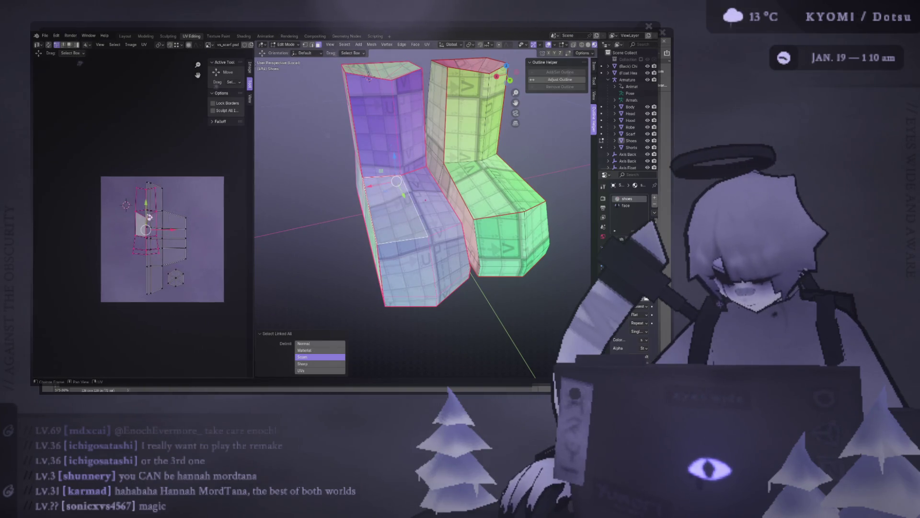
{"action": "mouse_move", "coordinate": [432, 187]}
{"action": "middle_mouse_down"}
{"action": "mouse_move", "coordinate": [474, 176]}
{"action": "mouse_move", "coordinate": [315, 169]}
{"action": "mouse_move", "coordinate": [407, 199]}
{"action": "mouse_move", "coordinate": [385, 324]}
{"action": "middle_mouse_up"}
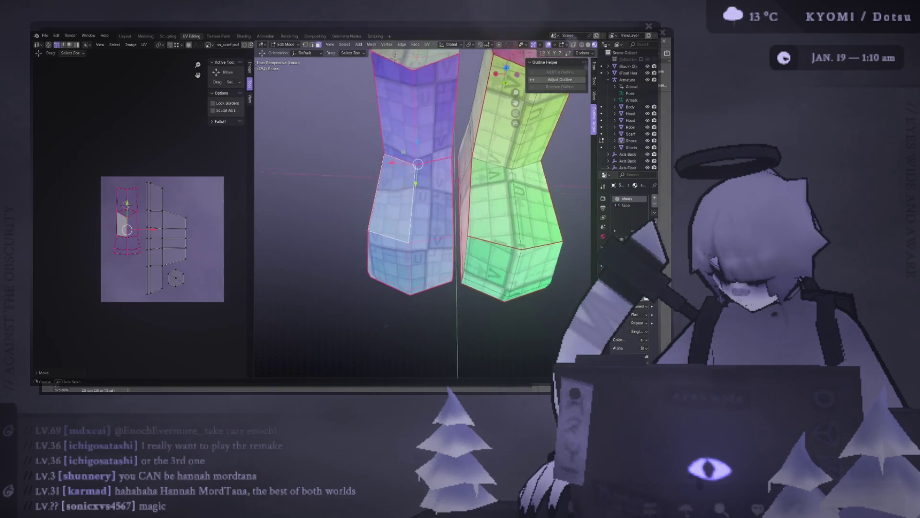
Clear the face selection on the boots and set the 3D cursor onto the boot
{"action": "mouse_move", "coordinate": [385, 325]}
{"action": "middle_mouse_down"}
{"action": "mouse_move", "coordinate": [393, 341]}
{"action": "mouse_move", "coordinate": [389, 298]}
{"action": "middle_mouse_up"}
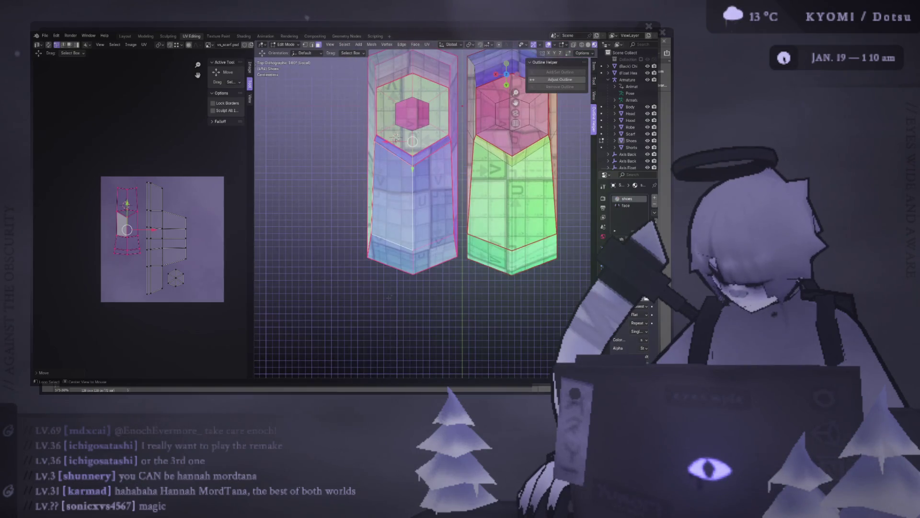
{"action": "middle_click_drag", "start_coordinate": [396, 139], "coordinate": [419, 232]}
{"action": "key", "text": "alt+a"}
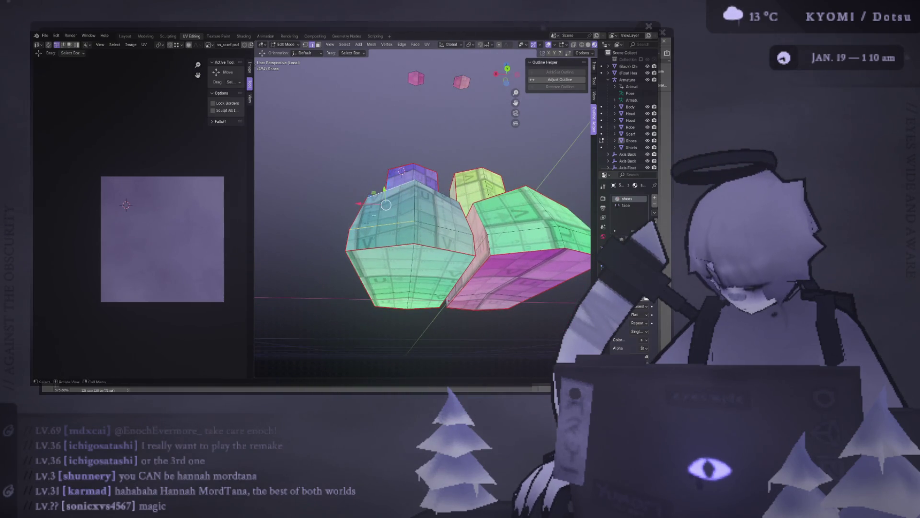
{"action": "right_click", "coordinate": [386, 203], "text": "shift"}
Hop out to object mode and back, ending in a straight-on orthographic back view of the shoes
{"action": "mouse_move", "coordinate": [417, 216]}
{"action": "middle_mouse_down"}
{"action": "mouse_move", "coordinate": [460, 215]}
{"action": "mouse_move", "coordinate": [421, 215]}
{"action": "middle_mouse_up"}
{"action": "left_click", "coordinate": [416, 188], "text": "shift"}
{"action": "key", "text": "Tab"}
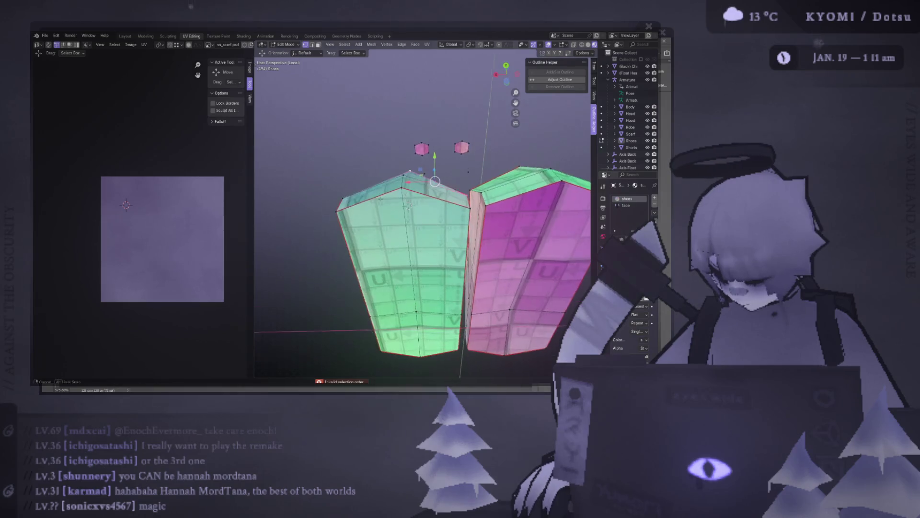
{"action": "mouse_move", "coordinate": [432, 216]}
{"action": "middle_mouse_down"}
{"action": "mouse_move", "coordinate": [420, 320]}
{"action": "mouse_move", "coordinate": [349, 253]}
{"action": "middle_mouse_up"}
{"action": "key", "text": "Tab"}
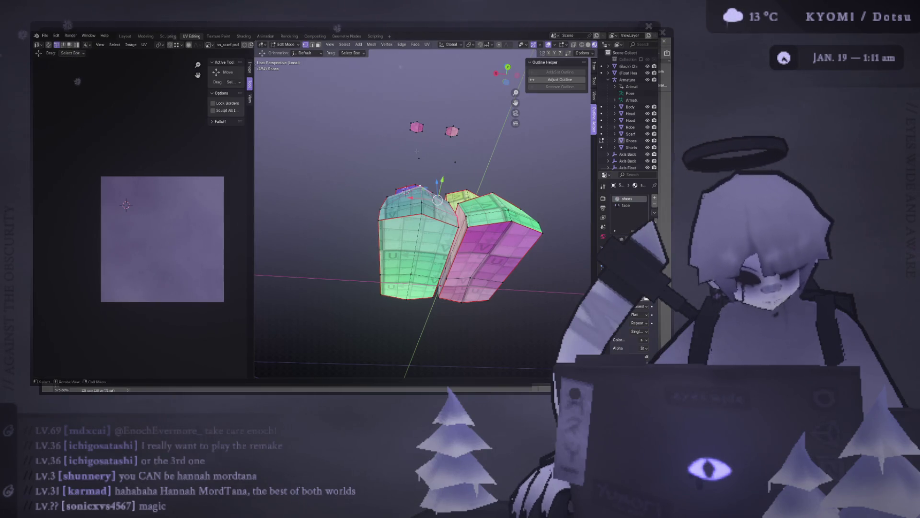
{"action": "middle_click_drag", "start_coordinate": [354, 190], "coordinate": [329, 156]}
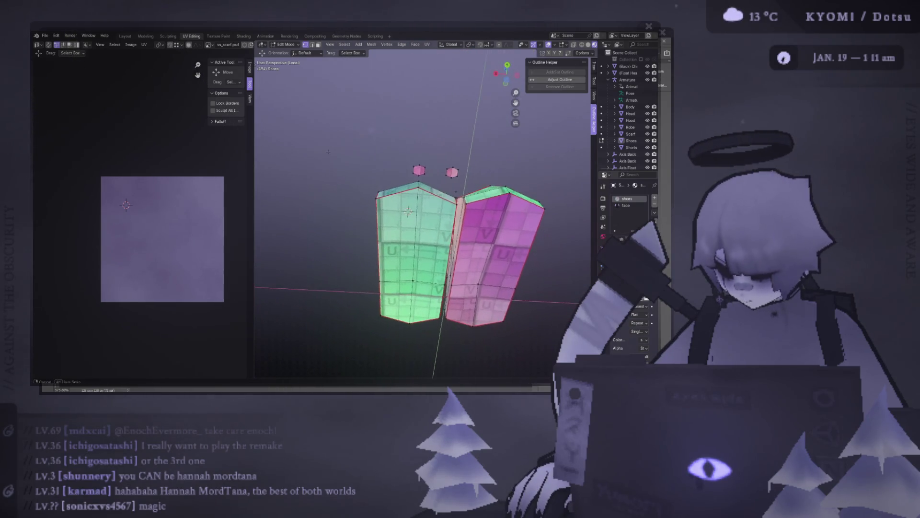
{"action": "scroll", "coordinate": [329, 156], "scroll_direction": "up", "scroll_amount": 4}
{"action": "middle_click_drag", "start_coordinate": [329, 156], "coordinate": [340, 234]}
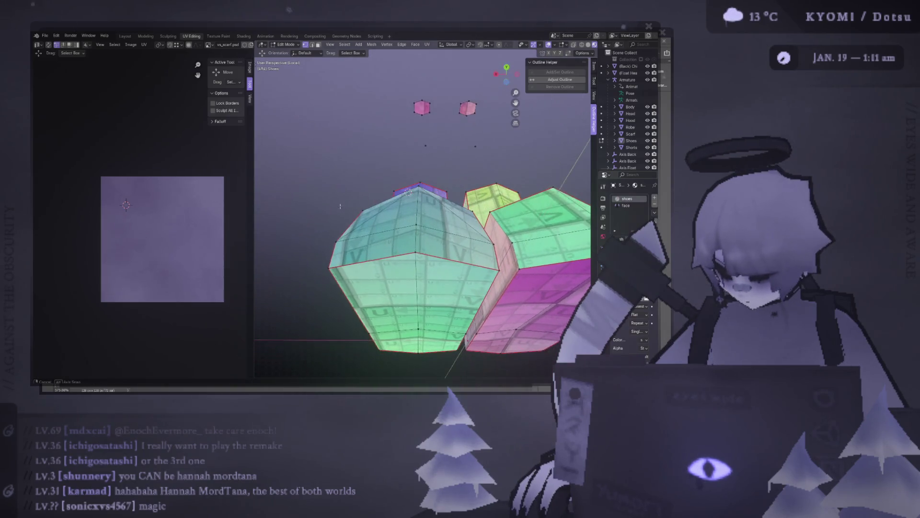
{"action": "key", "text": "ctrl+KP_1"}
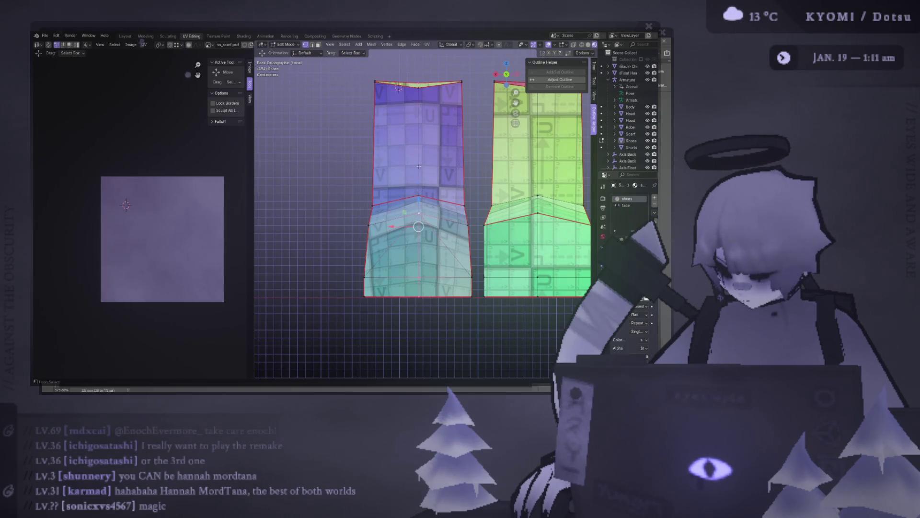
{"action": "key", "text": "s"}
{"action": "key", "text": "0"}
{"action": "key", "text": "Escape"}
{"action": "key", "text": "s"}
{"action": "key", "text": "z"}
{"action": "key", "text": "0"}
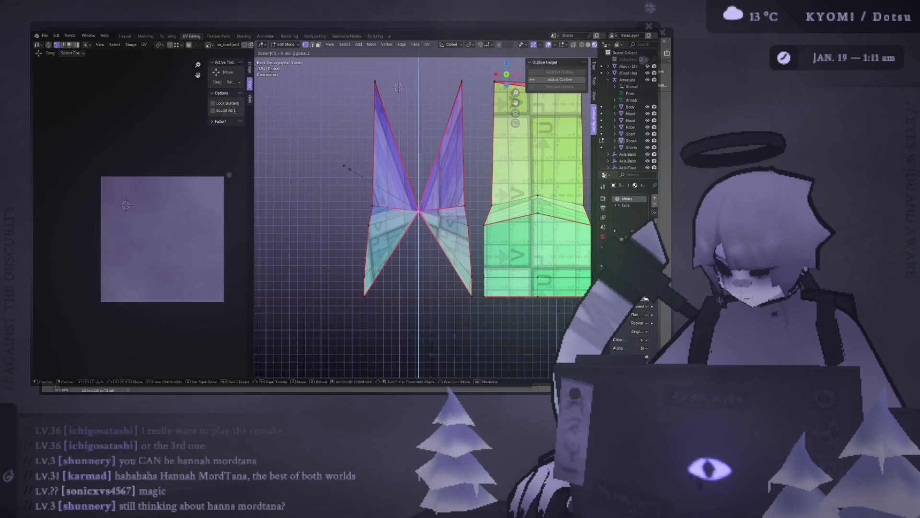
{"action": "key", "text": "Return"}
{"action": "key", "text": "ctrl+z"}
{"action": "key", "text": "ctrl+shift+z"}
{"action": "key", "text": "ctrl+z"}
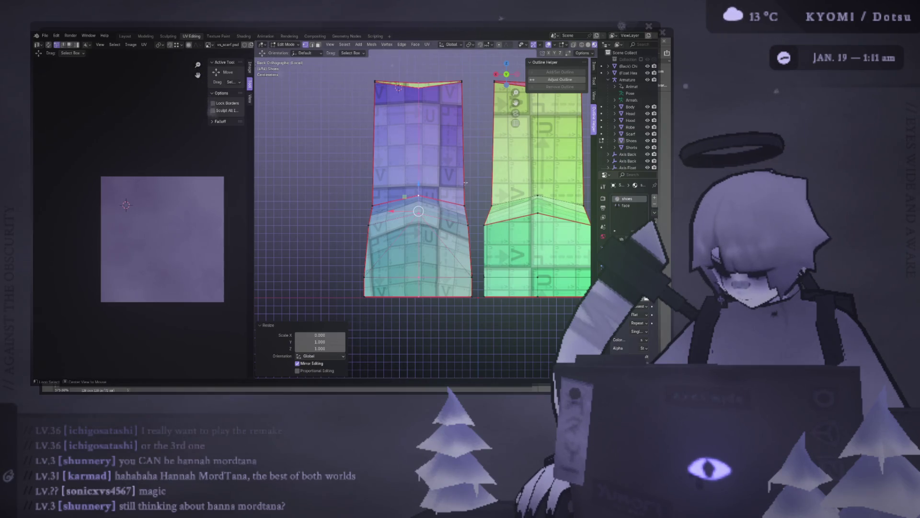
{"action": "mouse_move", "coordinate": [398, 85]}
{"action": "middle_mouse_down", "text": "alt"}
{"action": "mouse_move", "coordinate": [397, 308]}
{"action": "mouse_move", "coordinate": [363, 197]}
{"action": "middle_mouse_up", "text": "alt"}
{"action": "key", "text": "Tab"}
{"action": "mouse_move", "coordinate": [418, 211]}
{"action": "middle_mouse_down"}
{"action": "mouse_move", "coordinate": [374, 204]}
{"action": "mouse_move", "coordinate": [323, 251]}
{"action": "mouse_move", "coordinate": [322, 241]}
{"action": "middle_mouse_up"}
{"action": "key", "text": "Tab"}
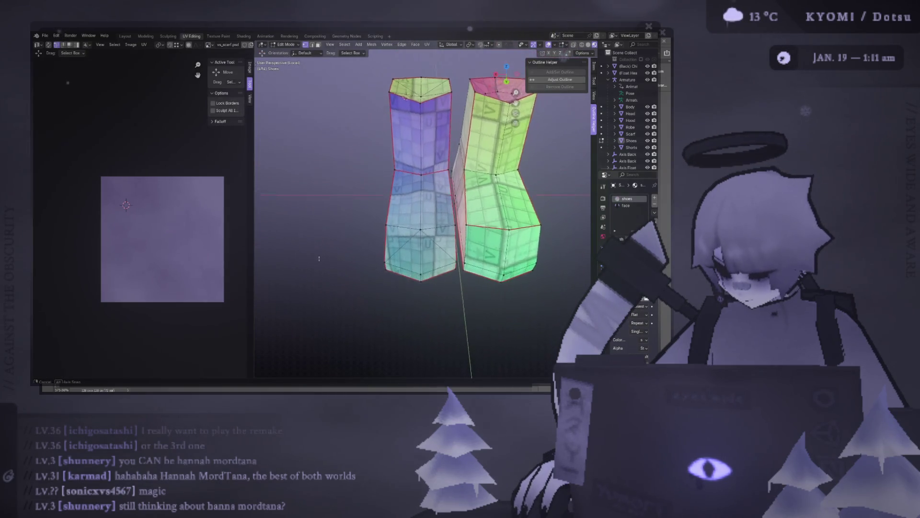
Drop to object level and back into editing, viewing the boots from straight above
{"action": "mouse_move", "coordinate": [322, 241]}
{"action": "middle_mouse_down"}
{"action": "mouse_move", "coordinate": [361, 266]}
{"action": "mouse_move", "coordinate": [472, 188]}
{"action": "mouse_move", "coordinate": [479, 193]}
{"action": "mouse_move", "coordinate": [397, 202]}
{"action": "mouse_move", "coordinate": [372, 267]}
{"action": "middle_mouse_up"}
{"action": "key", "text": "Tab"}
{"action": "scroll", "coordinate": [432, 197], "scroll_direction": "down", "scroll_amount": 2}
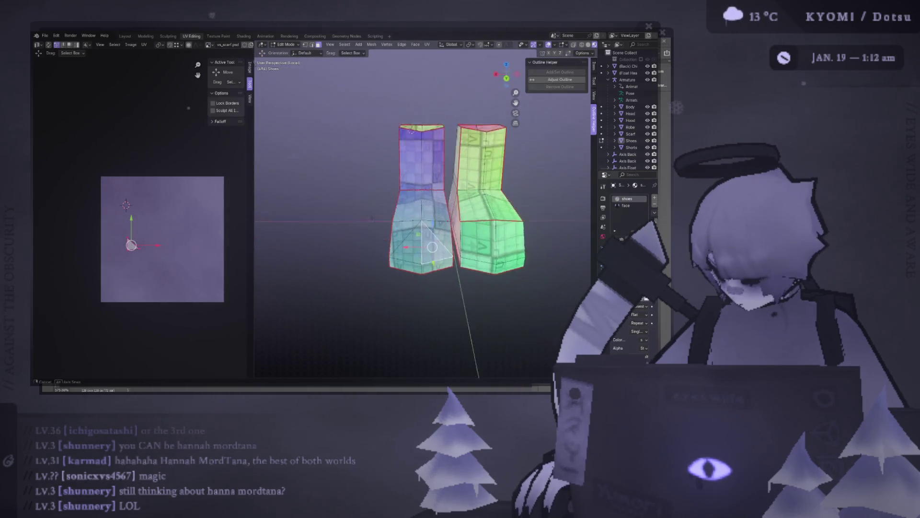
{"action": "key", "text": "Tab"}
{"action": "key", "text": "KP_7"}
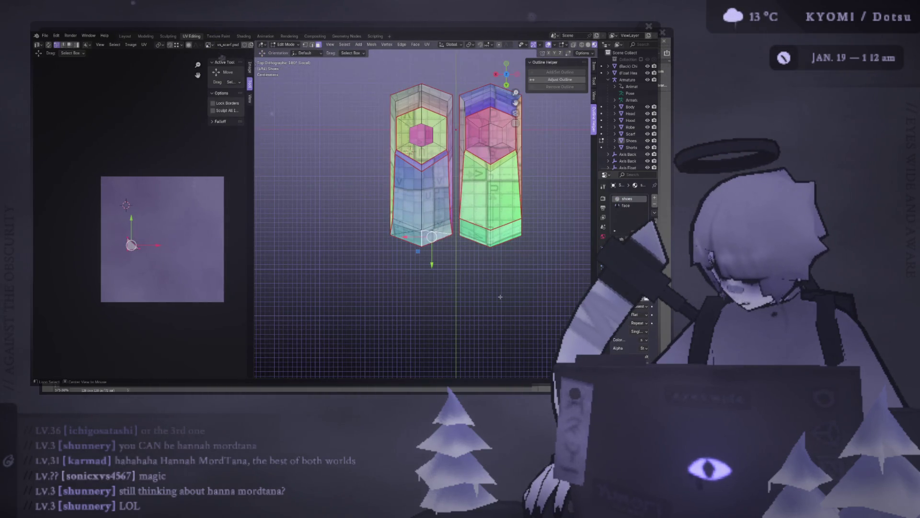
Check the boots from side and back views and switch to the Layout workspace
{"action": "mouse_move", "coordinate": [498, 293]}
{"action": "middle_mouse_down"}
{"action": "mouse_move", "coordinate": [568, 222]}
{"action": "mouse_move", "coordinate": [202, 243]}
{"action": "middle_mouse_up"}
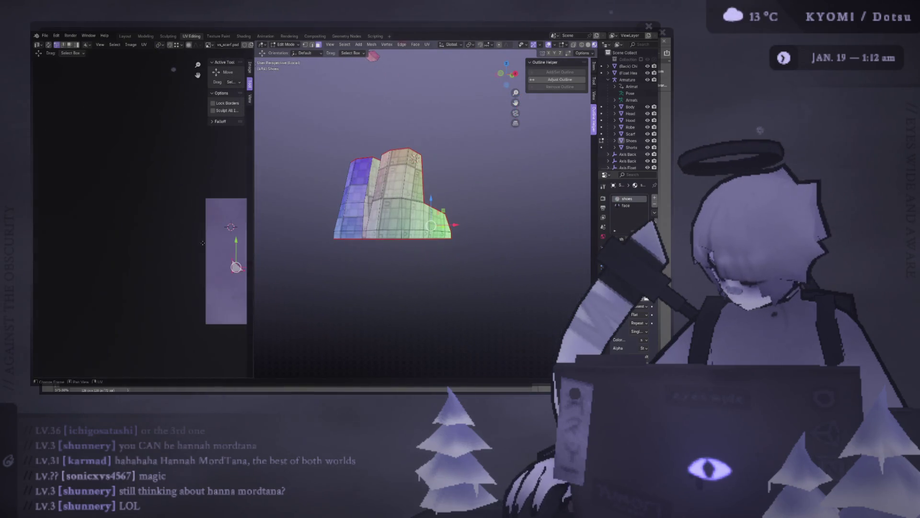
{"action": "mouse_move", "coordinate": [374, 288]}
{"action": "middle_mouse_down"}
{"action": "mouse_move", "coordinate": [449, 291]}
{"action": "mouse_move", "coordinate": [396, 179]}
{"action": "middle_mouse_up"}
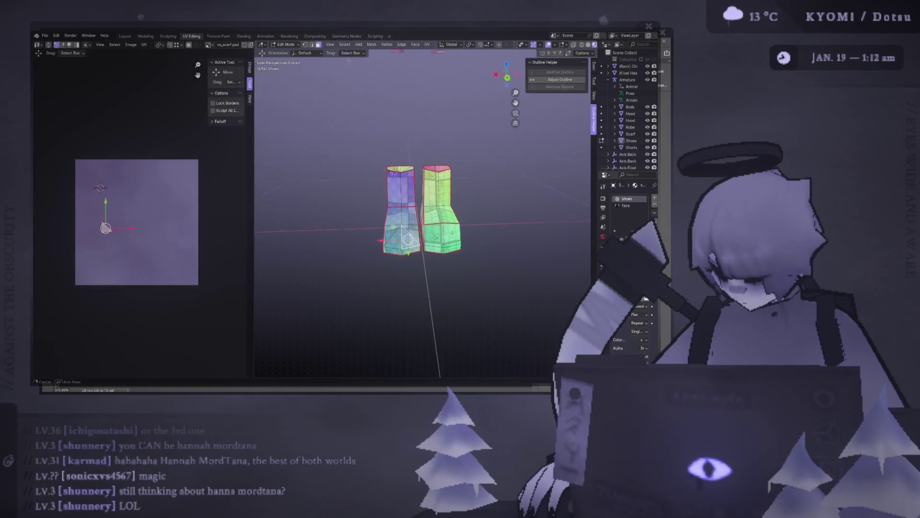
{"action": "middle_click_drag", "start_coordinate": [449, 389], "coordinate": [450, 390], "text": "alt"}
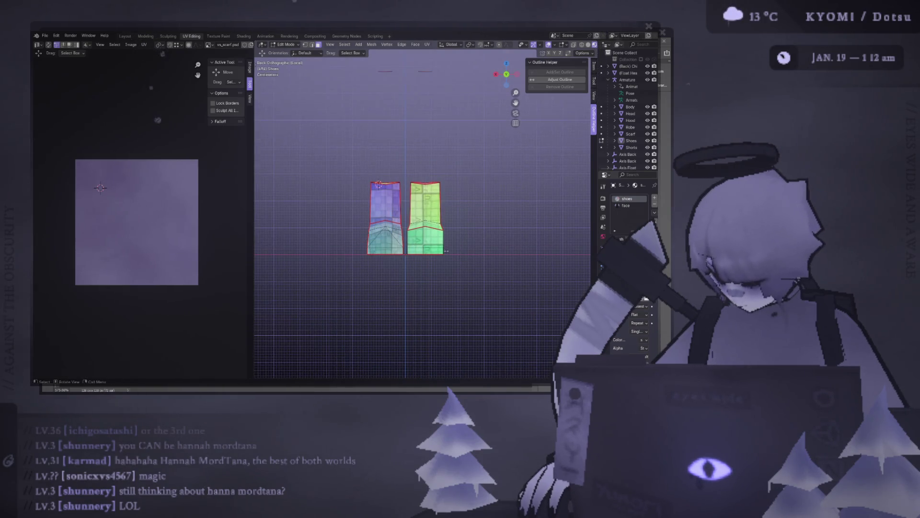
{"action": "middle_click_drag", "start_coordinate": [446, 250], "coordinate": [431, 245]}
{"action": "left_click", "coordinate": [126, 36]}
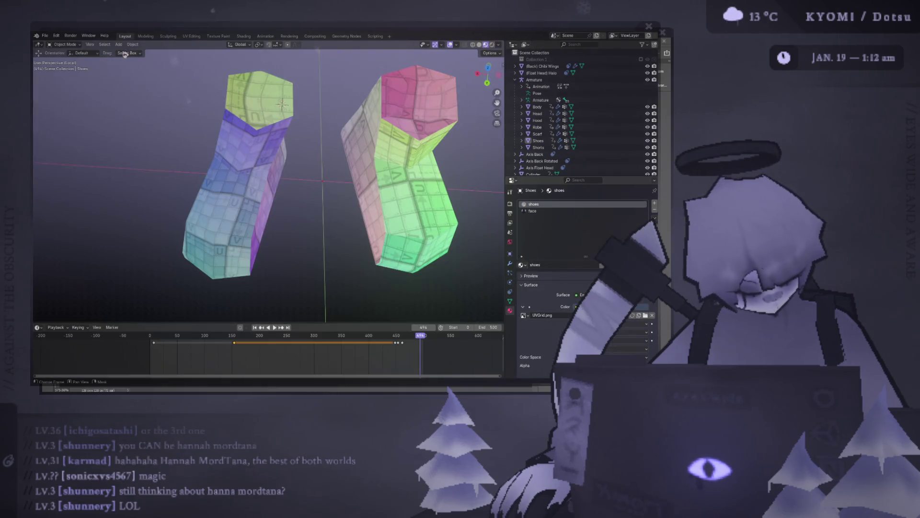
Edit the Shoes mesh and delete one of the two boots, leaving a single boot
{"action": "left_click", "coordinate": [281, 131]}
{"action": "mouse_move", "coordinate": [308, 209]}
{"action": "middle_mouse_down"}
{"action": "mouse_move", "coordinate": [328, 247]}
{"action": "mouse_move", "coordinate": [310, 162]}
{"action": "mouse_move", "coordinate": [241, 157]}
{"action": "middle_mouse_up"}
{"action": "key", "text": "Tab"}
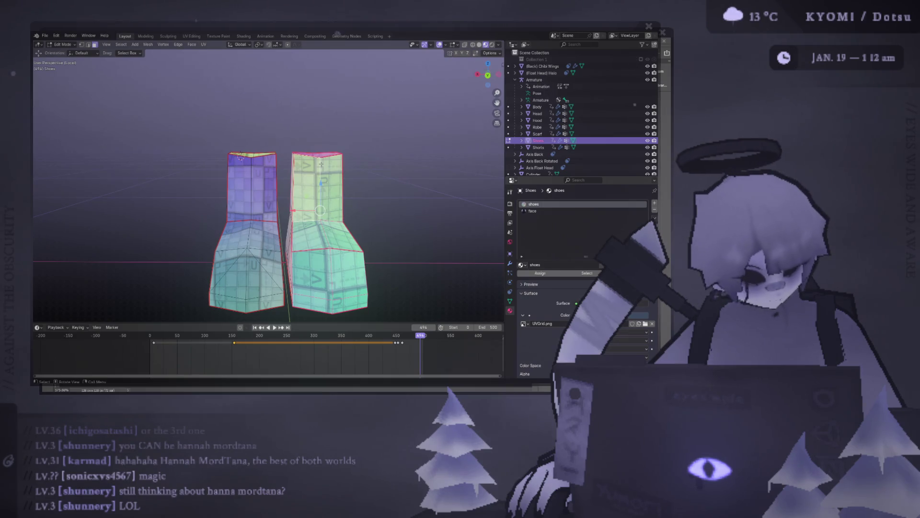
{"action": "right_click", "coordinate": [273, 156]}
{"action": "left_click", "coordinate": [287, 187]}
{"action": "key", "text": "Tab"}
{"action": "mouse_move", "coordinate": [259, 187]}
{"action": "middle_mouse_down"}
{"action": "mouse_move", "coordinate": [251, 208]}
{"action": "mouse_move", "coordinate": [323, 283]}
{"action": "middle_mouse_up"}
{"action": "key", "text": "Tab"}
Select the whole linked boot, separate it with P > Selection, and undo the split
{"action": "left_click_drag", "start_coordinate": [323, 283], "coordinate": [196, 106]}
{"action": "key", "text": "ctrl+l"}
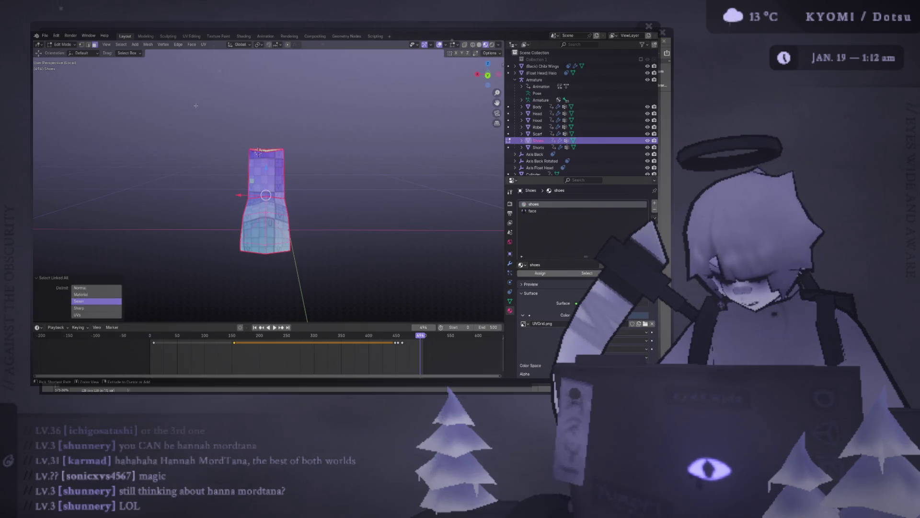
{"action": "key", "text": "p"}
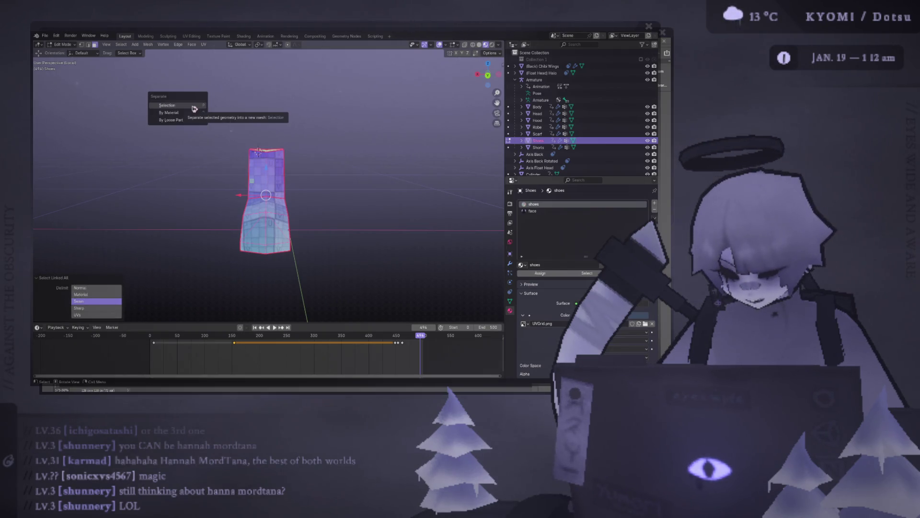
{"action": "left_click", "coordinate": [194, 107]}
{"action": "middle_click_drag", "start_coordinate": [193, 108], "coordinate": [237, 144]}
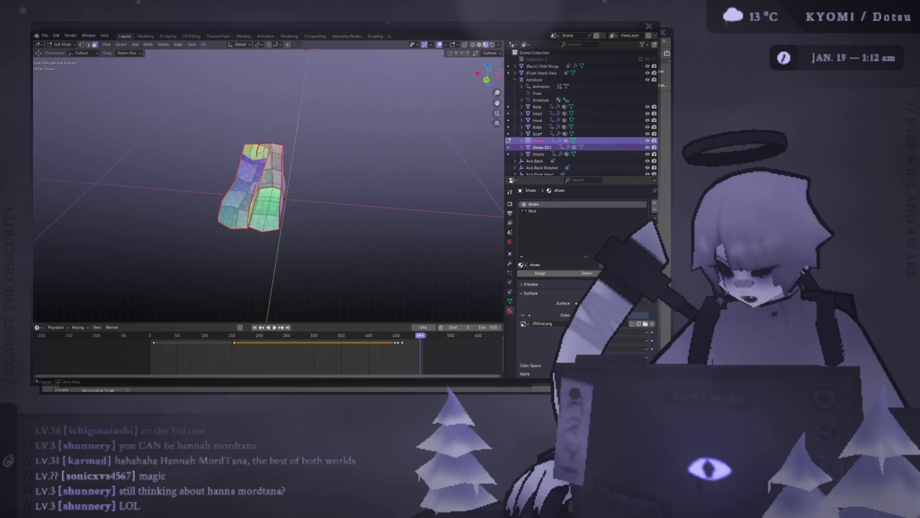
{"action": "key", "text": "ctrl+z"}
{"action": "key", "text": "ctrl+z"}
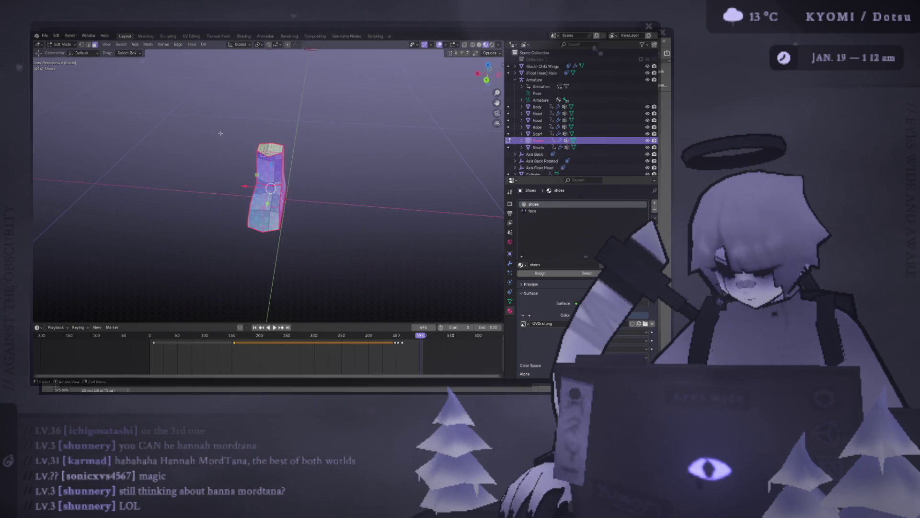
{"action": "scroll", "coordinate": [296, 183], "scroll_direction": "down", "scroll_amount": 3}
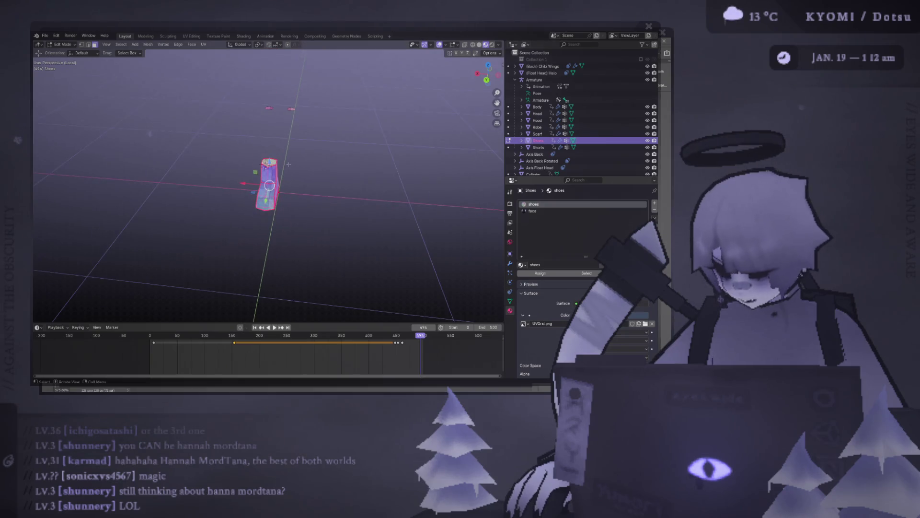
Reselect the linked boot, place the 3D cursor on it, and return to object level
{"action": "middle_click_drag", "start_coordinate": [294, 155], "coordinate": [255, 67]}
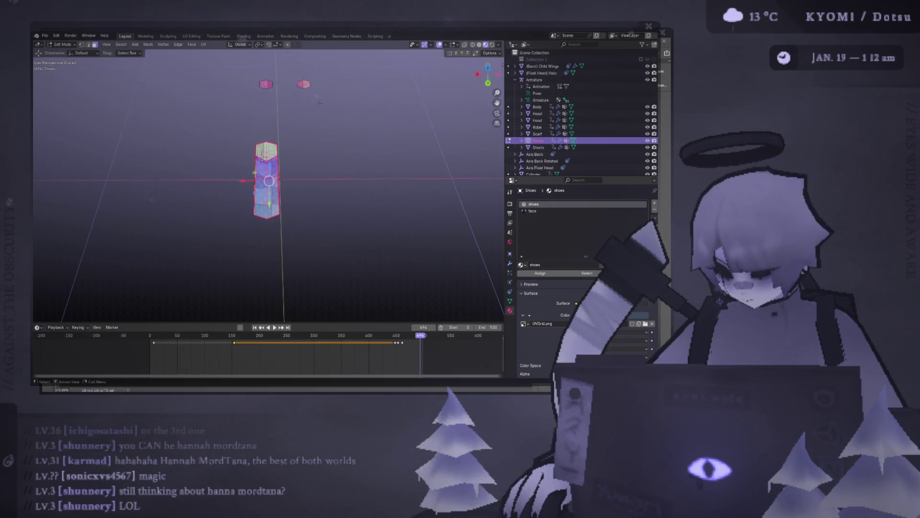
{"action": "key", "text": "ctrl+l"}
{"action": "right_click", "coordinate": [256, 68]}
{"action": "key", "text": "Escape"}
{"action": "right_click", "coordinate": [256, 67]}
{"action": "key", "text": "Escape"}
{"action": "right_click", "coordinate": [271, 189], "text": "shift"}
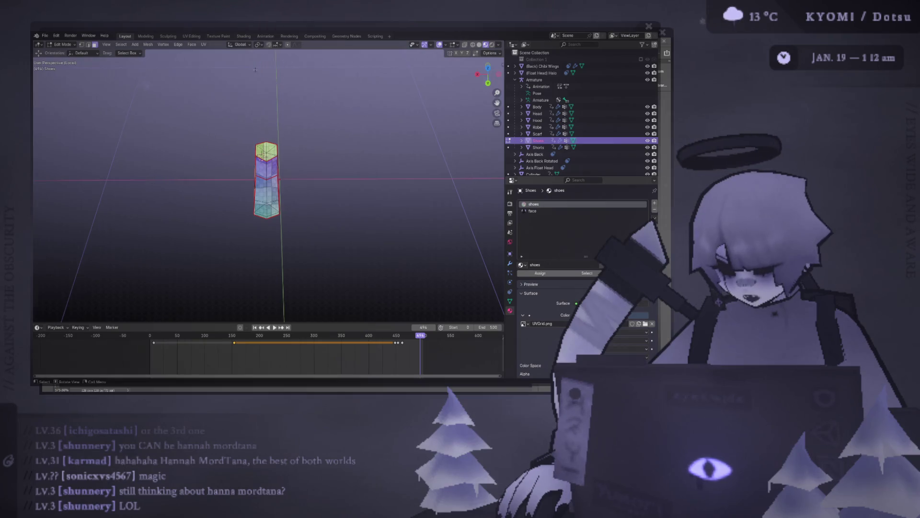
{"action": "key", "text": "Tab"}
{"action": "middle_click_drag", "start_coordinate": [272, 189], "coordinate": [480, 218]}
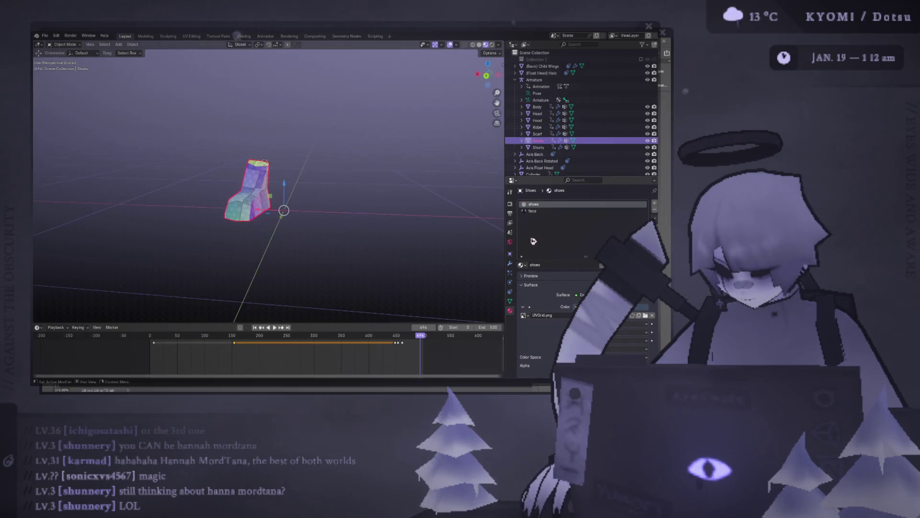
Collapse OH_OUTLINE in the modifier stack and add a Mirror modifier to the shoe
{"action": "left_click", "coordinate": [510, 264]}
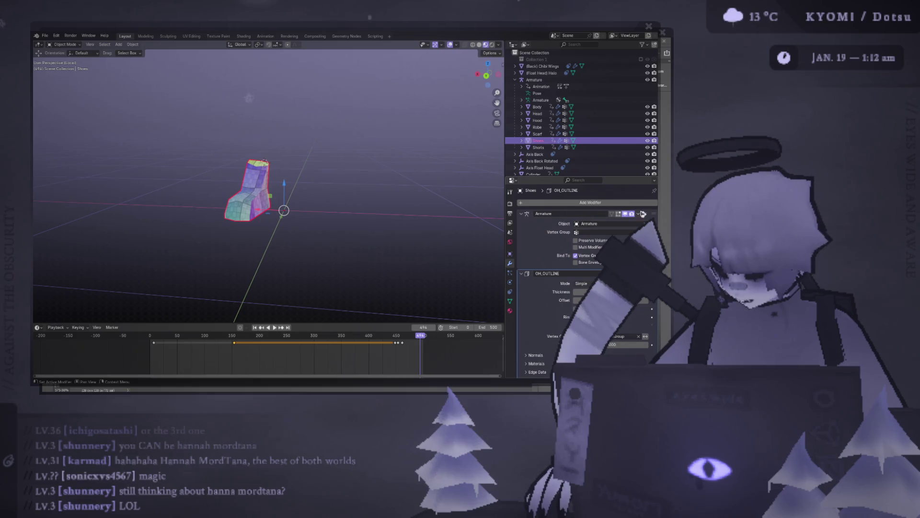
{"action": "left_click", "coordinate": [523, 274]}
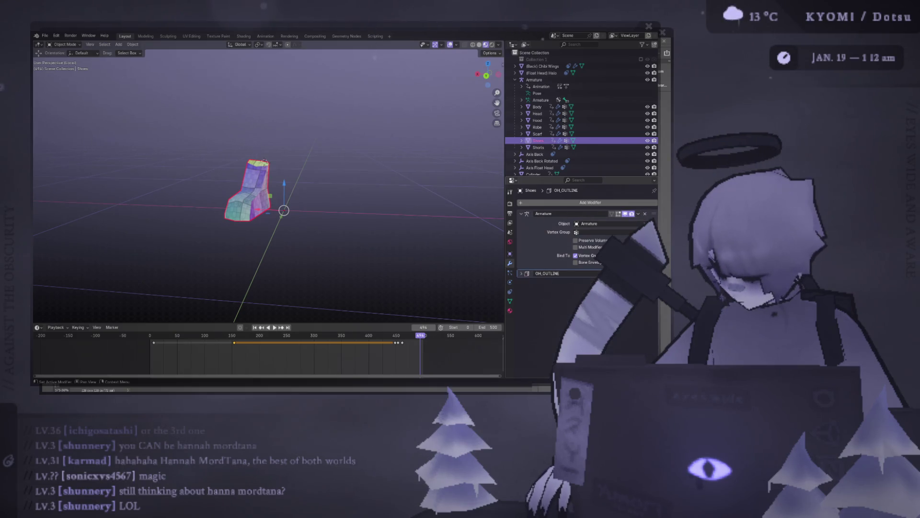
{"action": "left_click", "coordinate": [617, 206]}
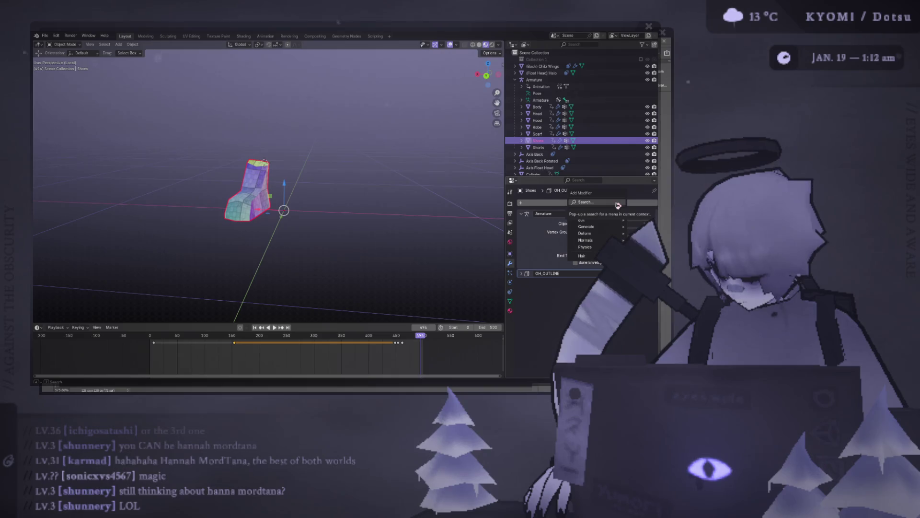
{"action": "type", "text": "mirror"}
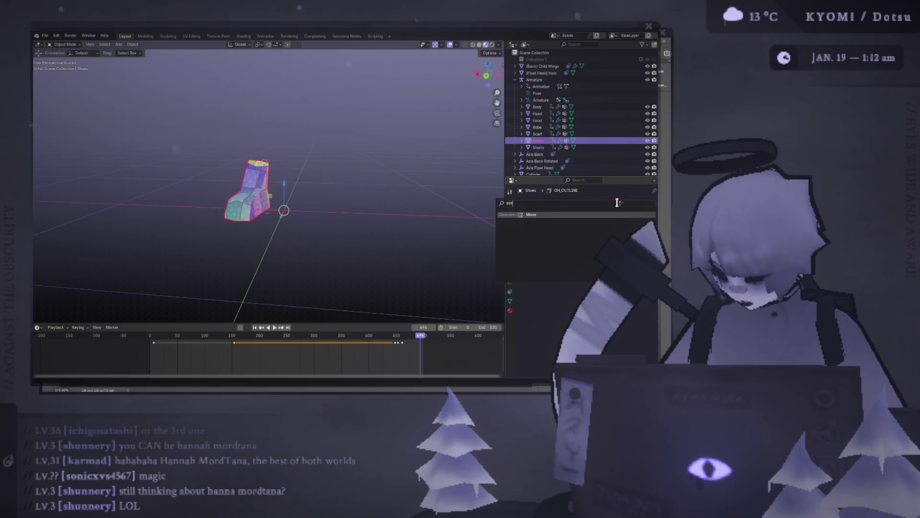
{"action": "key", "text": "Return"}
Preview the animation from the start, then remove the Mirror and Armature modifiers
{"action": "mouse_move", "coordinate": [373, 210]}
{"action": "middle_mouse_down"}
{"action": "mouse_move", "coordinate": [343, 201]}
{"action": "mouse_move", "coordinate": [344, 235]}
{"action": "mouse_move", "coordinate": [226, 216]}
{"action": "mouse_move", "coordinate": [370, 215]}
{"action": "middle_mouse_up"}
{"action": "key", "text": "shift+Left"}
{"action": "key", "text": "space"}
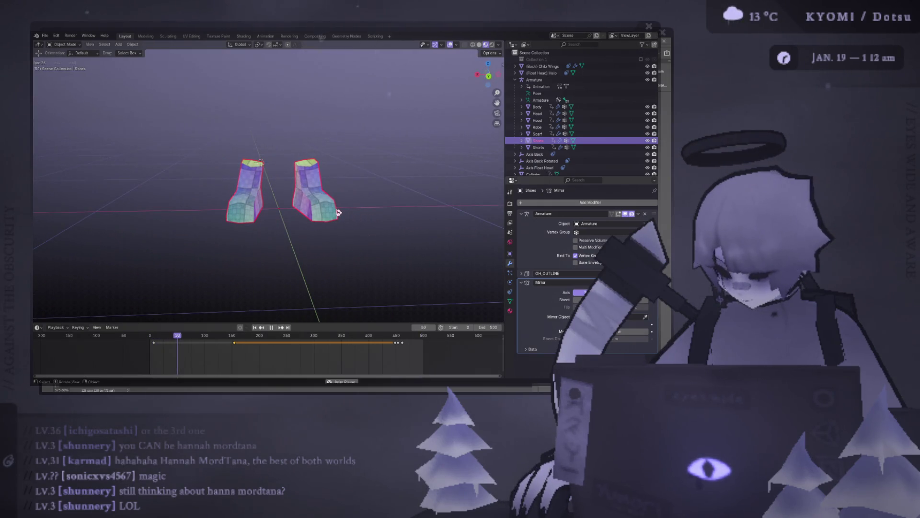
{"action": "middle_click_drag", "start_coordinate": [334, 211], "coordinate": [331, 209]}
{"action": "key", "text": "Escape"}
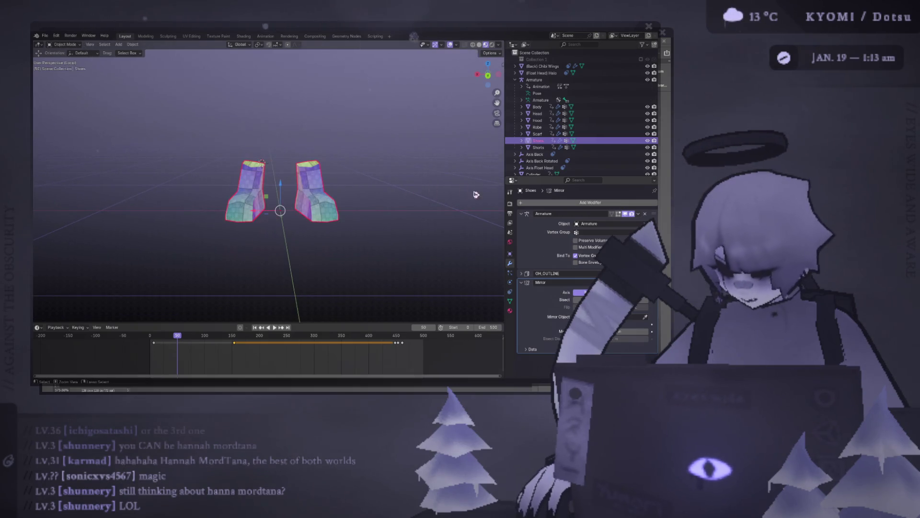
{"action": "left_click", "coordinate": [645, 282]}
{"action": "left_click", "coordinate": [646, 215]}
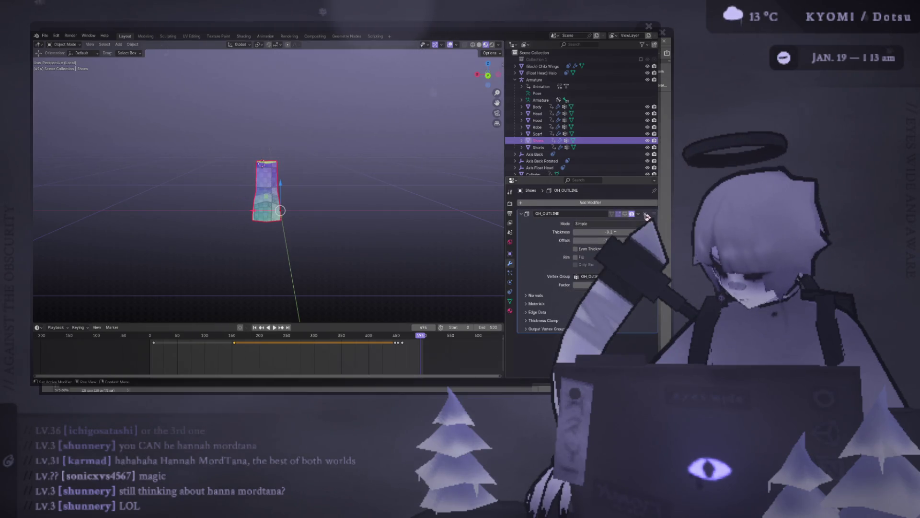
Add a modifier back onto Shoes below OH_OUTLINE from the modifier search
{"action": "left_click", "coordinate": [559, 203]}
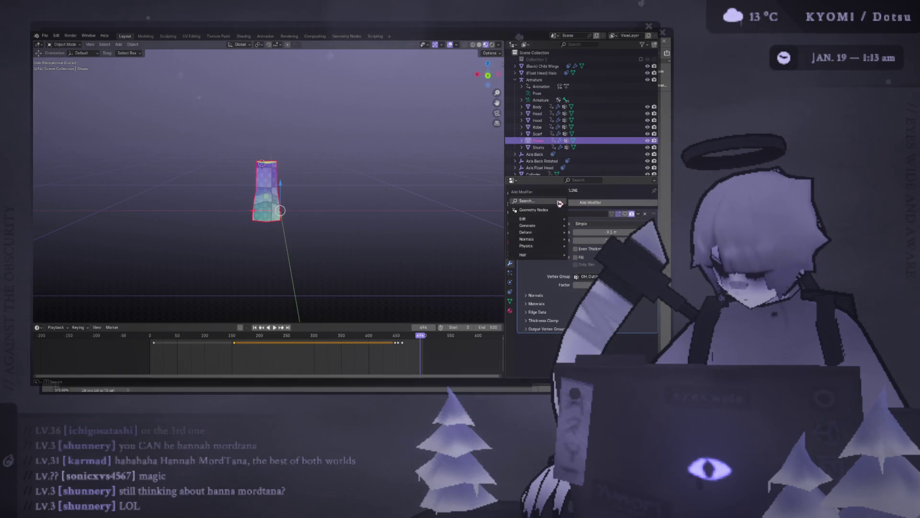
{"action": "left_click", "coordinate": [559, 204]}
{"action": "left_click", "coordinate": [603, 203]}
{"action": "type", "text": "mirror"}
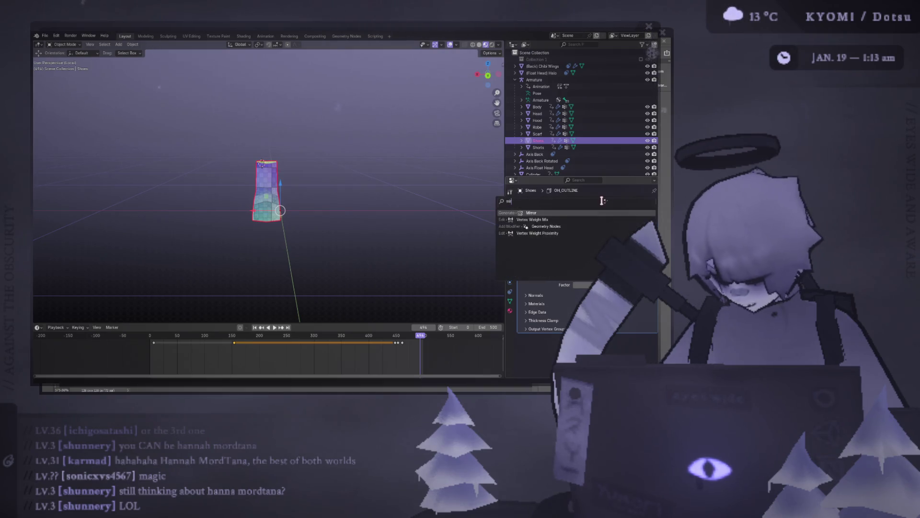
{"action": "key", "text": "Return"}
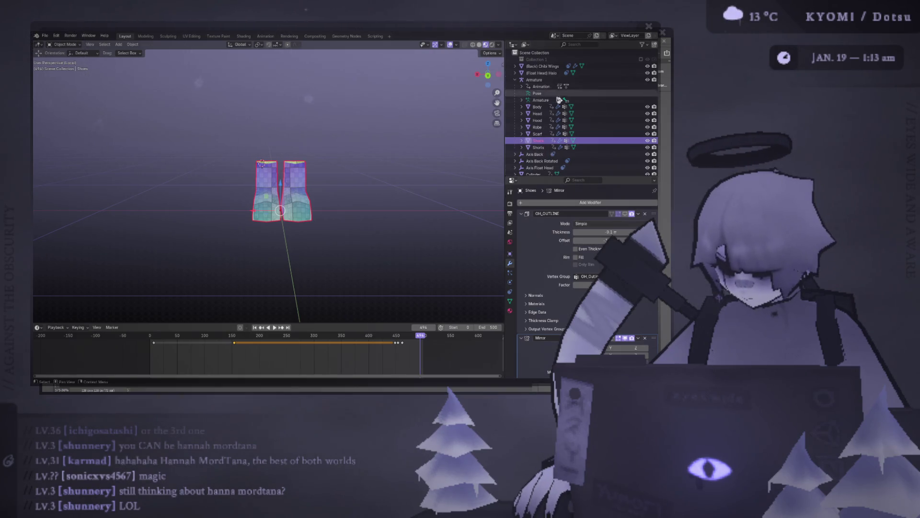
Select Shoes in the Outliner, edit its mesh in side view with all geometry selected
{"action": "left_click", "coordinate": [543, 107]}
{"action": "scroll", "coordinate": [427, 147], "scroll_direction": "down", "scroll_amount": 3}
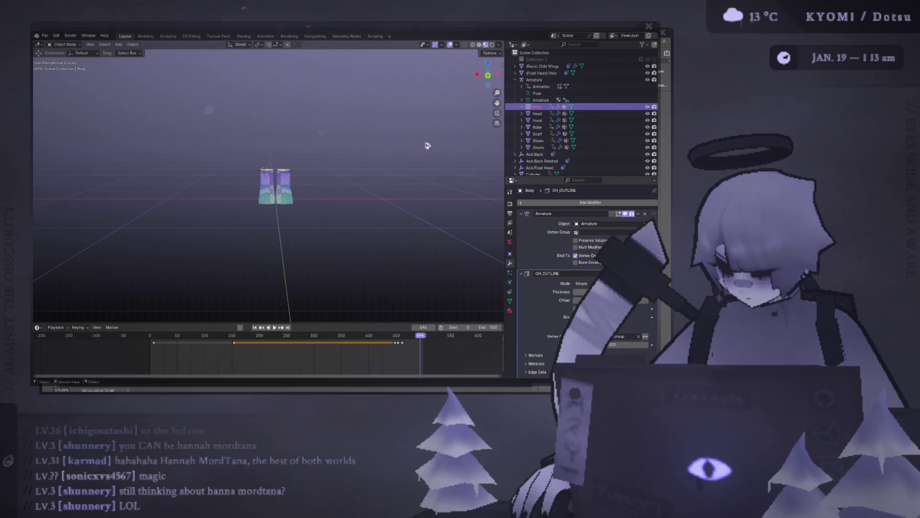
{"action": "left_click", "coordinate": [538, 140]}
{"action": "scroll", "coordinate": [297, 147], "scroll_direction": "up", "scroll_amount": 3}
{"action": "key", "text": "Tab"}
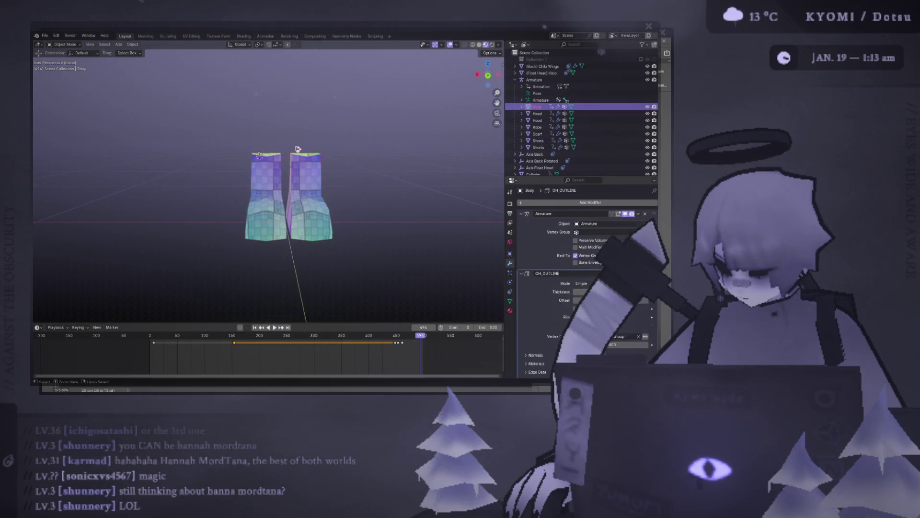
{"action": "key", "text": "KP_6"}
{"action": "key", "text": "KP_6"}
{"action": "key", "text": "KP_6"}
{"action": "key", "text": "KP_6"}
{"action": "key", "text": "KP_6"}
{"action": "key", "text": "KP_6"}
{"action": "key", "text": "a"}
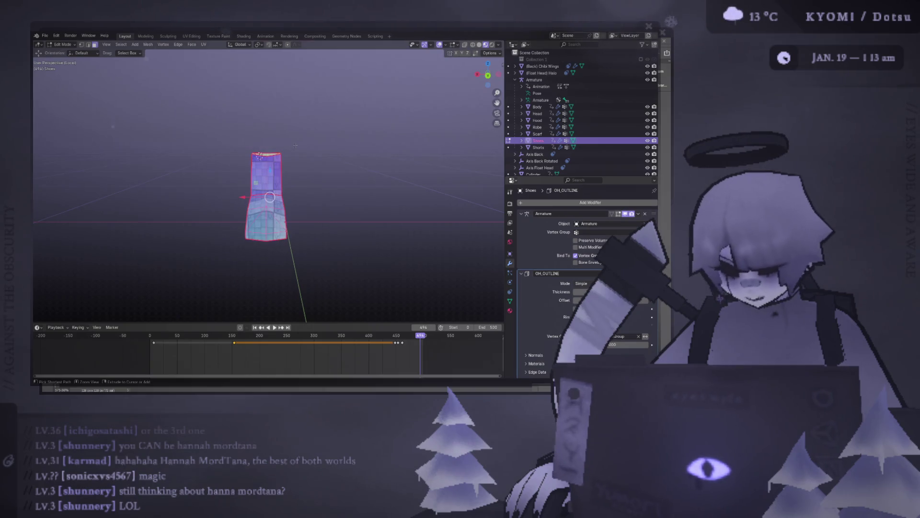
Face both shoes from an elevated view, passing through object mode and back
{"action": "key", "text": "KP_6"}
{"action": "key", "text": "KP_6"}
{"action": "key", "text": "KP_6"}
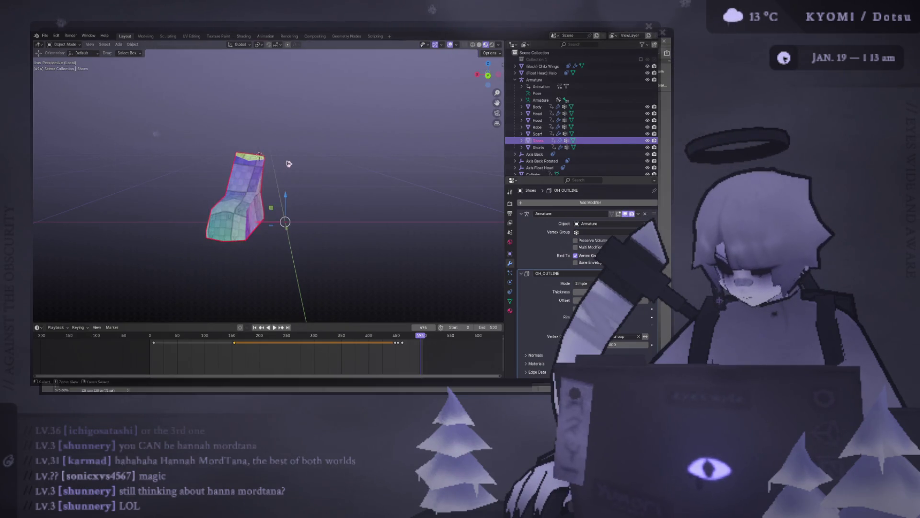
{"action": "key", "text": "KP_6"}
{"action": "key", "text": "KP_6"}
{"action": "key", "text": "KP_6"}
{"action": "key", "text": "Tab"}
{"action": "mouse_move", "coordinate": [260, 156]}
{"action": "middle_mouse_down"}
{"action": "mouse_move", "coordinate": [301, 195]}
{"action": "mouse_move", "coordinate": [257, 155]}
{"action": "middle_mouse_up"}
{"action": "key", "text": "Tab"}
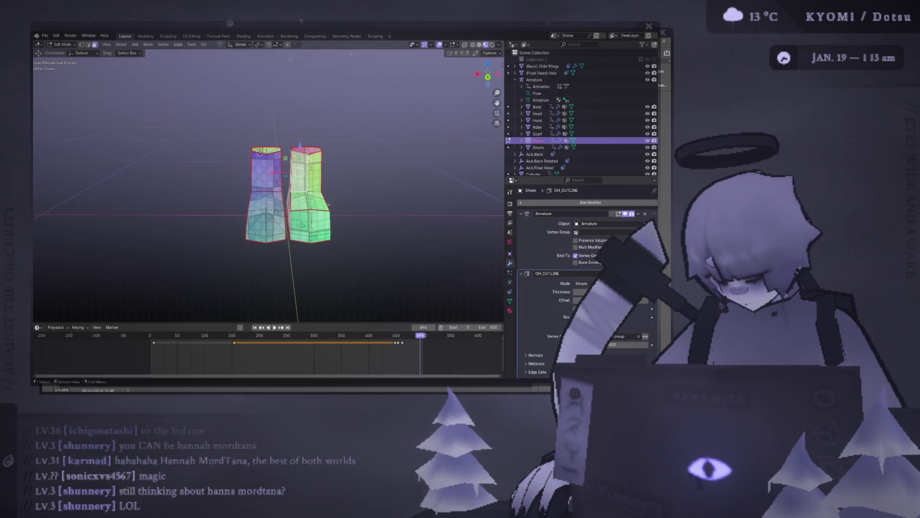
Isolate the connected geometry of one shoe with box and linked selection
{"action": "key", "text": "ctrl+l"}
{"action": "left_click_drag", "start_coordinate": [359, 269], "coordinate": [295, 164]}
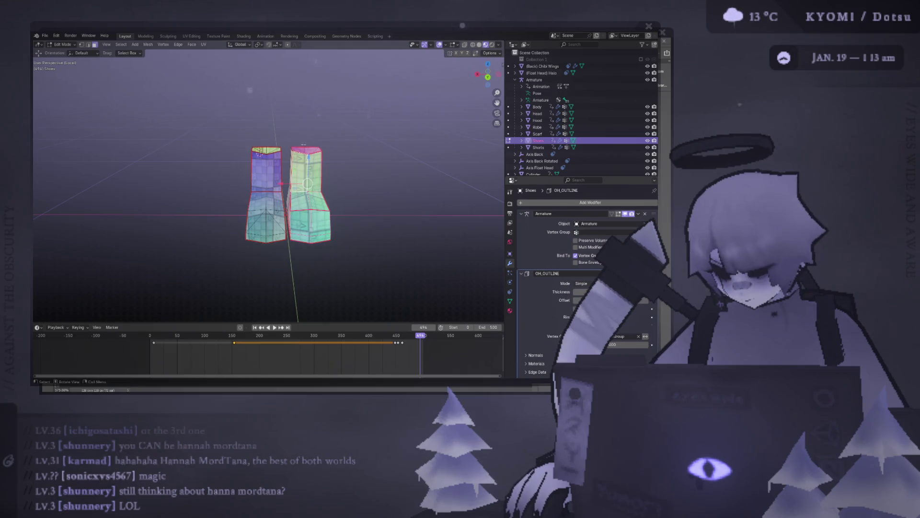
{"action": "middle_click_drag", "start_coordinate": [295, 163], "coordinate": [352, 208]}
{"action": "left_click_drag", "start_coordinate": [390, 237], "coordinate": [305, 139]}
{"action": "middle_click_drag", "start_coordinate": [304, 139], "coordinate": [288, 187]}
{"action": "left_click_drag", "start_coordinate": [247, 139], "coordinate": [339, 246]}
{"action": "key", "text": "ctrl+l"}
{"action": "mouse_move", "coordinate": [288, 187]}
{"action": "middle_mouse_down"}
{"action": "mouse_move", "coordinate": [309, 245]}
{"action": "mouse_move", "coordinate": [288, 216]}
{"action": "mouse_move", "coordinate": [174, 153]}
{"action": "middle_mouse_up"}
{"action": "key", "text": "ctrl+l"}
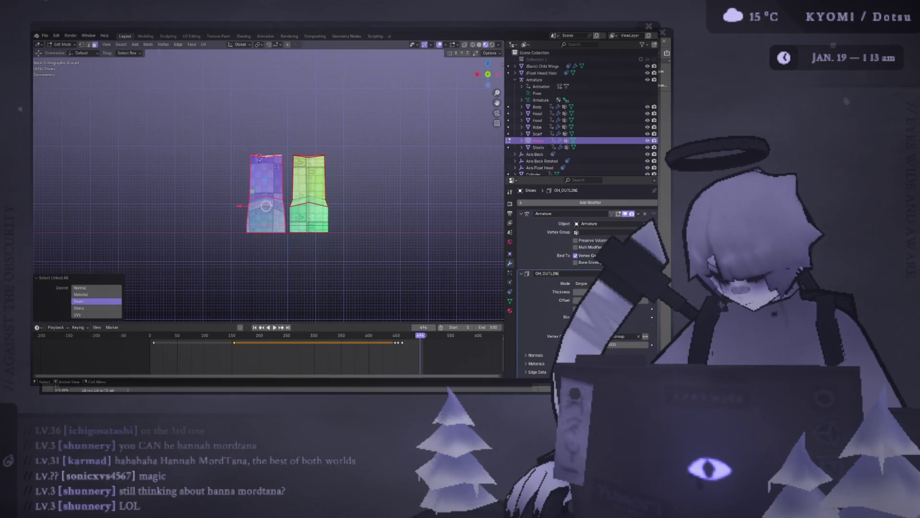
Duplicate that shoe, separate it into Shoes.001, and select the new object at object level
{"action": "key", "text": "shift+d"}
{"action": "right_click", "coordinate": [226, 178]}
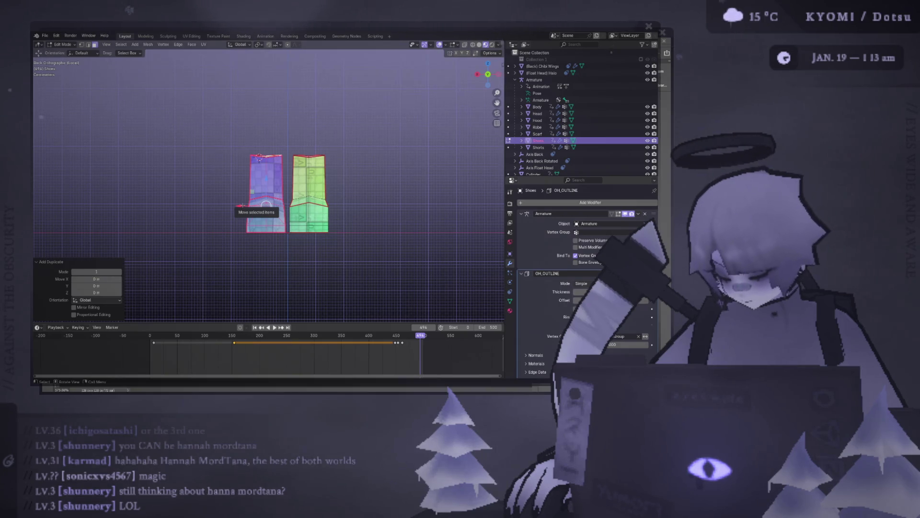
{"action": "key", "text": "p"}
{"action": "left_click", "coordinate": [244, 208]}
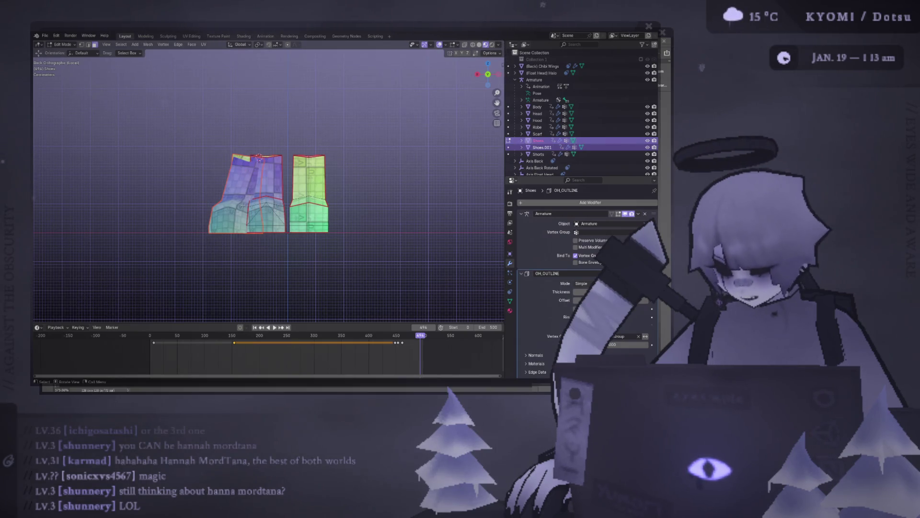
{"action": "mouse_move", "coordinate": [257, 156]}
{"action": "middle_mouse_down"}
{"action": "mouse_move", "coordinate": [302, 173]}
{"action": "mouse_move", "coordinate": [287, 165]}
{"action": "middle_mouse_up"}
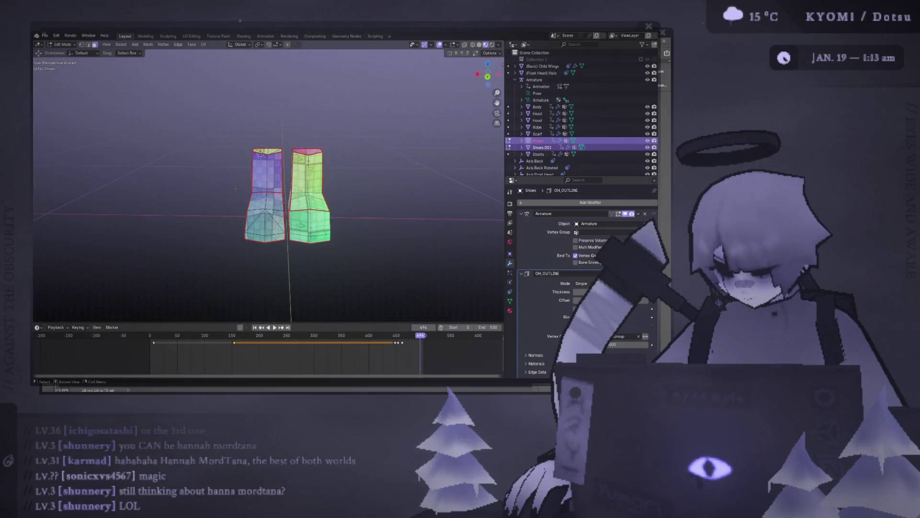
{"action": "left_click", "coordinate": [541, 148]}
{"action": "key", "text": "Tab"}
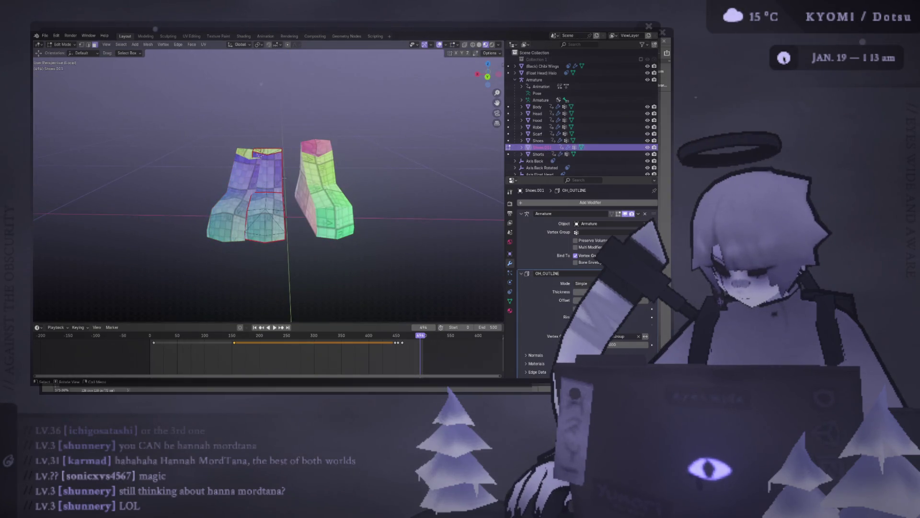
Bring Shoes.001 into local view on its own from a back view
{"action": "left_click", "coordinate": [538, 140]}
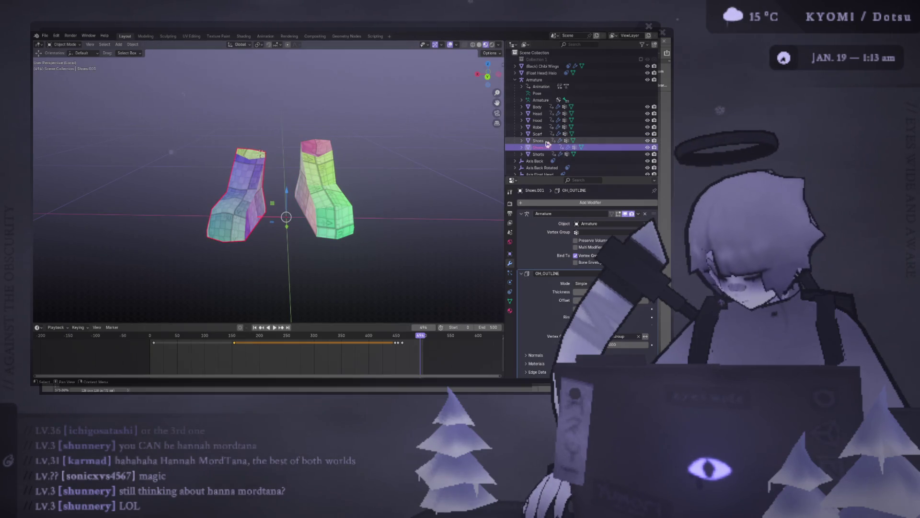
{"action": "key", "text": "Tab"}
{"action": "key", "text": "Tab"}
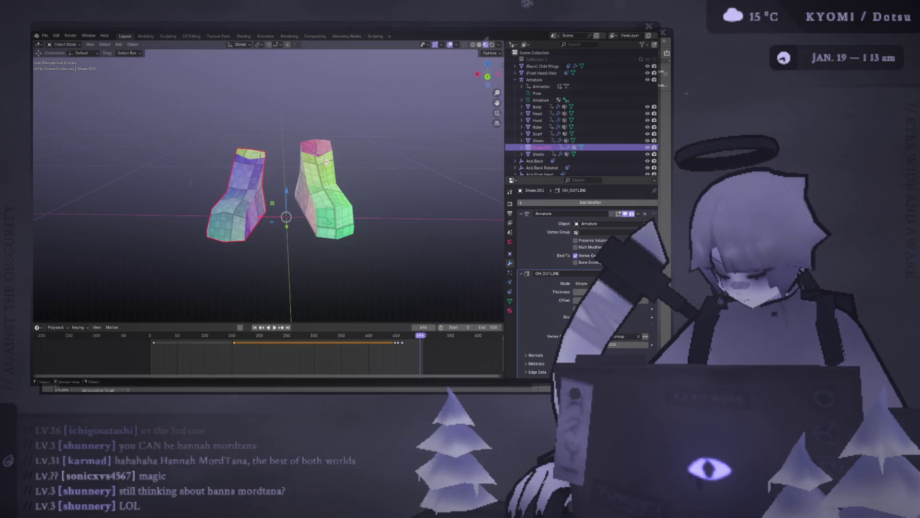
{"action": "key", "text": "ctrl+KP_1"}
{"action": "key", "text": "KP_Divide"}
{"action": "scroll", "coordinate": [325, 160], "scroll_direction": "down", "scroll_amount": 5}
{"action": "middle_click_drag", "start_coordinate": [326, 160], "coordinate": [301, 187]}
{"action": "key", "text": "Tab"}
Remove the Armature and OH_OUTLINE modifiers from Shoes.001 and add a Mirror modifier
{"action": "left_click", "coordinate": [647, 215]}
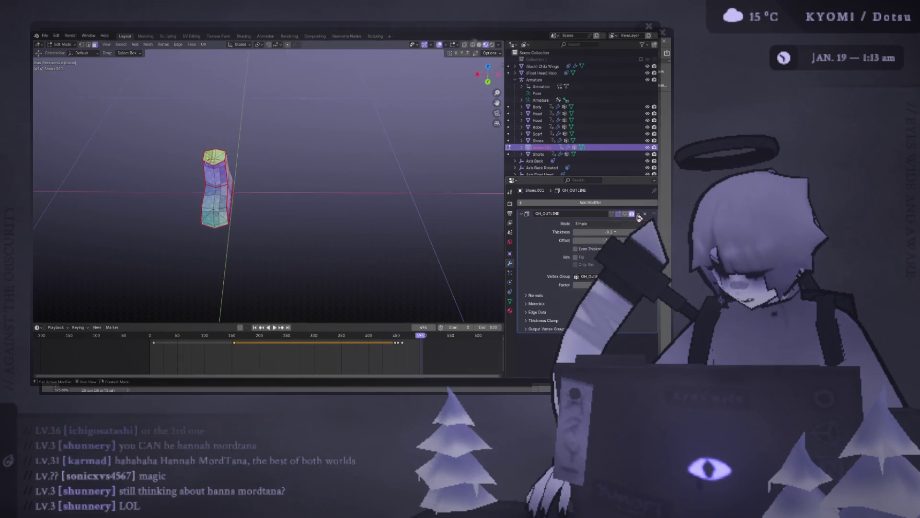
{"action": "left_click", "coordinate": [647, 215]}
{"action": "left_click", "coordinate": [612, 203]}
{"action": "left_click", "coordinate": [641, 282]}
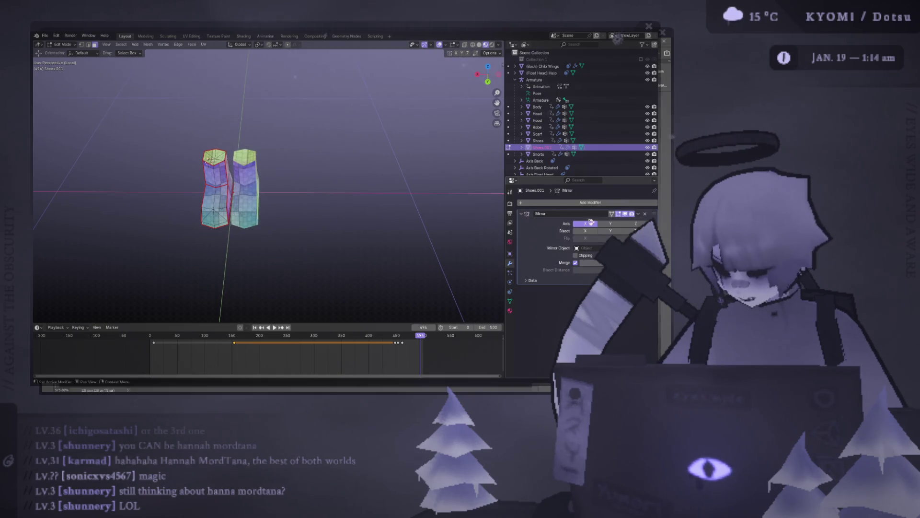
{"action": "middle_click_drag", "start_coordinate": [431, 216], "coordinate": [348, 200]}
{"action": "key", "text": "ctrl+KP_1"}
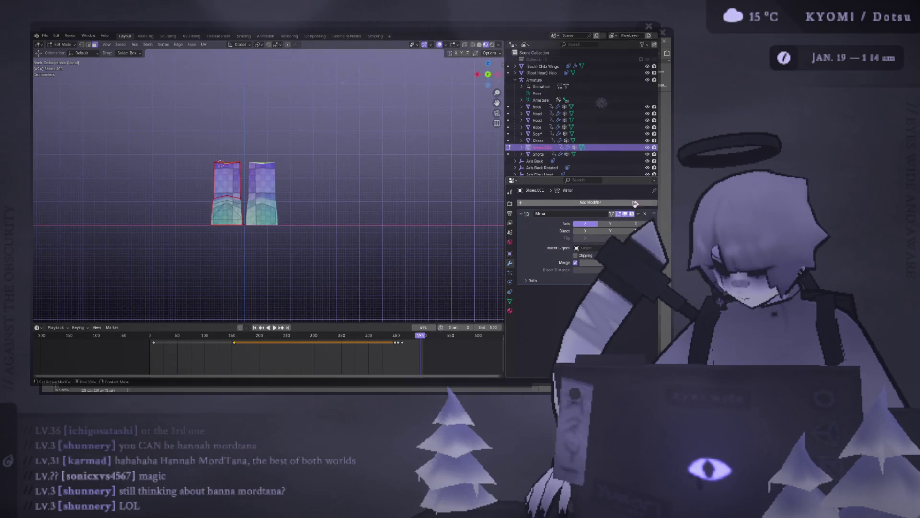
Apply the Mirror modifier in object mode, baking the mirrored shoe into Shoes.001
{"action": "left_click", "coordinate": [642, 214]}
{"action": "key", "text": "Tab"}
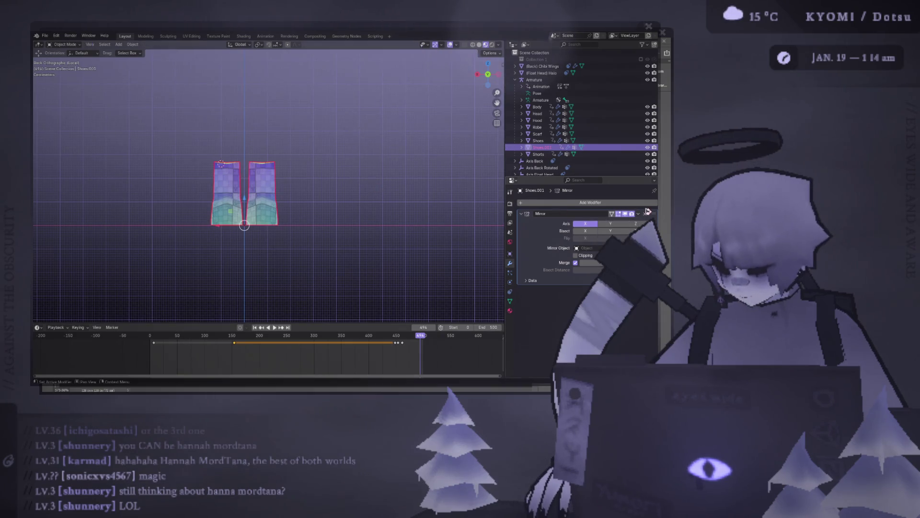
{"action": "left_click", "coordinate": [638, 215]}
{"action": "left_click", "coordinate": [637, 223]}
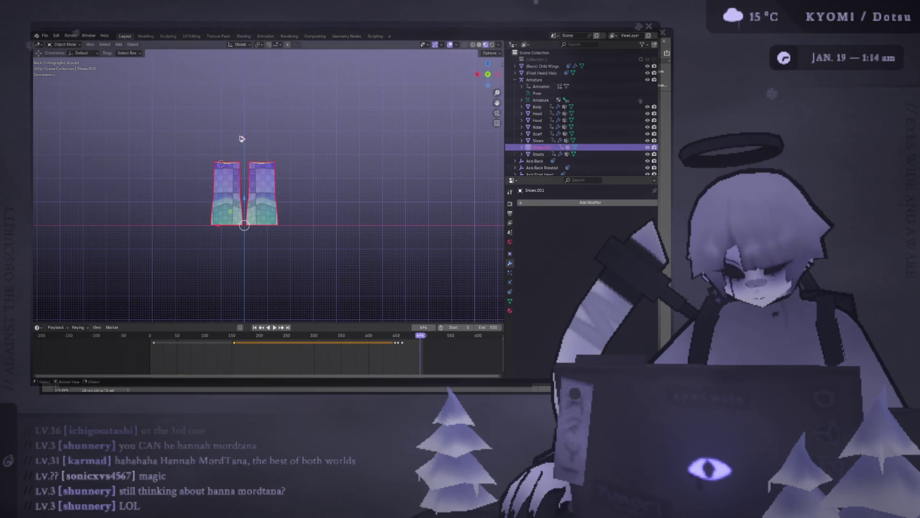
{"action": "middle_click_drag", "start_coordinate": [243, 137], "coordinate": [274, 123]}
Select both shoe objects with Shoes active and bring up the object context menu
{"action": "left_click", "coordinate": [540, 140], "text": "shift"}
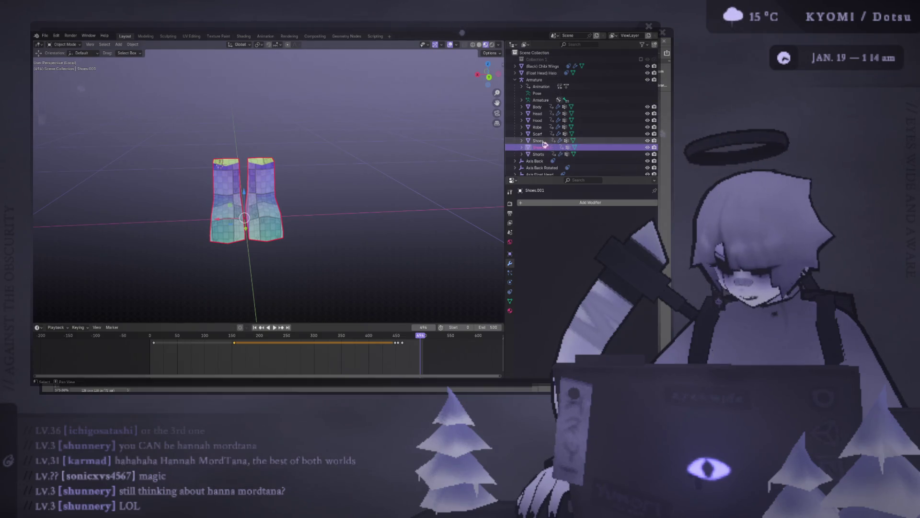
{"action": "right_click", "coordinate": [273, 170]}
{"action": "left_click", "coordinate": [288, 144]}
{"action": "right_click", "coordinate": [302, 173]}
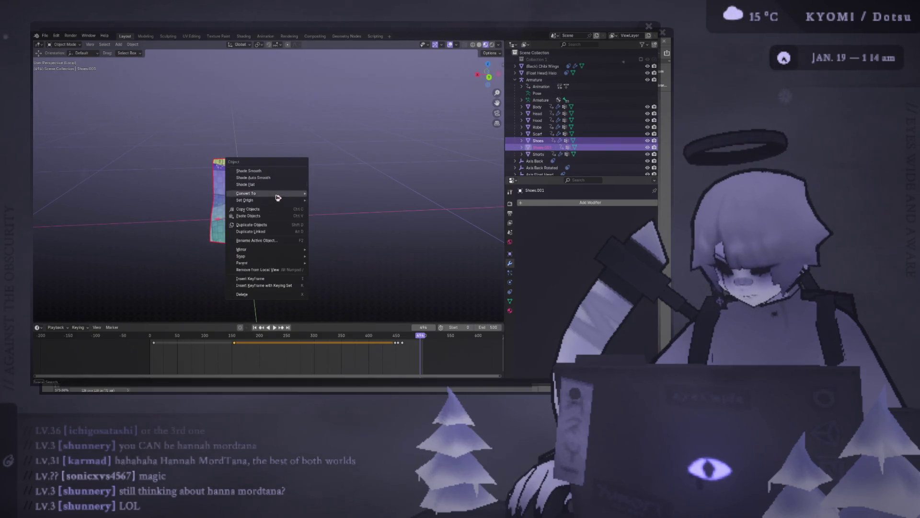
{"action": "left_click", "coordinate": [548, 154]}
{"action": "left_click", "coordinate": [544, 146]}
{"action": "right_click", "coordinate": [345, 139]}
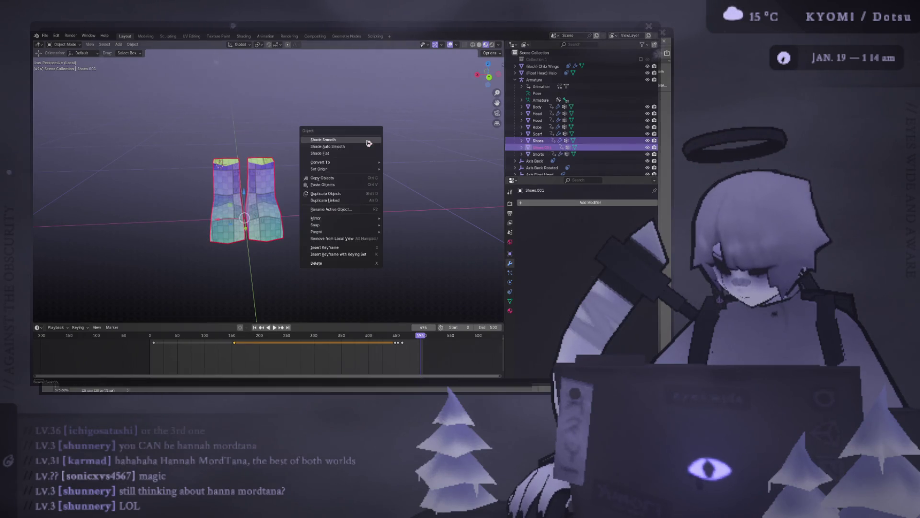
{"action": "left_click", "coordinate": [541, 143]}
{"action": "right_click", "coordinate": [334, 143]}
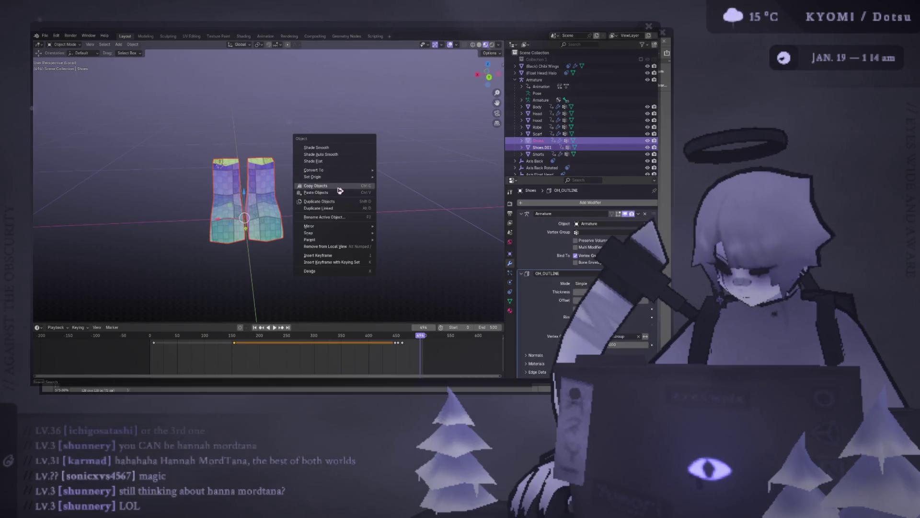
Reselect both shoes with Shoes active and join Shoes.001 into Shoes
{"action": "left_click", "coordinate": [539, 142], "text": "ctrl"}
{"action": "right_click", "coordinate": [387, 155]}
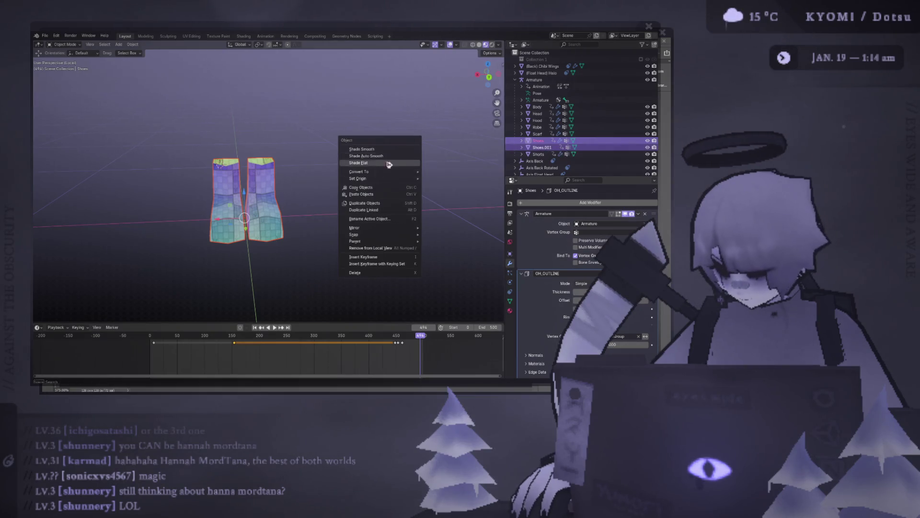
{"action": "left_click", "coordinate": [250, 119]}
{"action": "middle_click_drag", "start_coordinate": [297, 170], "coordinate": [327, 156]}
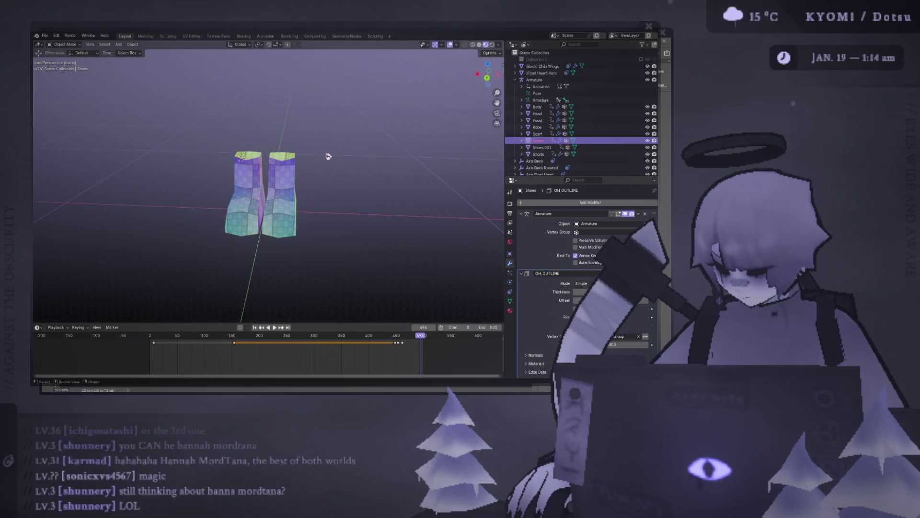
{"action": "key", "text": "ctrl+KP_1"}
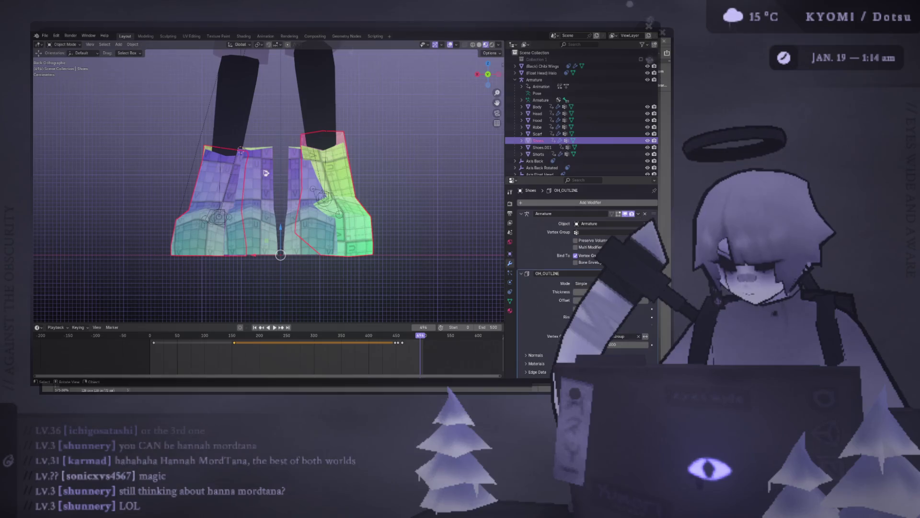
{"action": "left_click", "coordinate": [311, 180]}
{"action": "left_click", "coordinate": [237, 187], "text": "shift"}
{"action": "right_click", "coordinate": [323, 167]}
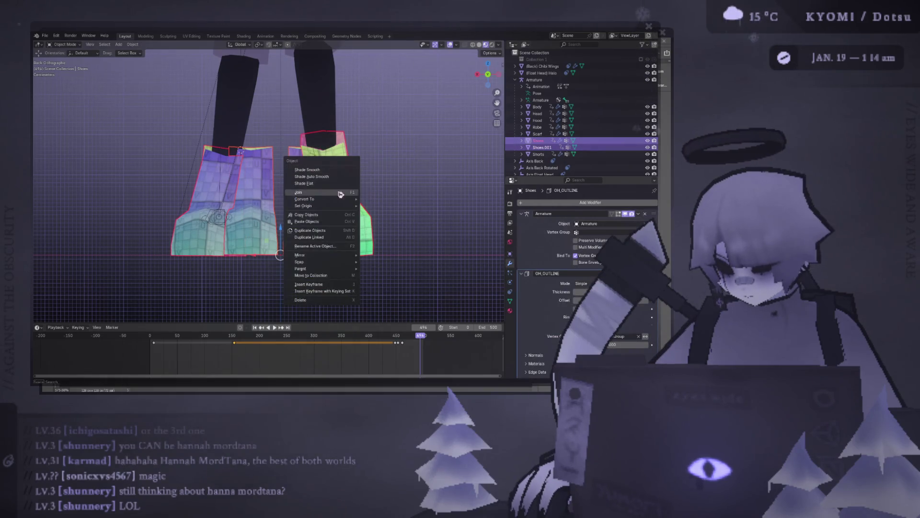
{"action": "left_click", "coordinate": [324, 191]}
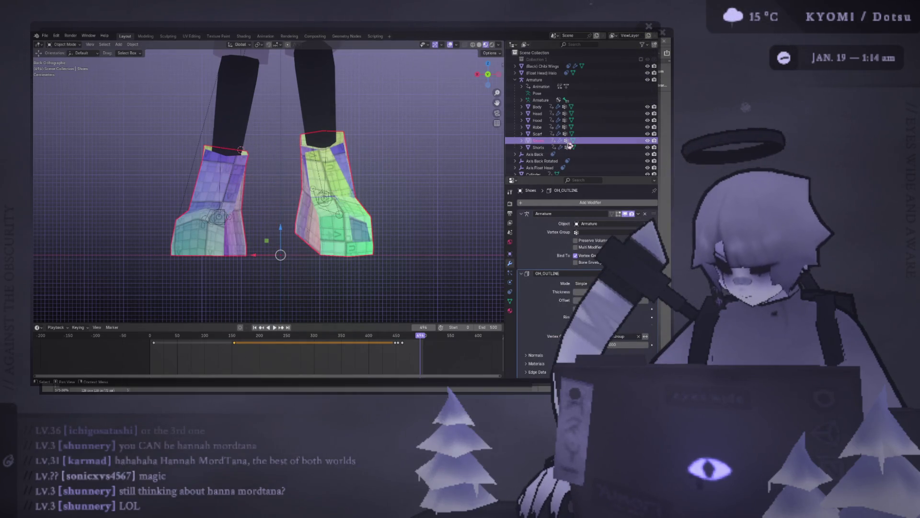
Undo the join back to two separate shoe objects
{"action": "middle_click_drag", "start_coordinate": [297, 170], "coordinate": [296, 189]}
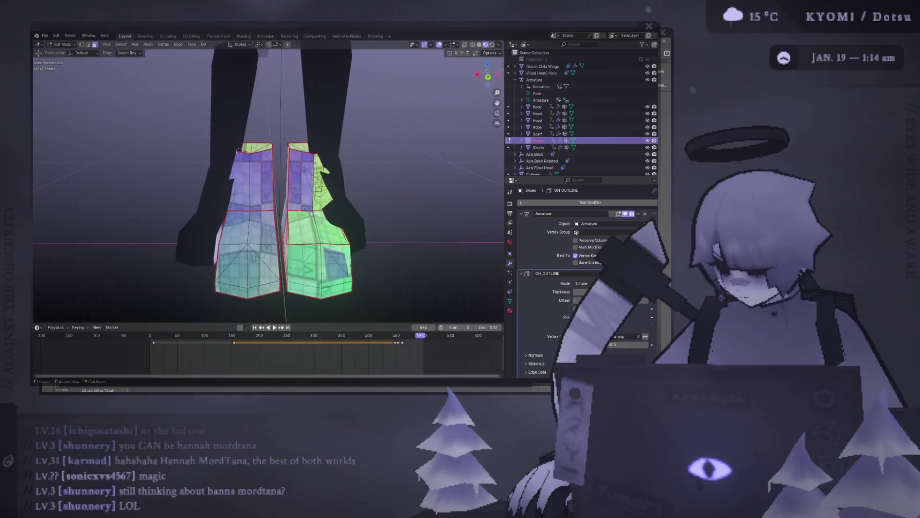
{"action": "key", "text": "ctrl+z"}
{"action": "key", "text": "ctrl+z"}
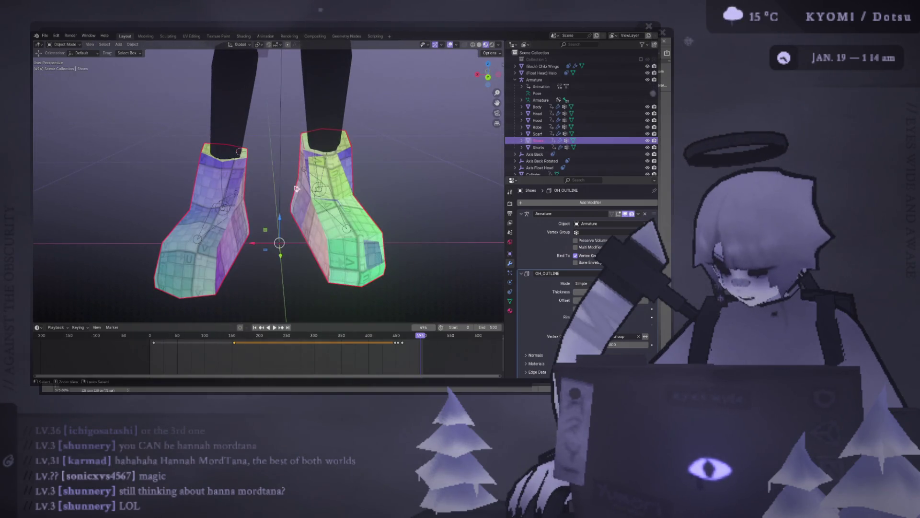
{"action": "key", "text": "ctrl+z"}
{"action": "key", "text": "ctrl+z"}
{"action": "key", "text": "ctrl+z"}
{"action": "key", "text": "ctrl+z"}
Return to Object Mode and make a first attempt to join the two shoe objects
{"action": "left_click", "coordinate": [536, 147]}
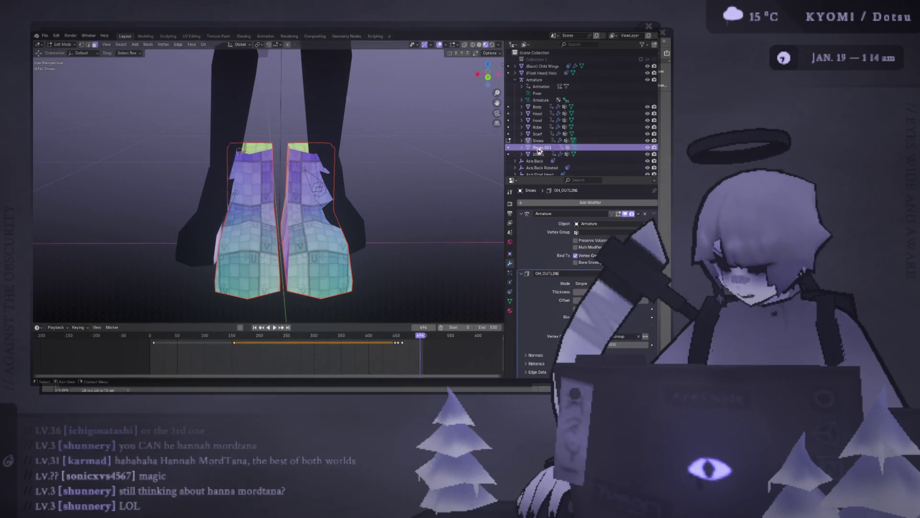
{"action": "left_click", "coordinate": [538, 141], "text": "ctrl"}
{"action": "right_click", "coordinate": [360, 147]}
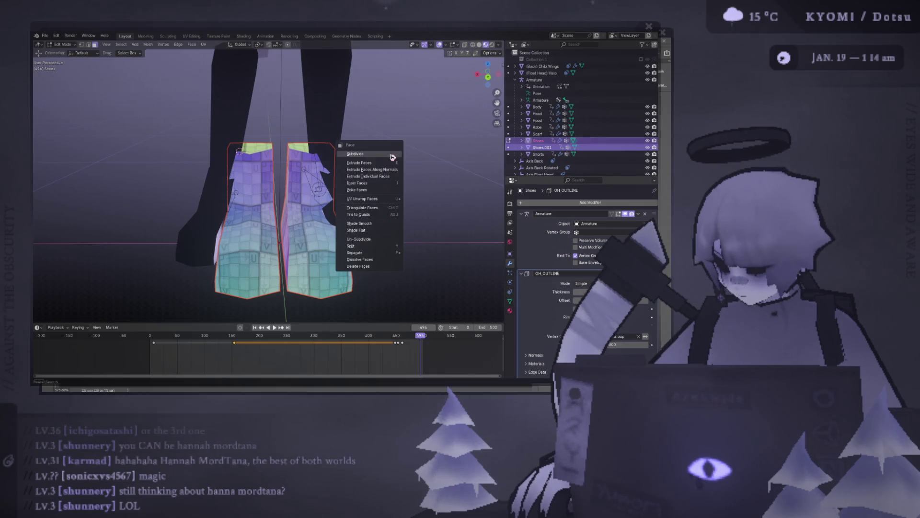
{"action": "left_click", "coordinate": [61, 44]}
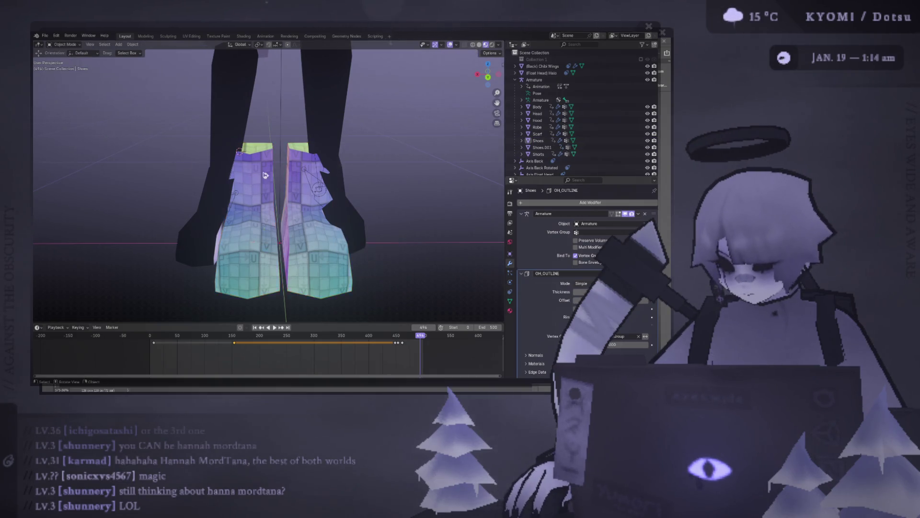
{"action": "scroll", "coordinate": [274, 181], "scroll_direction": "down", "scroll_amount": 3}
{"action": "left_click", "coordinate": [538, 140]}
{"action": "left_click", "coordinate": [535, 148], "text": "ctrl"}
{"action": "right_click", "coordinate": [288, 130]}
{"action": "left_click", "coordinate": [338, 162]}
{"action": "right_click", "coordinate": [343, 158]}
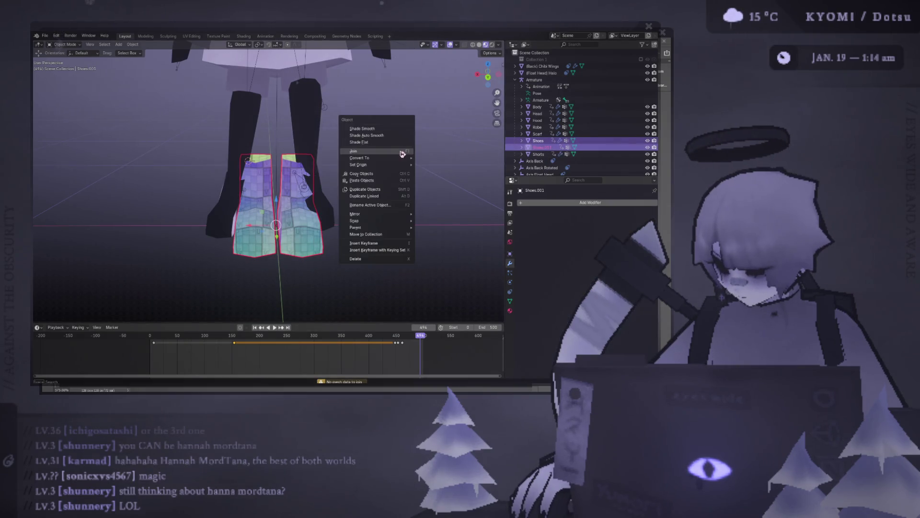
Join Shoes.001 into Shoes with Shoes as the active object
{"action": "left_click", "coordinate": [544, 146]}
{"action": "left_click", "coordinate": [540, 140]}
{"action": "left_click", "coordinate": [540, 148], "text": "ctrl"}
{"action": "right_click", "coordinate": [427, 148]}
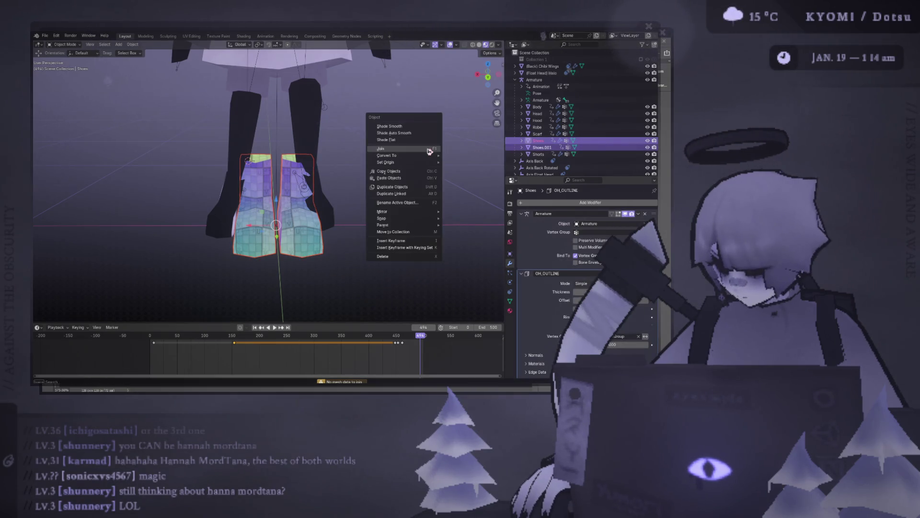
{"action": "left_click", "coordinate": [427, 148]}
Save the blend file and enter Edit Mode with every shoe face selected
{"action": "key", "text": "Tab"}
{"action": "scroll", "coordinate": [360, 163], "scroll_direction": "up", "scroll_amount": 3}
{"action": "key", "text": "ctrl+s"}
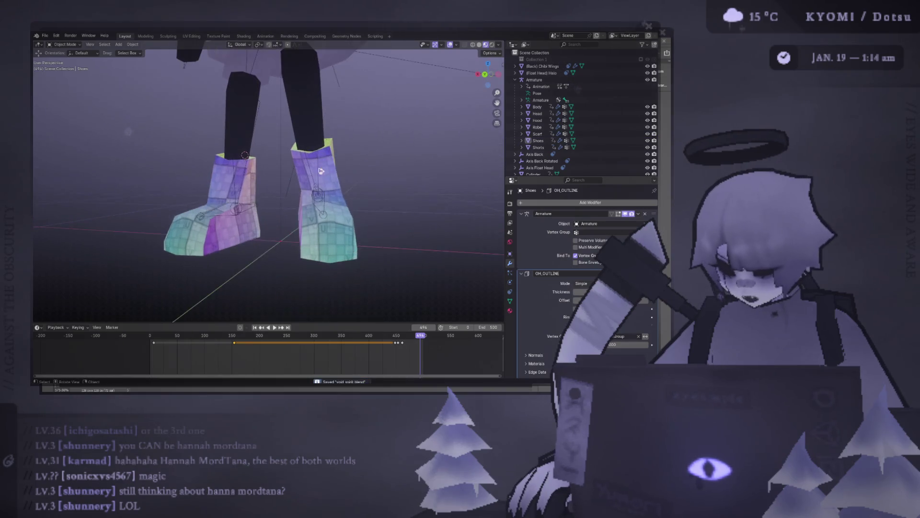
{"action": "key", "text": "a"}
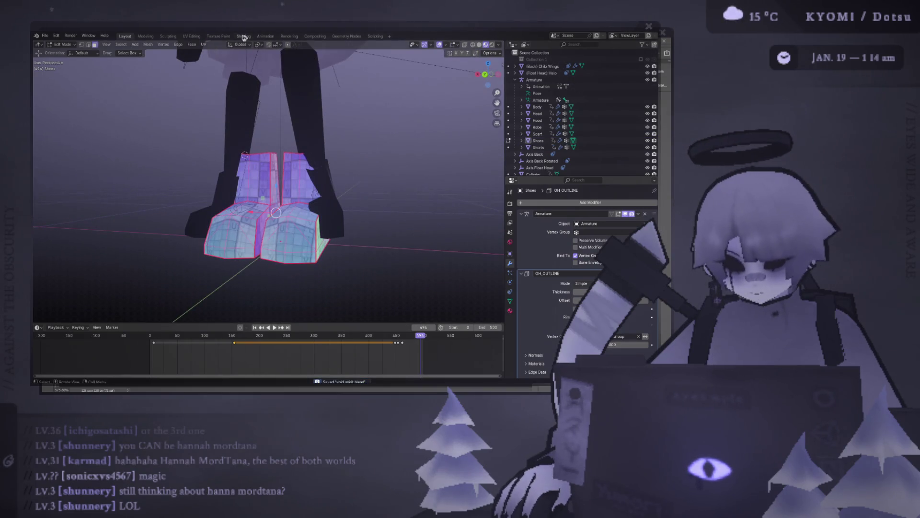
{"action": "left_click", "coordinate": [265, 36]}
In the UV Editing workspace, select the linked faces of both shoes
{"action": "left_click", "coordinate": [192, 36]}
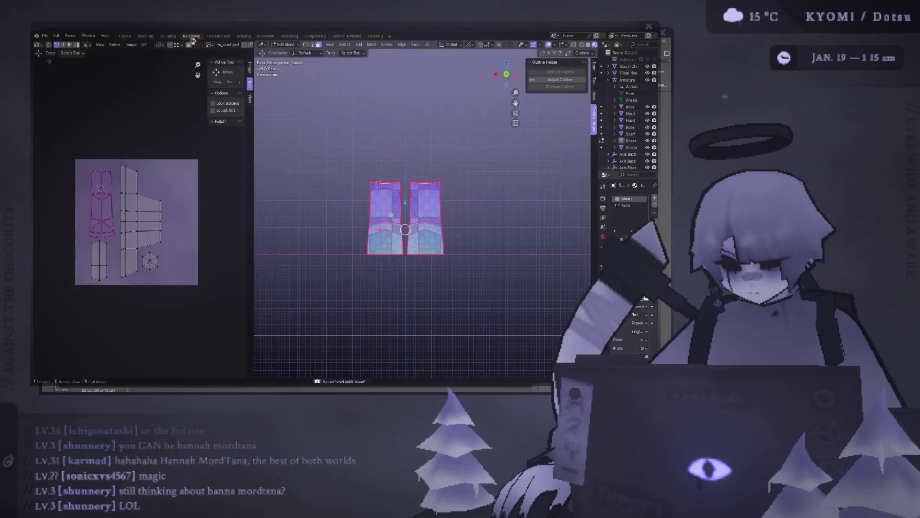
{"action": "key", "text": "ctrl+z"}
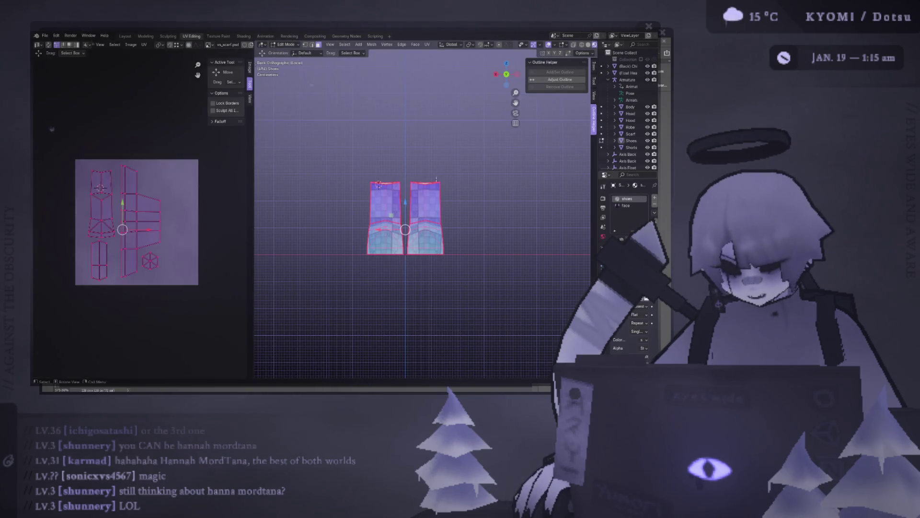
{"action": "key", "text": "ctrl+l"}
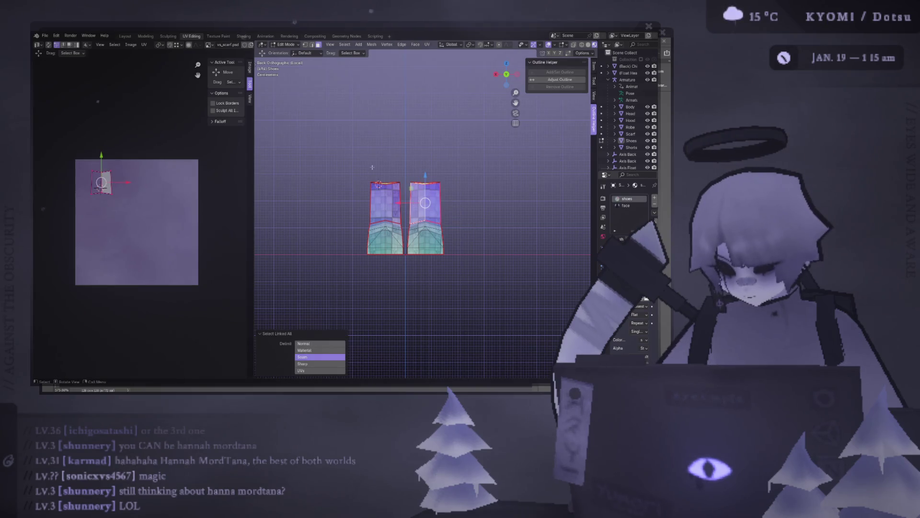
{"action": "left_click_drag", "start_coordinate": [372, 167], "coordinate": [447, 259]}
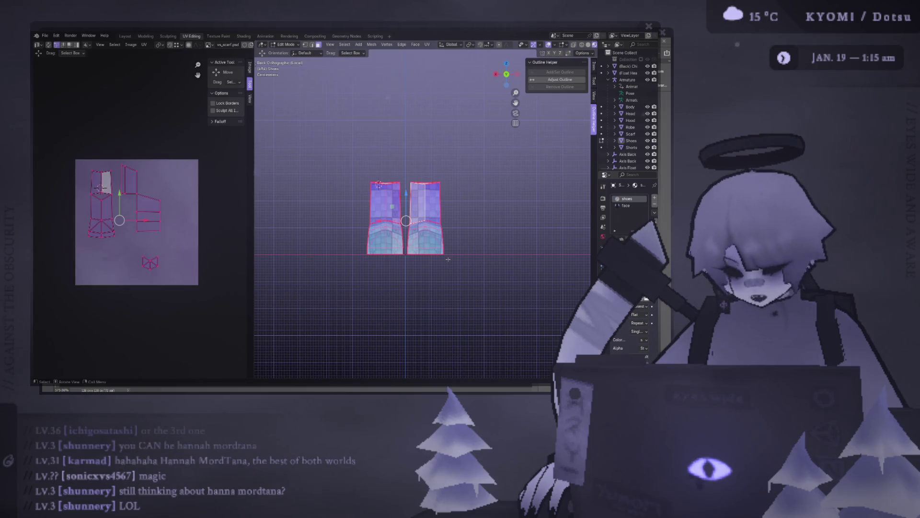
{"action": "key", "text": "ctrl+l"}
{"action": "key", "text": "ctrl+z"}
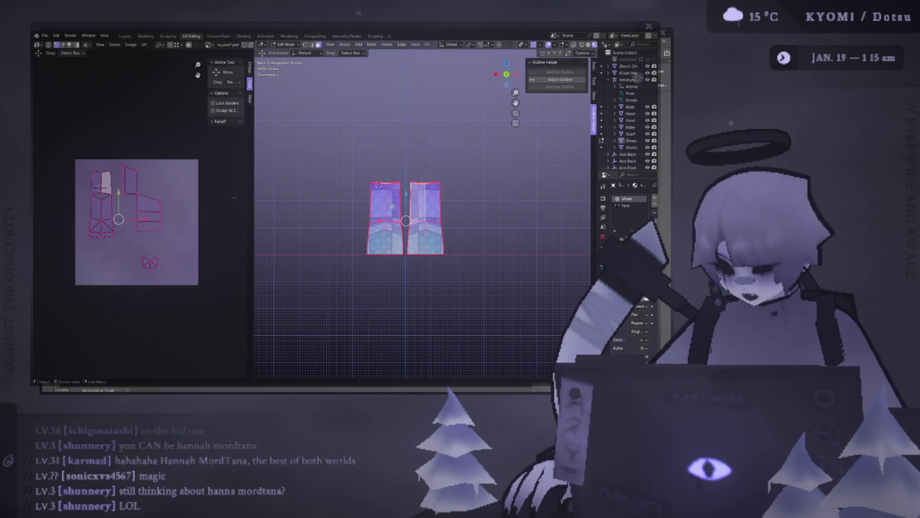
{"action": "key", "text": "ctrl+l"}
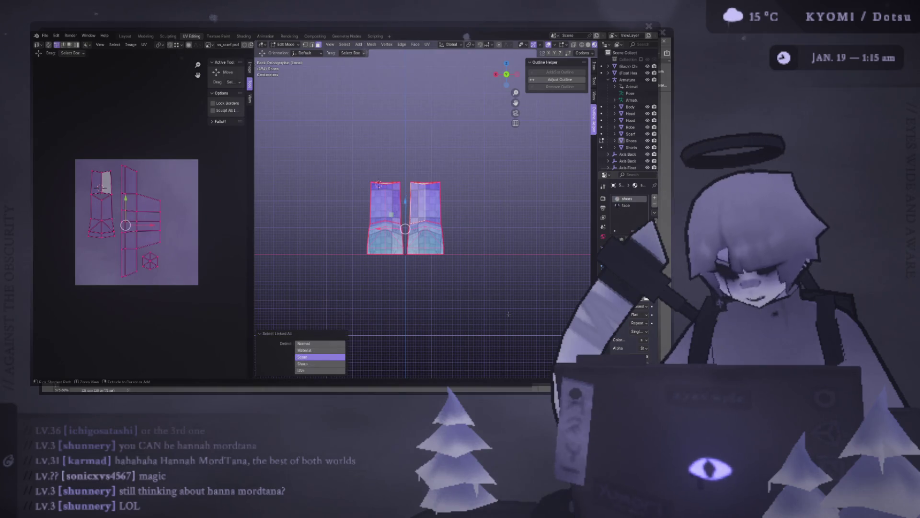
{"action": "left_click", "coordinate": [147, 217]}
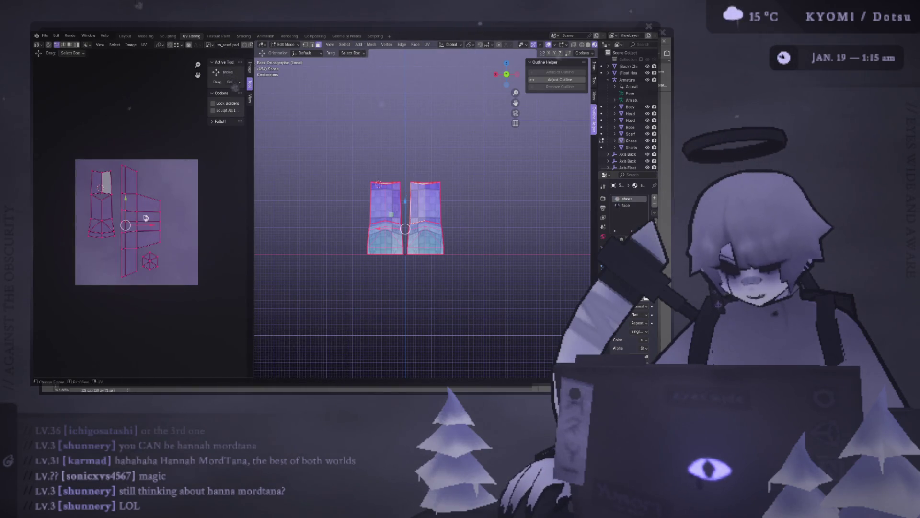
Shift the selected UV islands slightly to the right on the texture
{"action": "key", "text": "g"}
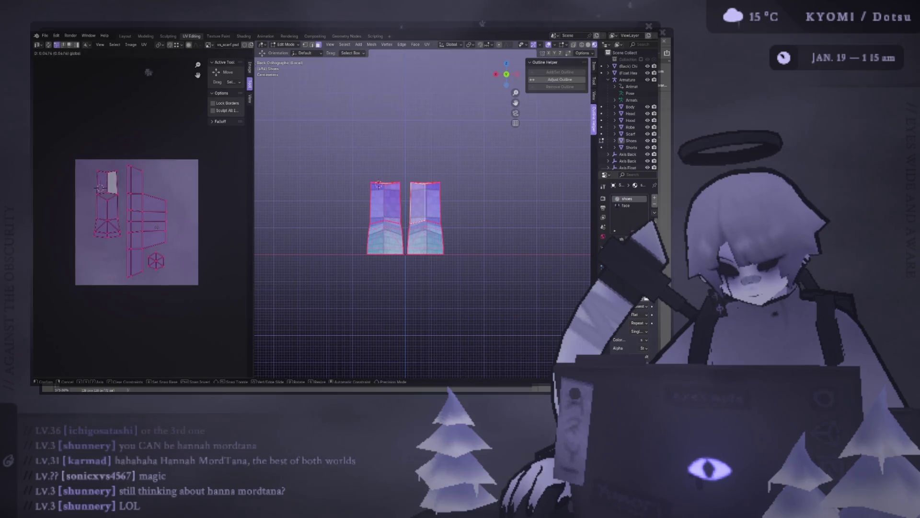
{"action": "left_click", "coordinate": [154, 128]}
{"action": "middle_click_drag", "start_coordinate": [403, 216], "coordinate": [432, 180]}
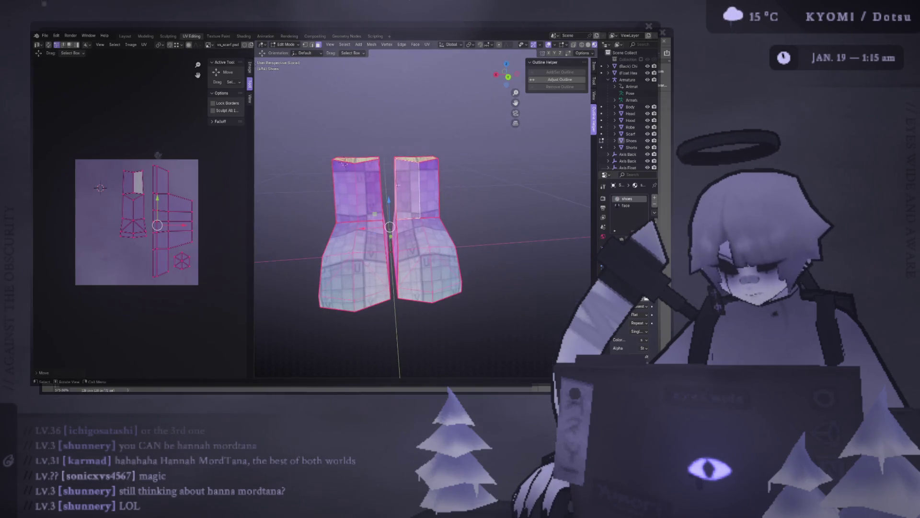
Select the bottom-left UV island via linked faces and move it to a new spot
{"action": "mouse_move", "coordinate": [410, 135]}
{"action": "middle_mouse_down"}
{"action": "mouse_move", "coordinate": [394, 256]}
{"action": "mouse_move", "coordinate": [504, 238]}
{"action": "mouse_move", "coordinate": [531, 156]}
{"action": "mouse_move", "coordinate": [467, 216]}
{"action": "mouse_move", "coordinate": [419, 196]}
{"action": "mouse_move", "coordinate": [517, 148]}
{"action": "middle_mouse_up"}
{"action": "left_click", "coordinate": [525, 245], "text": "shift"}
{"action": "key", "text": "ctrl+l"}
{"action": "left_click_drag", "start_coordinate": [516, 146], "coordinate": [407, 325]}
{"action": "mouse_move", "coordinate": [407, 325]}
{"action": "middle_mouse_down"}
{"action": "mouse_move", "coordinate": [444, 183]}
{"action": "mouse_move", "coordinate": [343, 234]}
{"action": "mouse_move", "coordinate": [279, 236]}
{"action": "middle_mouse_up"}
{"action": "key", "text": "ctrl+l"}
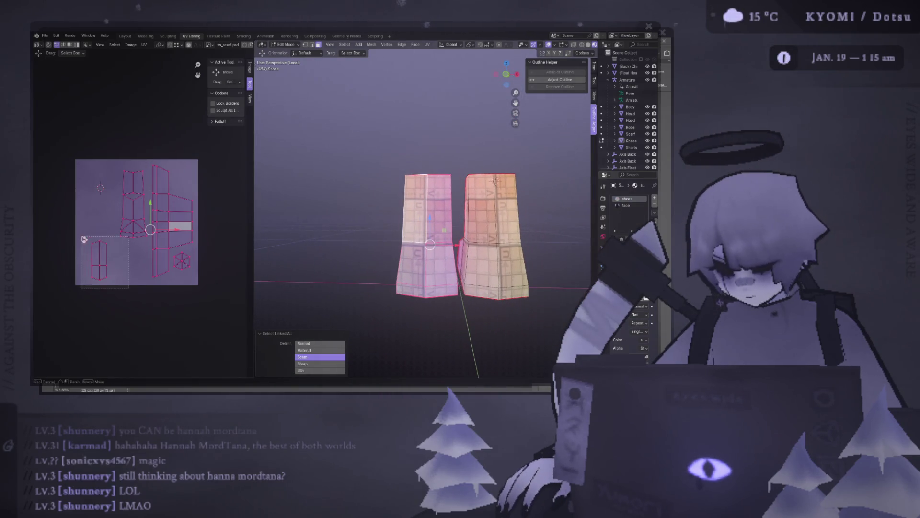
{"action": "left_click_drag", "start_coordinate": [84, 240], "coordinate": [82, 242]}
{"action": "key", "text": "ctrl+l"}
{"action": "key", "text": "g"}
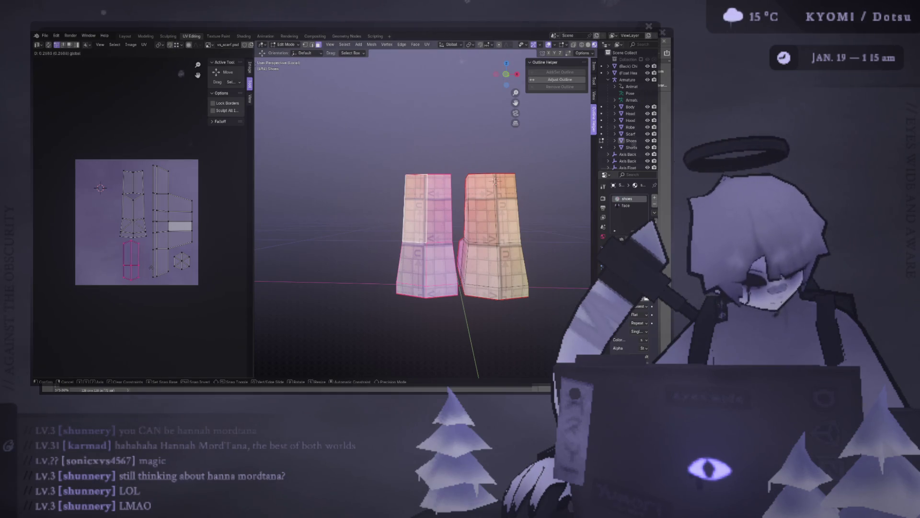
{"action": "left_click", "coordinate": [189, 114]}
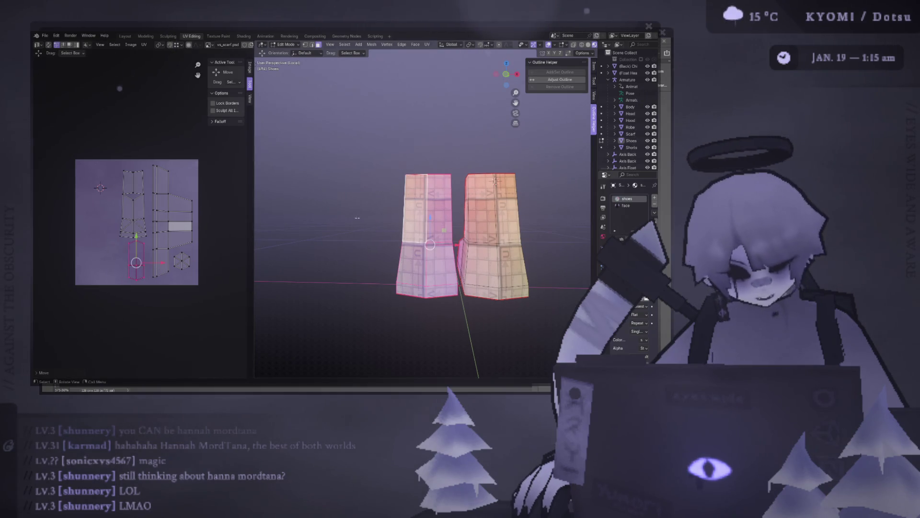
Select all UV islands and move them outside the texture square
{"action": "key", "text": "ctrl+KP_1"}
{"action": "middle_click_drag", "start_coordinate": [452, 231], "coordinate": [444, 261]}
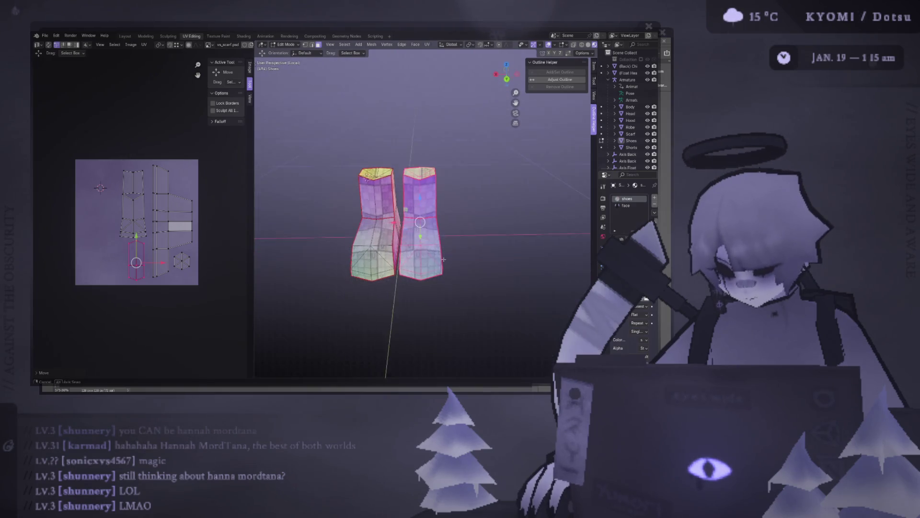
{"action": "left_click", "coordinate": [396, 224]}
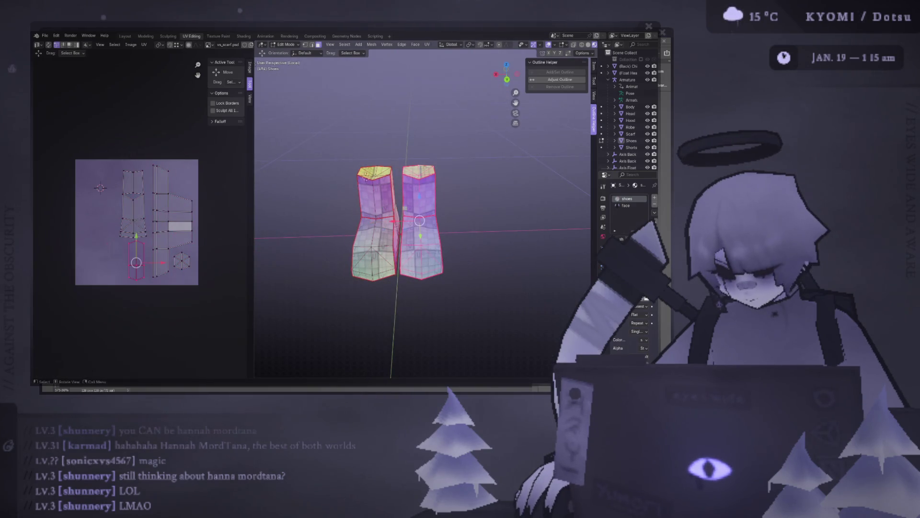
{"action": "key", "text": "a"}
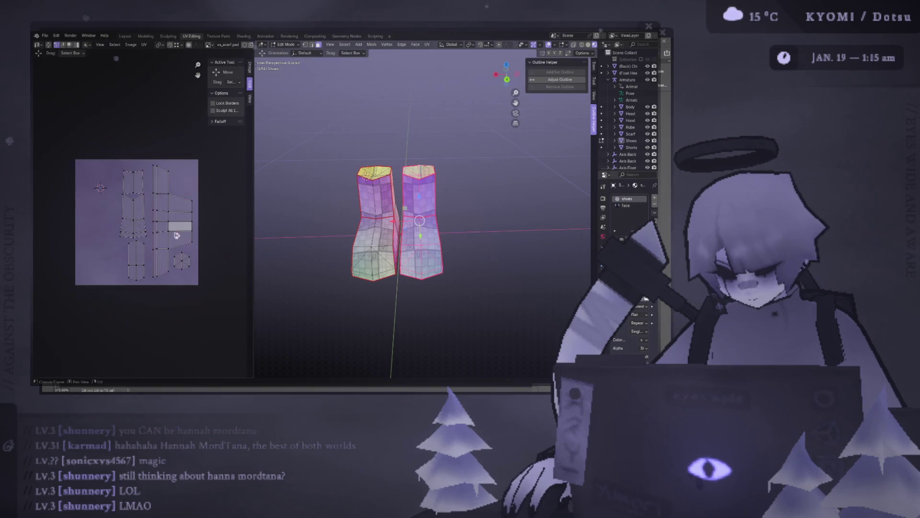
{"action": "scroll", "coordinate": [172, 236], "scroll_direction": "down", "scroll_amount": 3}
{"action": "key", "text": "g"}
{"action": "left_click", "coordinate": [212, 263]}
Move the small island right, then rescale all islands to about 0.9
{"action": "key", "text": "a"}
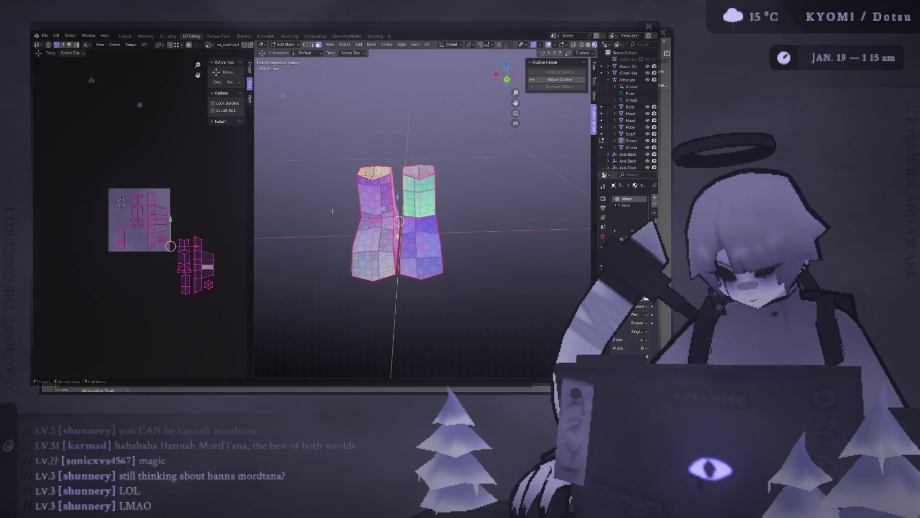
{"action": "scroll", "coordinate": [150, 170], "scroll_direction": "up", "scroll_amount": 2}
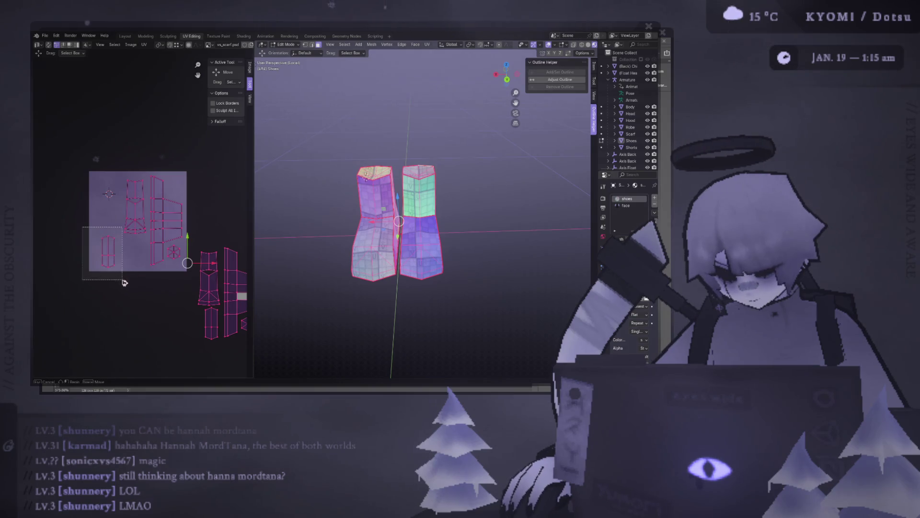
{"action": "left_click_drag", "start_coordinate": [124, 283], "coordinate": [124, 283]}
{"action": "key", "text": "g"}
{"action": "key", "text": "Return"}
{"action": "key", "text": "a"}
{"action": "key", "text": "s"}
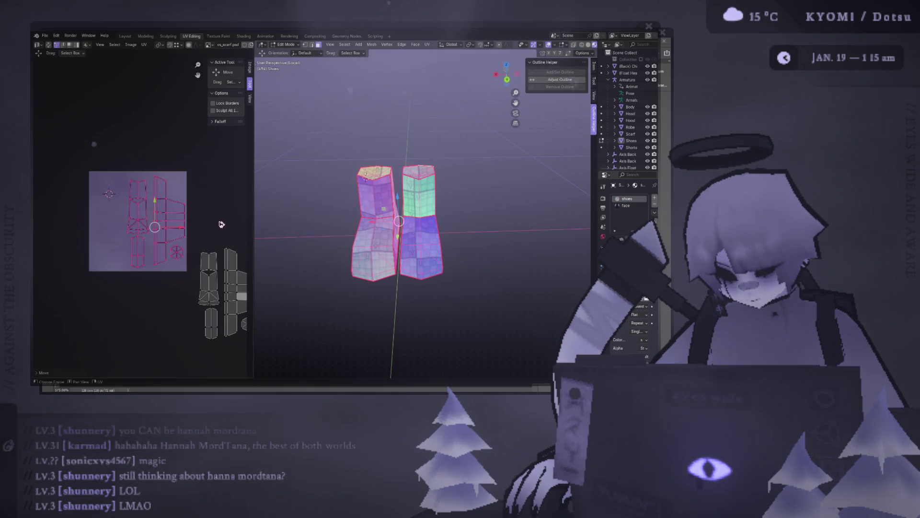
{"action": "left_click", "coordinate": [183, 230]}
Reposition individual islands, including a lower island, within the layout
{"action": "left_click", "coordinate": [109, 170]}
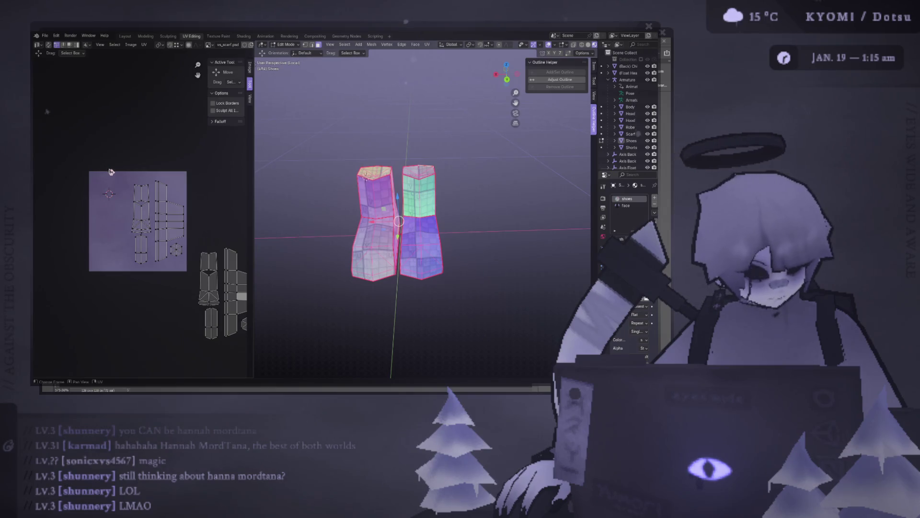
{"action": "left_click_drag", "start_coordinate": [110, 170], "coordinate": [153, 238]}
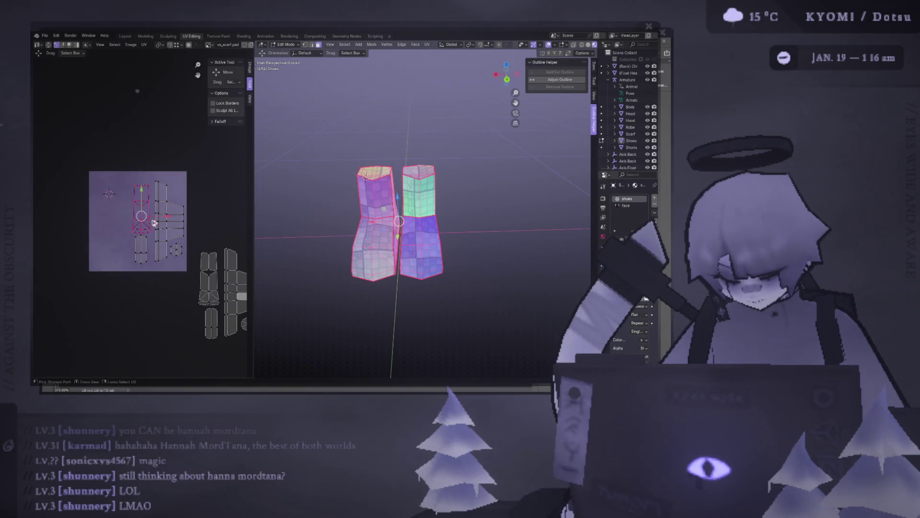
{"action": "left_click", "coordinate": [144, 206]}
{"action": "key", "text": "g"}
{"action": "key", "text": "Escape"}
{"action": "left_click", "coordinate": [156, 265]}
{"action": "key", "text": "g"}
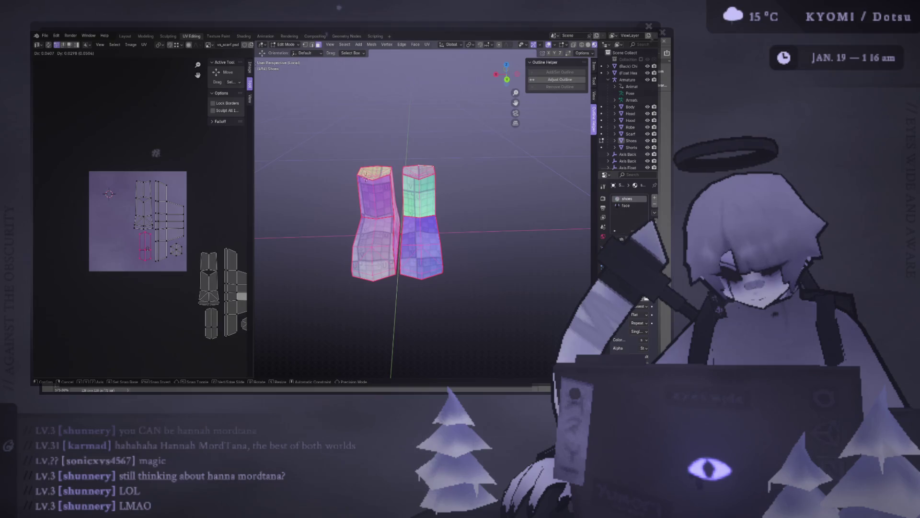
{"action": "left_click", "coordinate": [204, 273]}
Nudge all islands slightly right, then undo the recent layout changes
{"action": "key", "text": "a"}
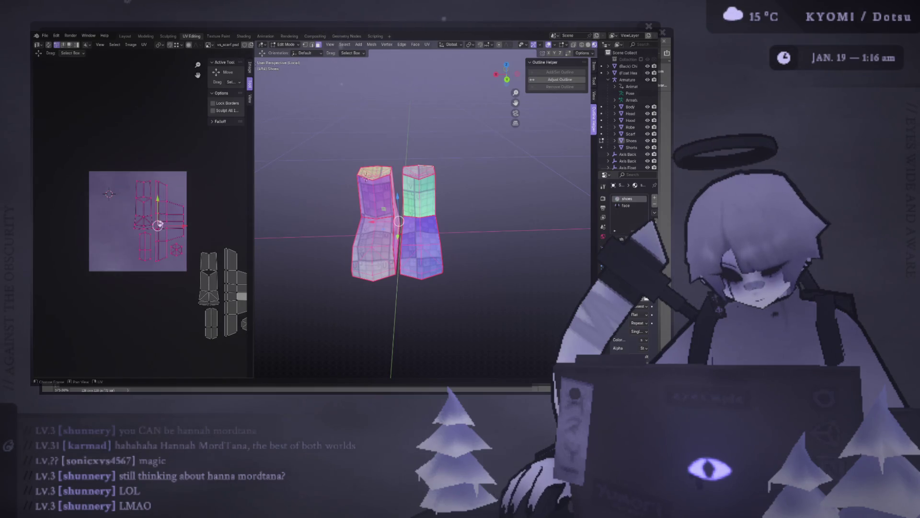
{"action": "left_click_drag", "start_coordinate": [166, 212], "coordinate": [168, 213]}
{"action": "key", "text": "g"}
{"action": "left_click", "coordinate": [161, 194]}
{"action": "left_click", "coordinate": [206, 195]}
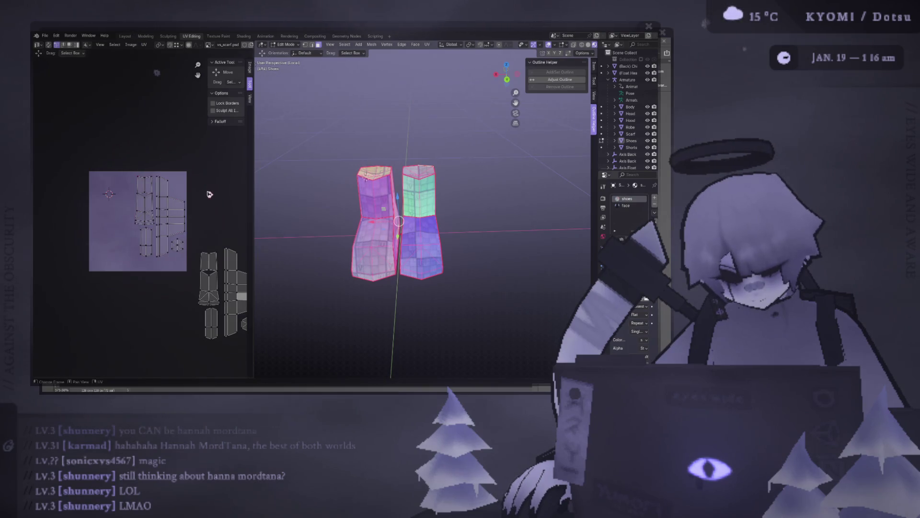
{"action": "scroll", "coordinate": [209, 194], "scroll_direction": "down", "scroll_amount": 2}
{"action": "scroll", "coordinate": [209, 194], "scroll_direction": "up", "scroll_amount": 1}
{"action": "key", "text": "ctrl+z"}
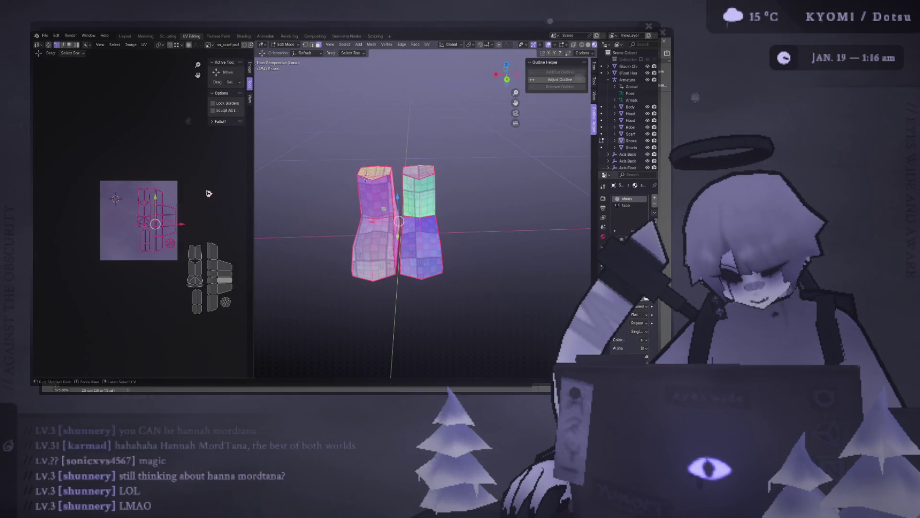
{"action": "key", "text": "ctrl+z"}
{"action": "key", "text": "ctrl+z"}
{"action": "key", "text": "ctrl+z"}
{"action": "key", "text": "ctrl+z"}
{"action": "key", "text": "ctrl+z"}
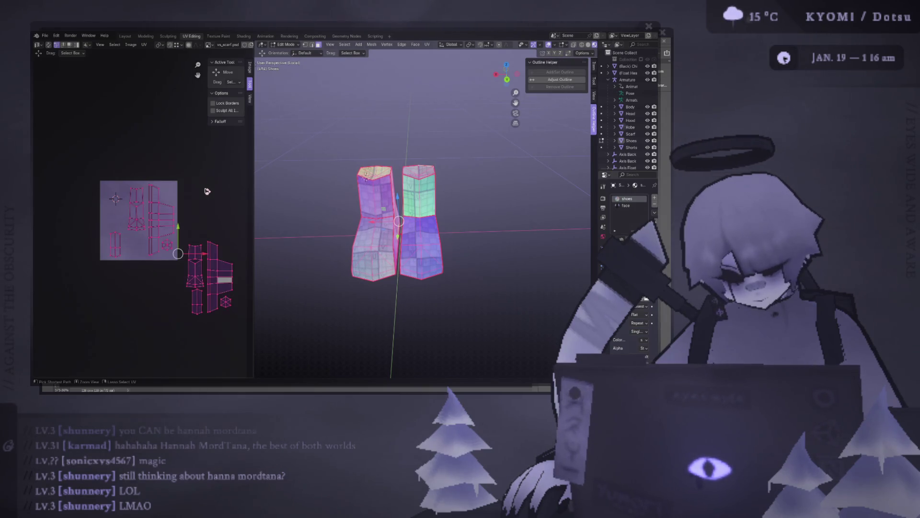
{"action": "key", "text": "ctrl+z"}
{"action": "key", "text": "ctrl+z"}
{"action": "key", "text": "ctrl+z"}
{"action": "key", "text": "ctrl+z"}
Scale the UV islands down to a smaller size
{"action": "key", "text": "g"}
{"action": "key", "text": "s"}
{"action": "left_click", "coordinate": [166, 184]}
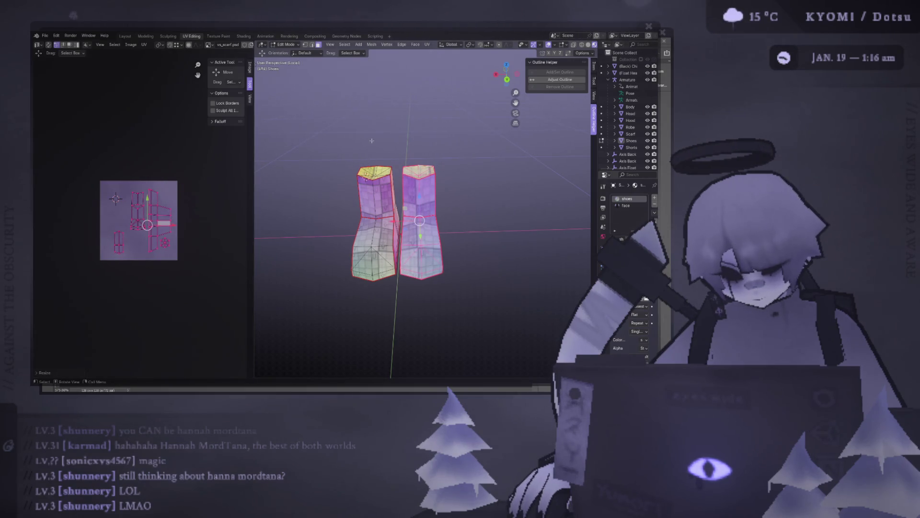
Move the linked islands right, then undo the stray moves back to an earlier layout
{"action": "key", "text": "ctrl+z"}
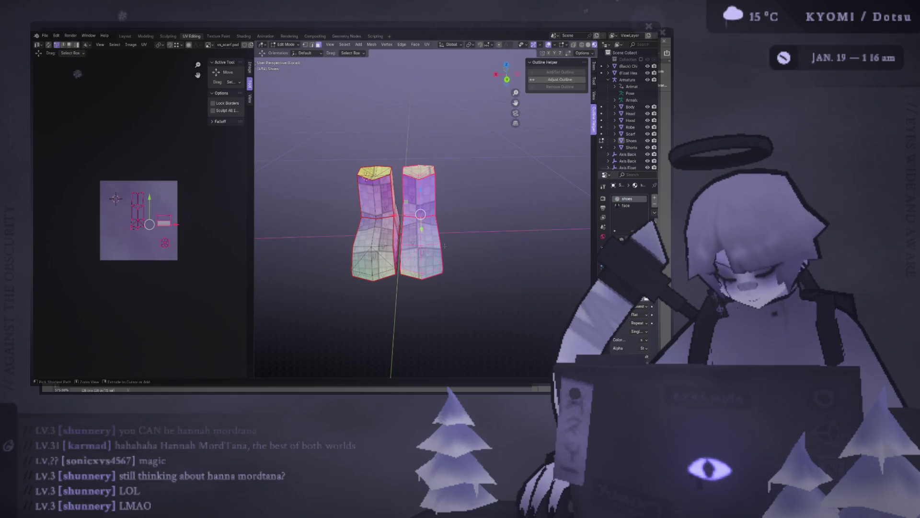
{"action": "key", "text": "ctrl+l"}
{"action": "scroll", "coordinate": [173, 224], "scroll_direction": "up", "scroll_amount": 1}
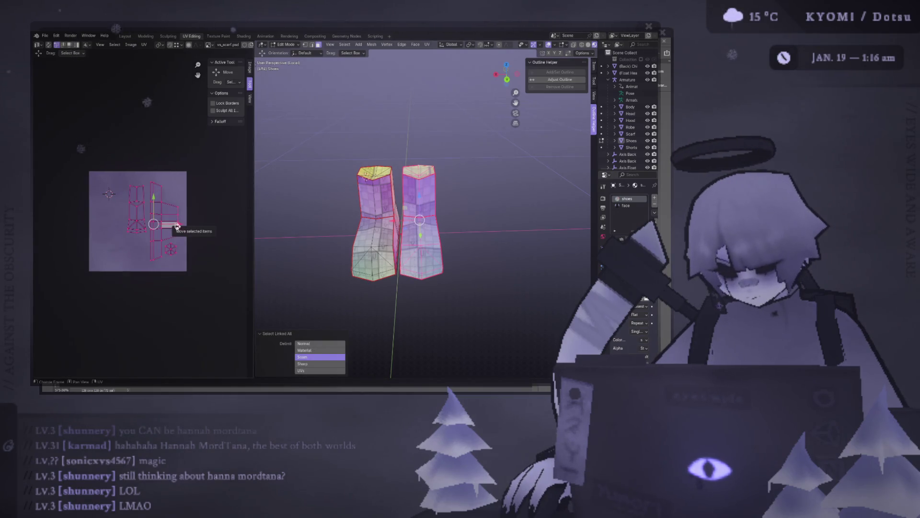
{"action": "scroll", "coordinate": [173, 224], "scroll_direction": "down", "scroll_amount": 2}
{"action": "left_click_drag", "start_coordinate": [164, 222], "coordinate": [224, 225]}
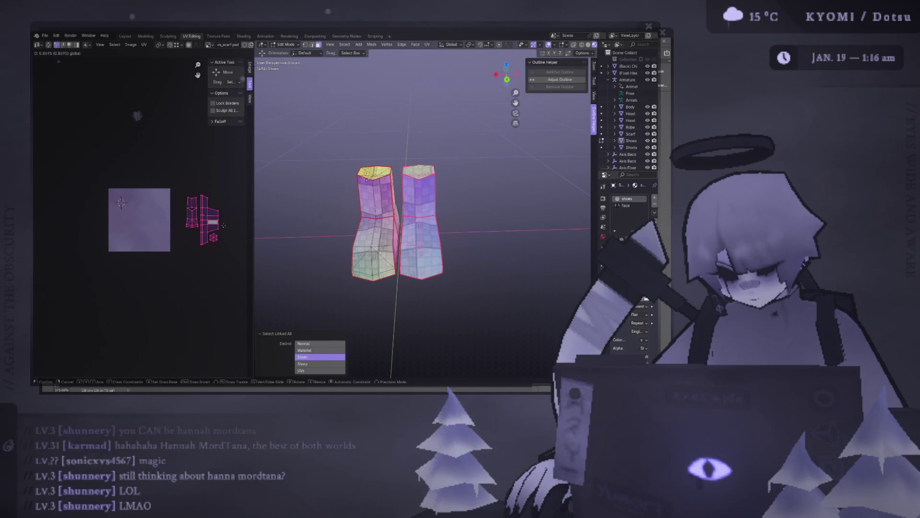
{"action": "left_click", "coordinate": [223, 225]}
{"action": "middle_click_drag", "start_coordinate": [224, 225], "coordinate": [212, 236]}
{"action": "left_click", "coordinate": [212, 236]}
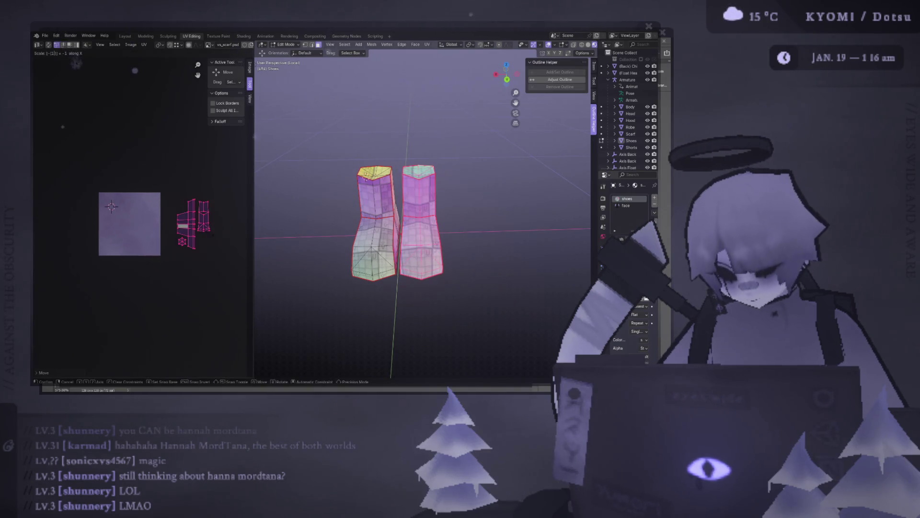
{"action": "key", "text": "ctrl+z"}
{"action": "key", "text": "ctrl+z"}
{"action": "scroll", "coordinate": [184, 258], "scroll_direction": "up", "scroll_amount": 2}
{"action": "key", "text": "ctrl+z"}
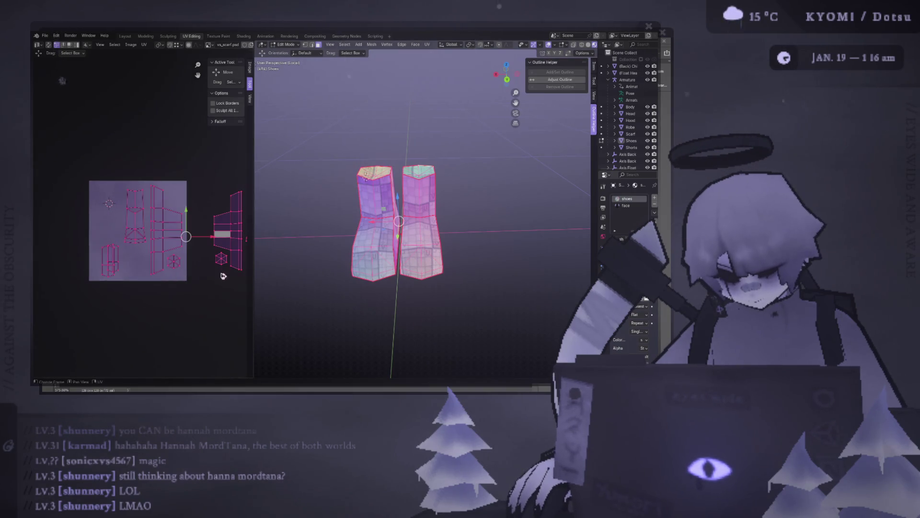
{"action": "key", "text": "ctrl+z"}
{"action": "key", "text": "ctrl+z"}
{"action": "key", "text": "ctrl+z"}
{"action": "key", "text": "ctrl+z"}
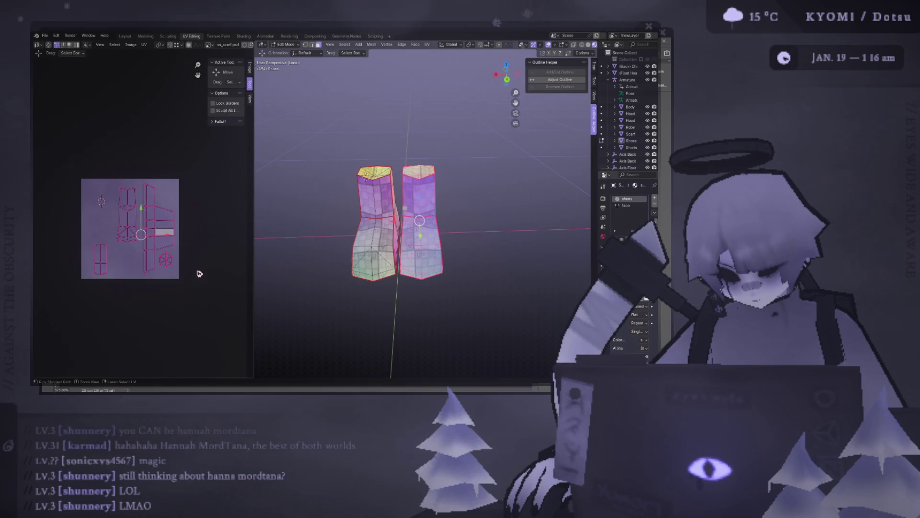
Select the whole boot mesh and shrink its islands, shifting them right and up
{"action": "left_click_drag", "start_coordinate": [496, 296], "coordinate": [325, 147]}
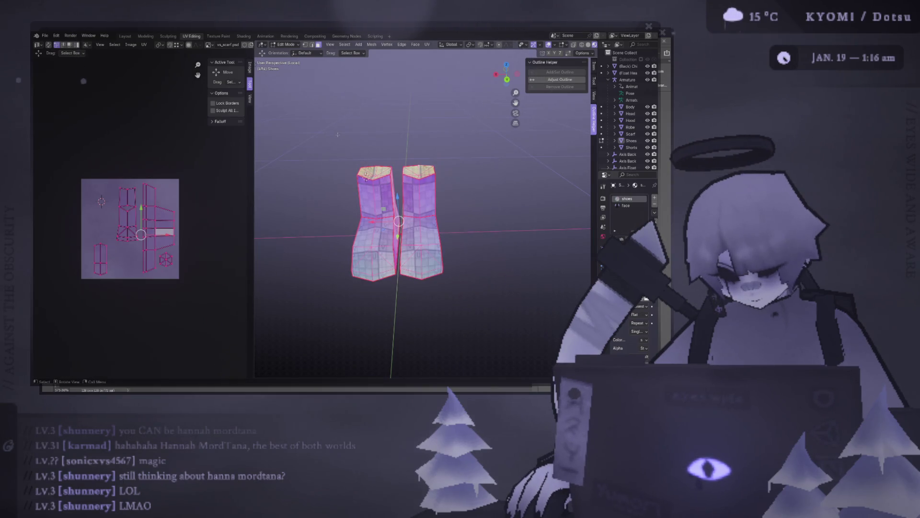
{"action": "key", "text": "s"}
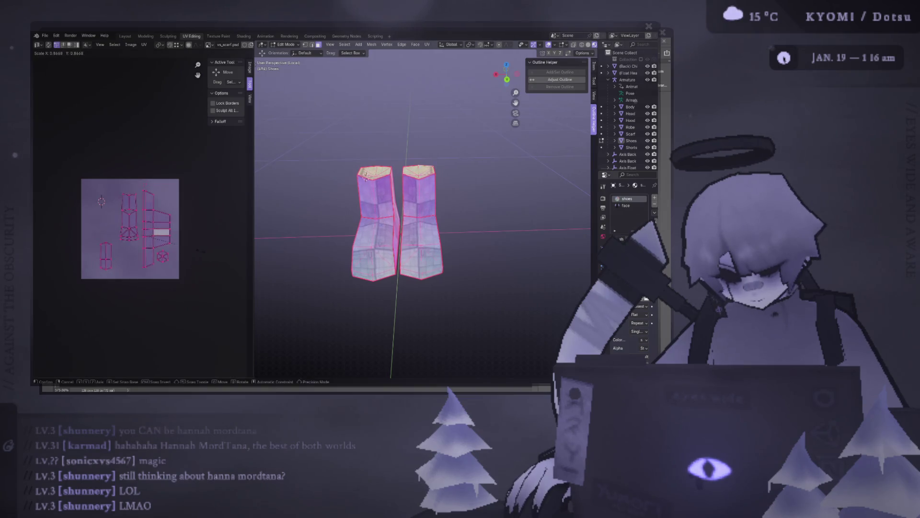
{"action": "left_click", "coordinate": [194, 255]}
{"action": "key", "text": "s"}
{"action": "left_click", "coordinate": [191, 252]}
{"action": "key", "text": "g"}
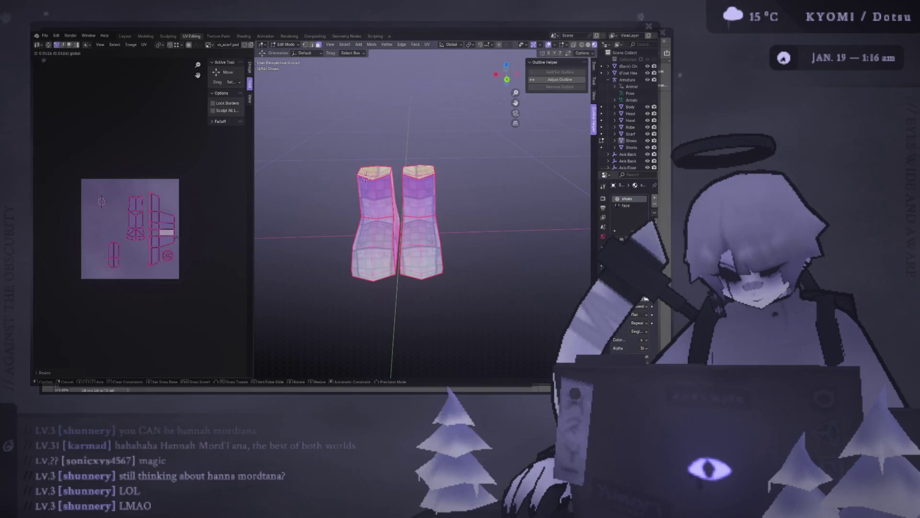
{"action": "left_click", "coordinate": [185, 238]}
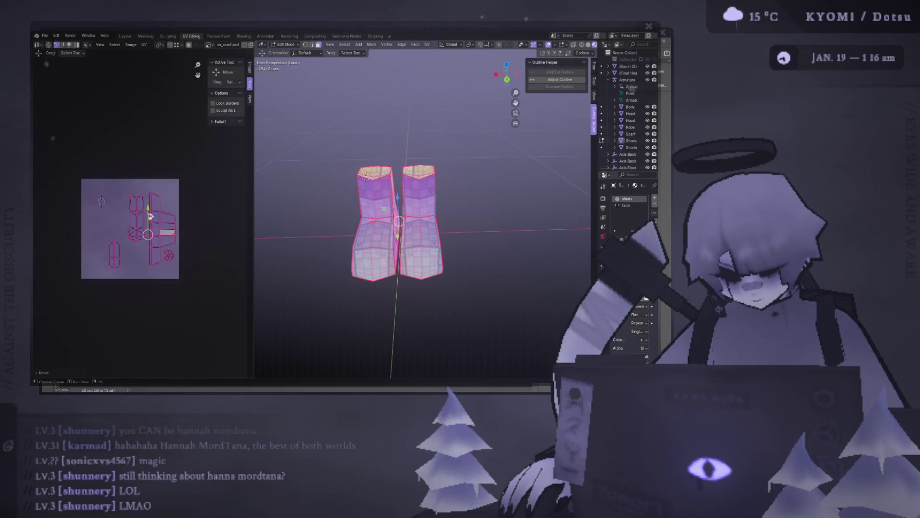
{"action": "key", "text": "g"}
{"action": "key", "text": "Return"}
Move one island right, then nudge all the shoe's islands slightly right
{"action": "left_click", "coordinate": [129, 170]}
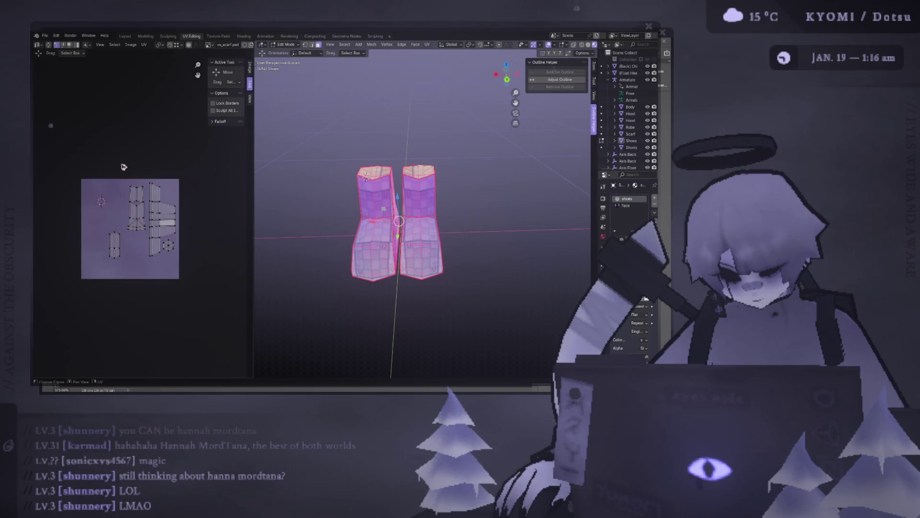
{"action": "left_click_drag", "start_coordinate": [126, 266], "coordinate": [127, 265]}
{"action": "key", "text": "g"}
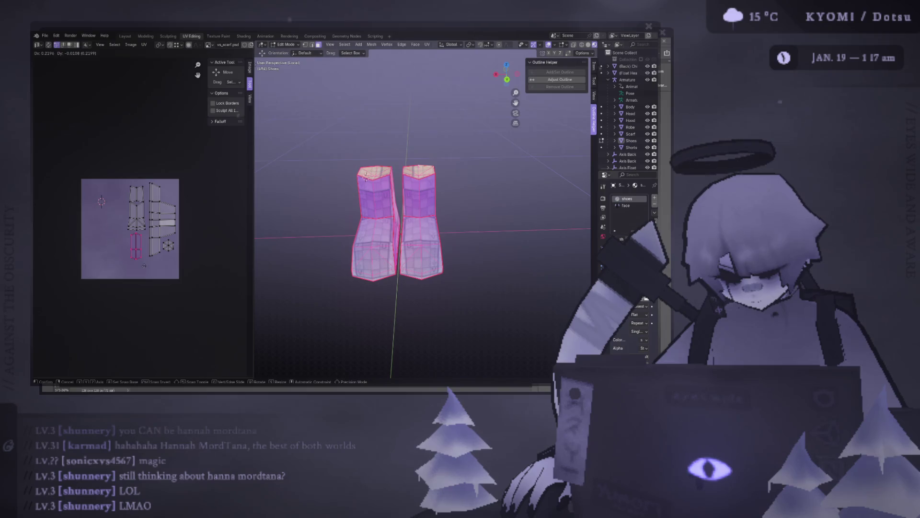
{"action": "left_click_drag", "start_coordinate": [210, 290], "coordinate": [119, 157]}
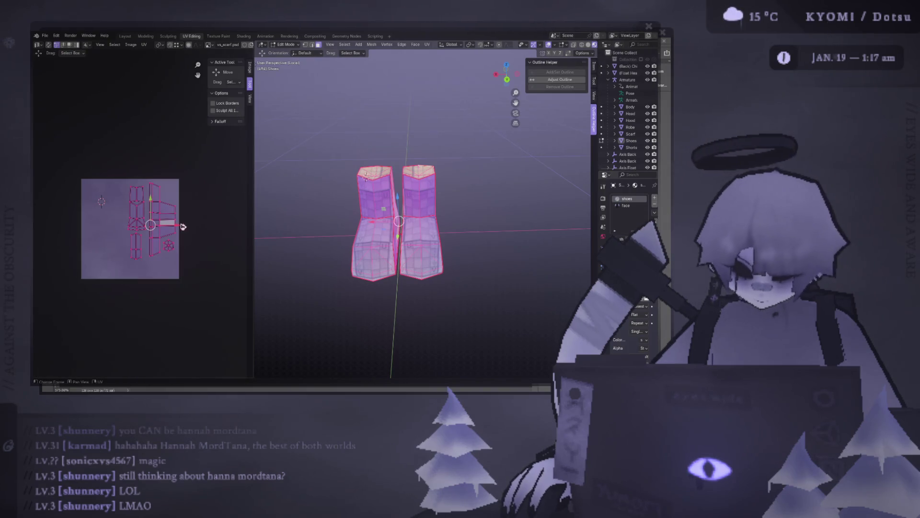
{"action": "left_click_drag", "start_coordinate": [181, 226], "coordinate": [184, 226]}
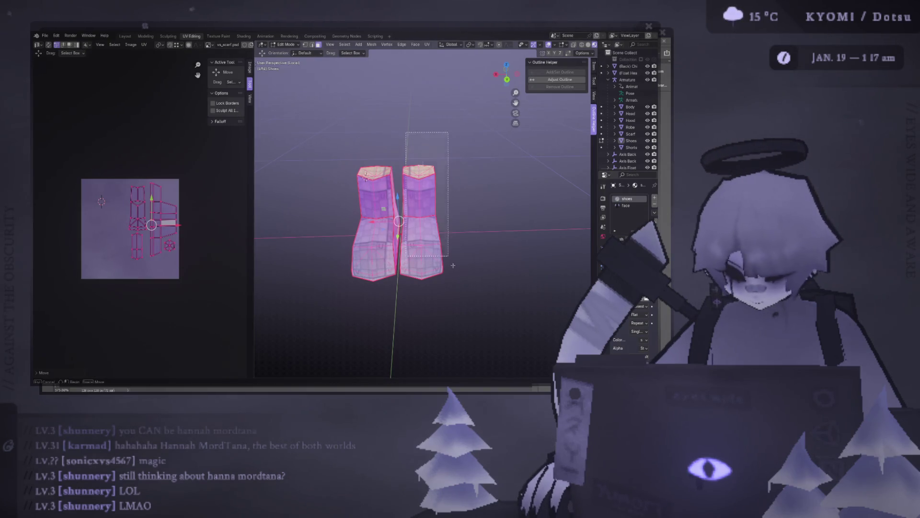
{"action": "mouse_move", "coordinate": [403, 216]}
{"action": "middle_mouse_down"}
{"action": "mouse_move", "coordinate": [424, 237]}
{"action": "mouse_move", "coordinate": [443, 226]}
{"action": "middle_mouse_up"}
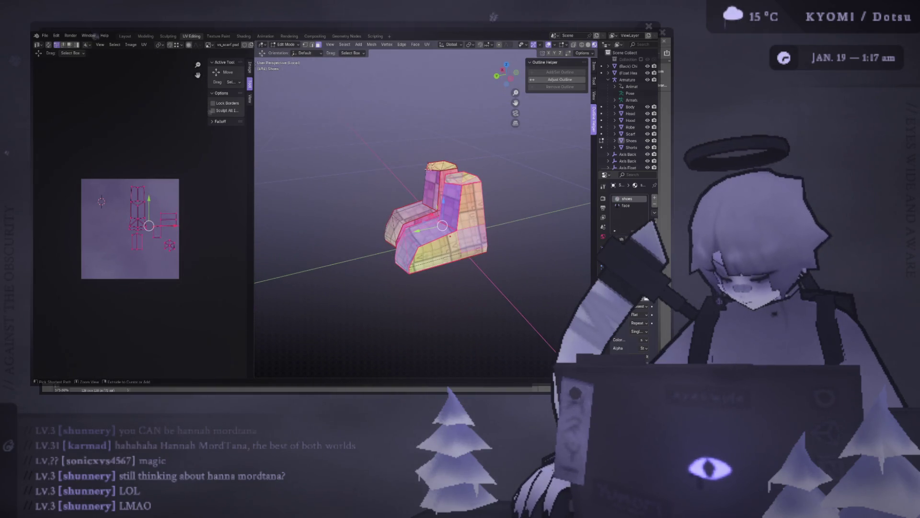
Rescale the UVs of the remaining shoe faces and select the whole mesh
{"action": "left_click", "coordinate": [450, 212], "text": "ctrl"}
{"action": "key", "text": "g"}
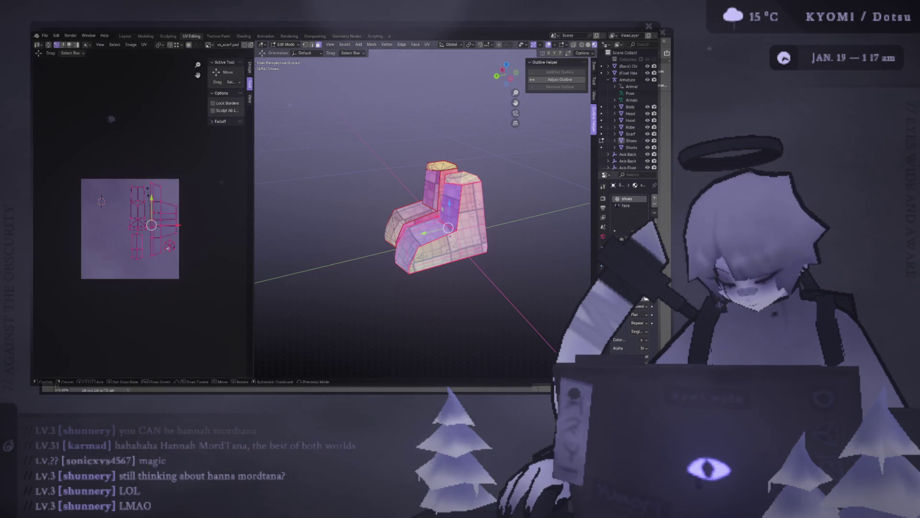
{"action": "left_click", "coordinate": [162, 195]}
{"action": "key", "text": "a"}
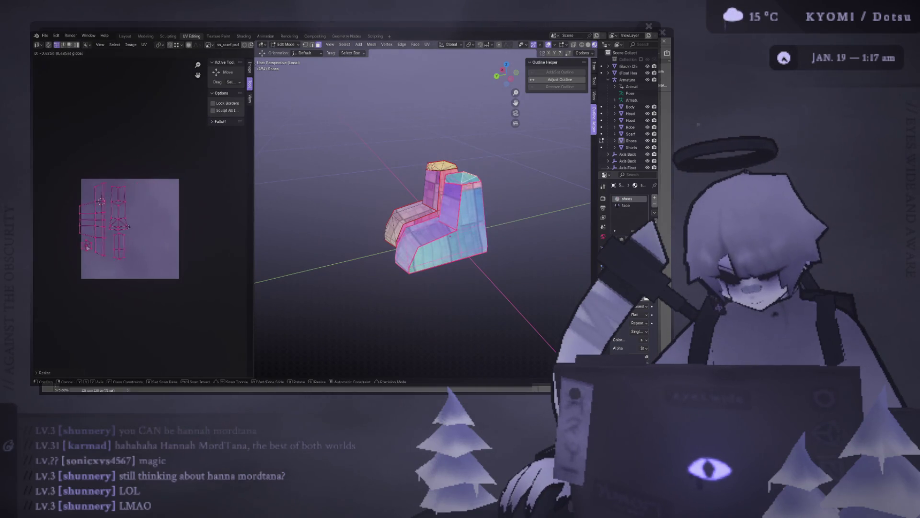
{"action": "middle_click_drag", "start_coordinate": [377, 199], "coordinate": [380, 218]}
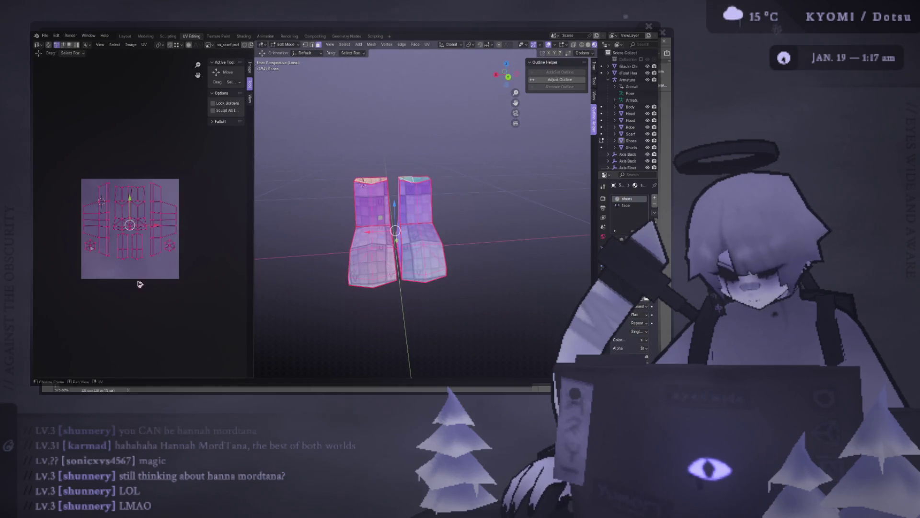
Nudge the left island group up and right, keeping only the left shoe's islands selected
{"action": "left_click_drag", "start_coordinate": [71, 169], "coordinate": [133, 276]}
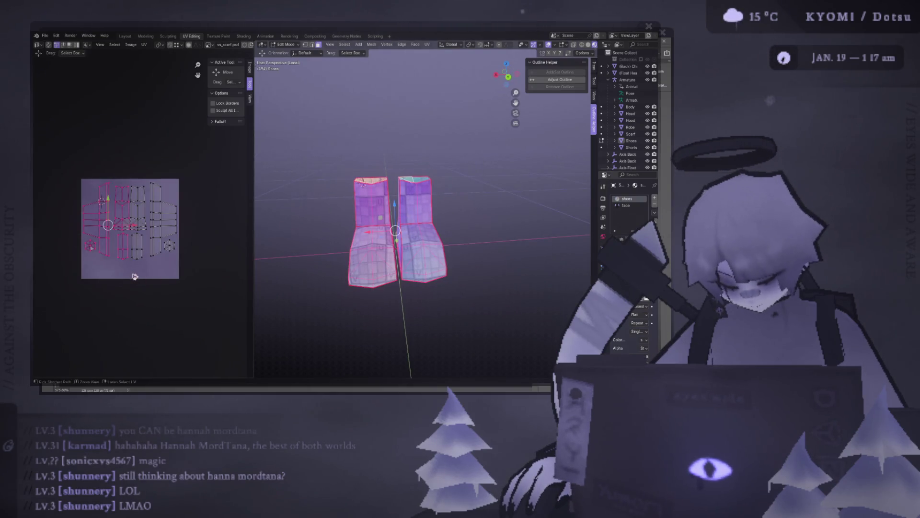
{"action": "key", "text": "g"}
{"action": "left_click", "coordinate": [133, 275]}
{"action": "left_click_drag", "start_coordinate": [65, 148], "coordinate": [118, 261]}
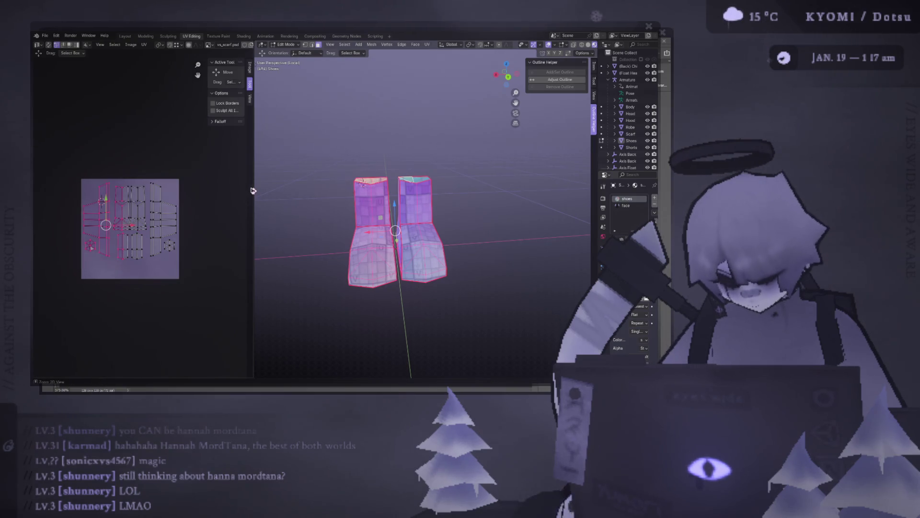
{"action": "key", "text": "alt+a"}
{"action": "key", "text": "l"}
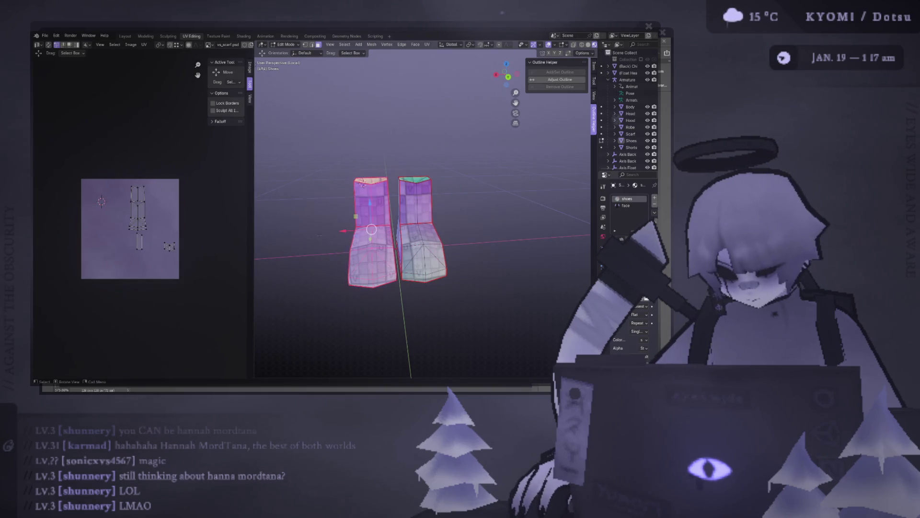
{"action": "scroll", "coordinate": [382, 249], "scroll_direction": "down", "scroll_amount": 1}
Scale all UV islands on Y, then mirror them vertically with scale Y -1
{"action": "left_click_drag", "start_coordinate": [365, 162], "coordinate": [384, 253]}
{"action": "key", "text": "a"}
{"action": "key", "text": "a"}
{"action": "key", "text": "s"}
{"action": "key", "text": "y"}
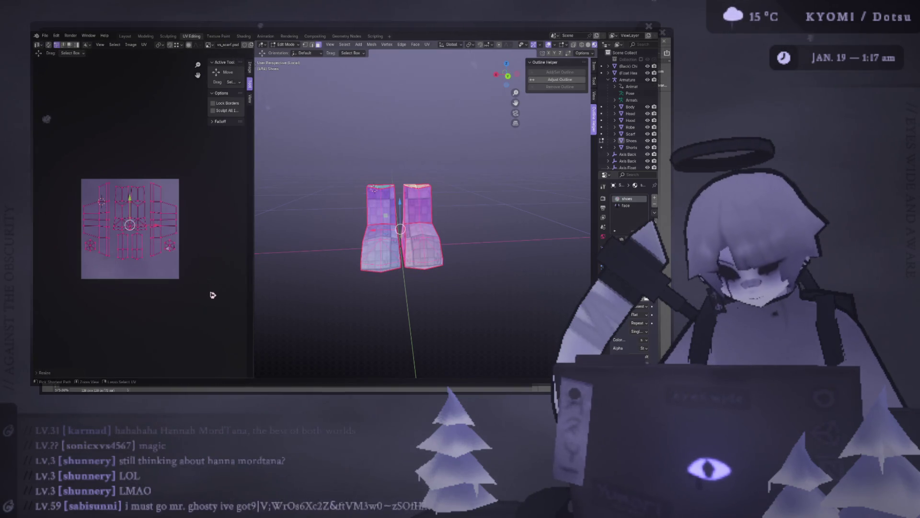
{"action": "key", "text": "Escape"}
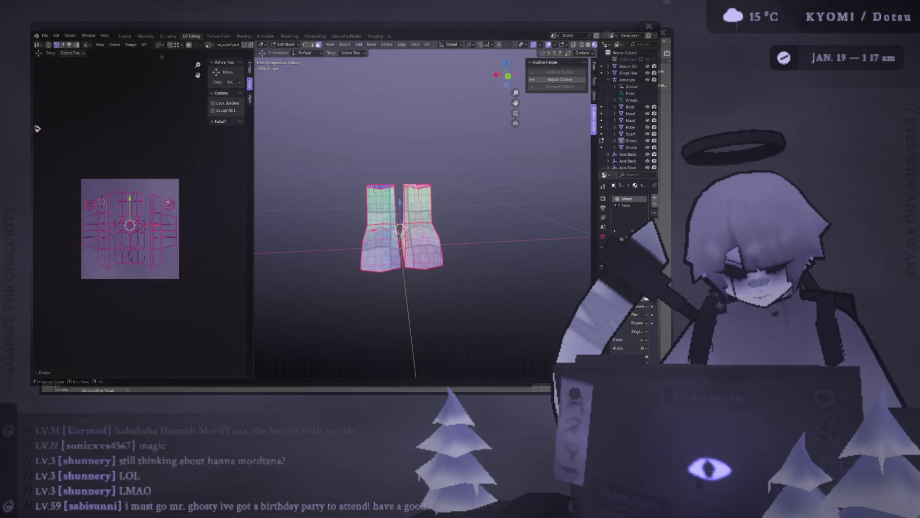
{"action": "key", "text": "s"}
{"action": "key", "text": "y"}
{"action": "key", "text": "minus"}
{"action": "key", "text": "1"}
{"action": "key", "text": "Return"}
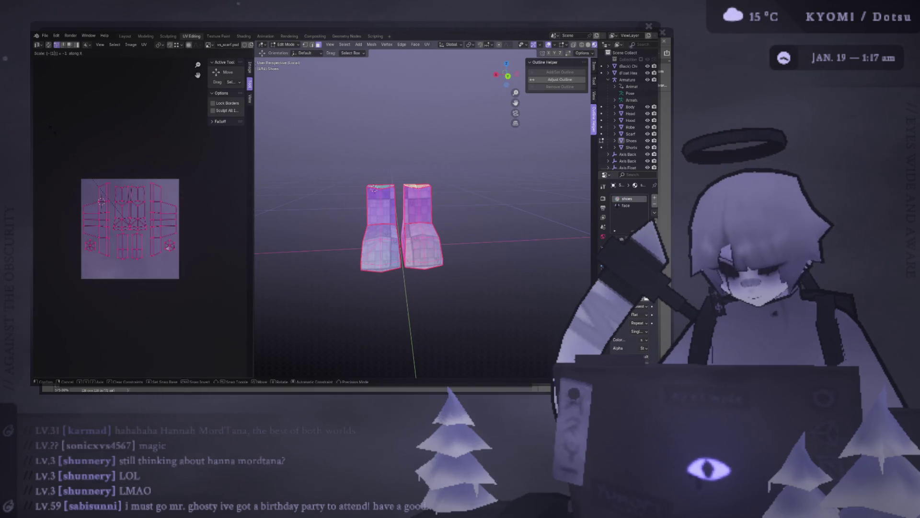
Move the right-hand islands, then shrink and reposition a selected island group
{"action": "left_click_drag", "start_coordinate": [204, 281], "coordinate": [136, 160]}
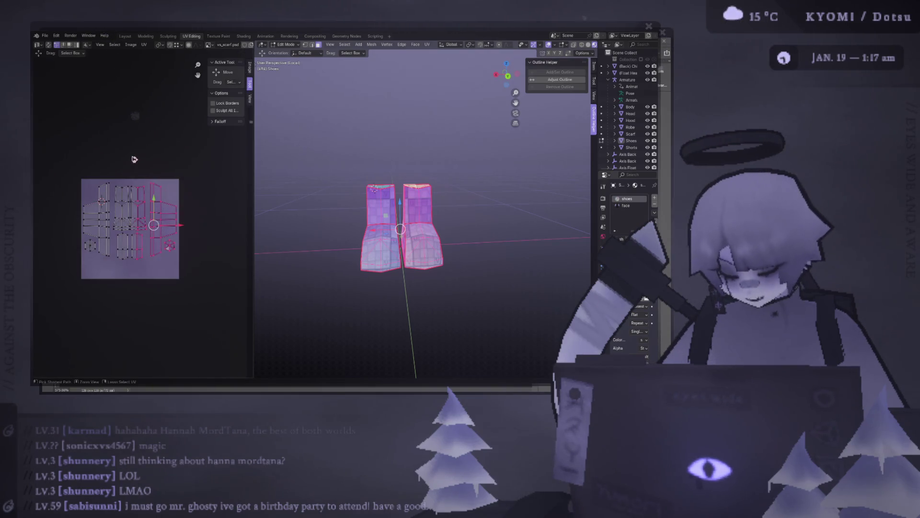
{"action": "key", "text": "ctrl+l"}
{"action": "key", "text": "g"}
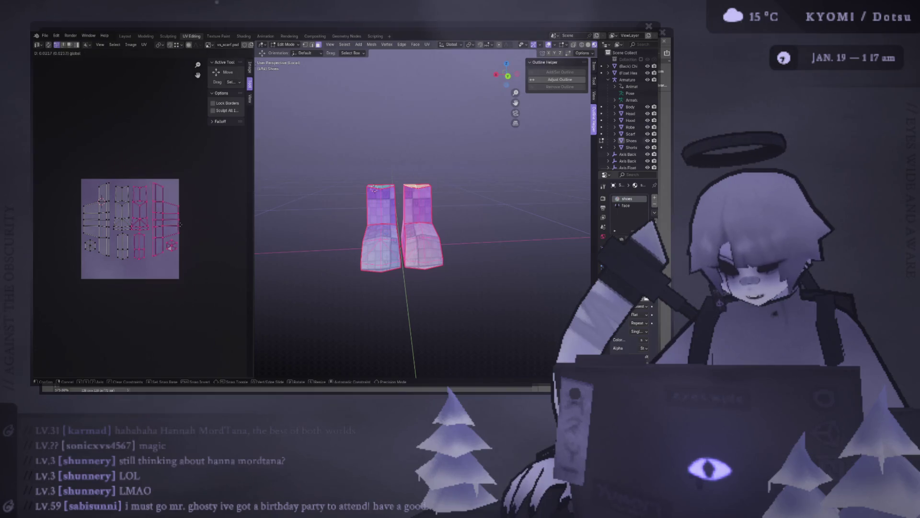
{"action": "left_click", "coordinate": [180, 225]}
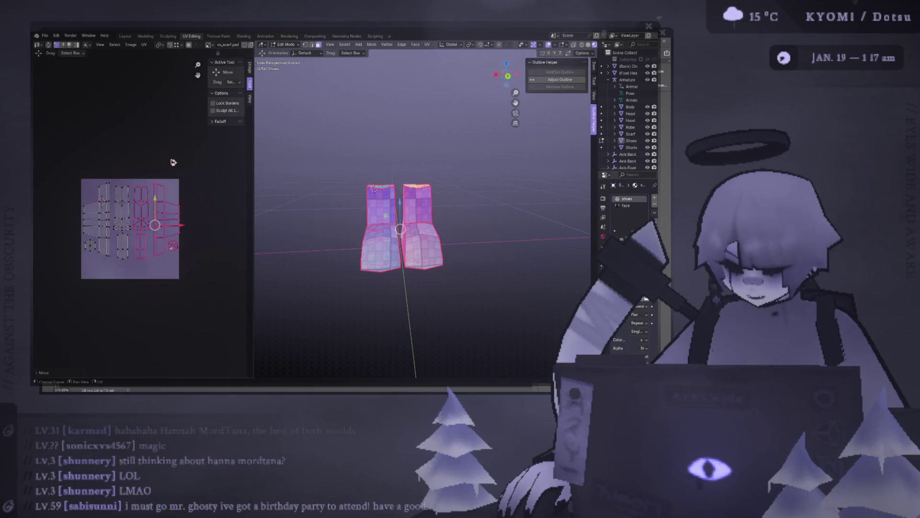
{"action": "left_click_drag", "start_coordinate": [209, 281], "coordinate": [52, 183]}
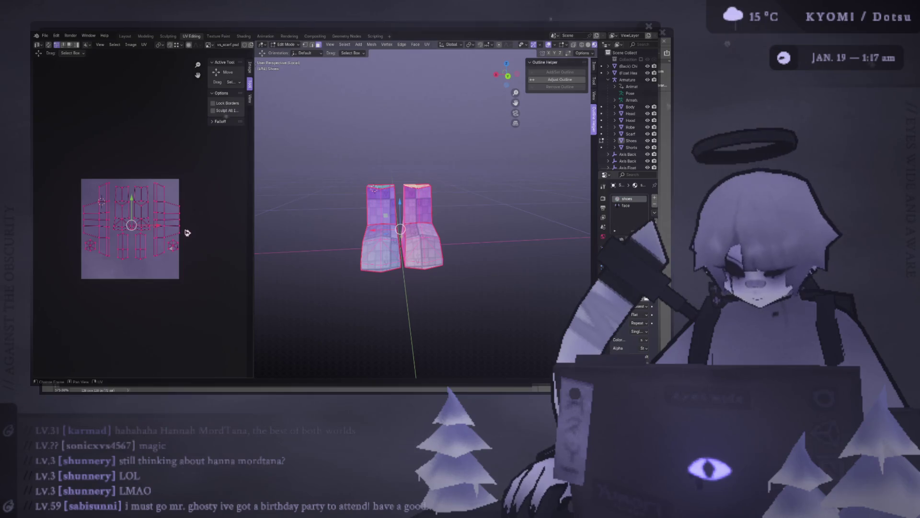
{"action": "key", "text": "s"}
{"action": "left_click", "coordinate": [186, 232]}
{"action": "key", "text": "g"}
{"action": "left_click", "coordinate": [153, 228]}
Shift another island group down, then scale all islands down slightly
{"action": "left_click_drag", "start_coordinate": [210, 285], "coordinate": [136, 172]}
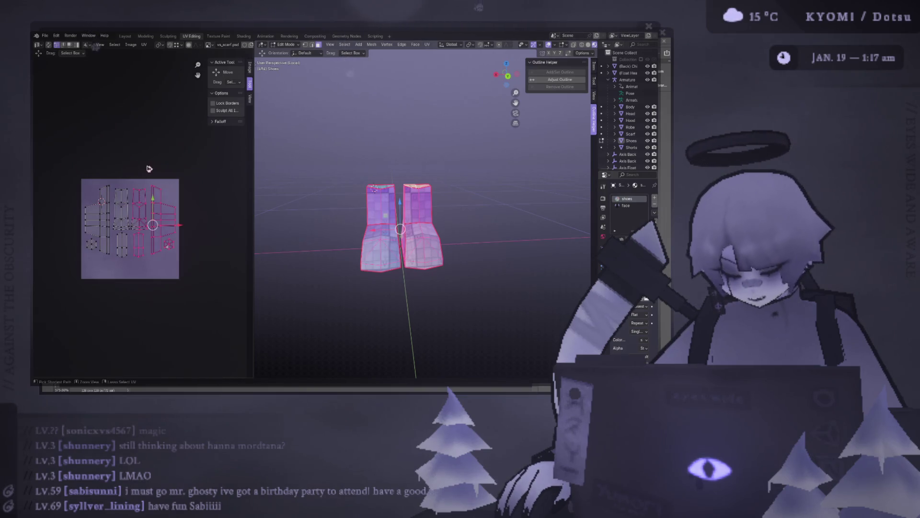
{"action": "key", "text": "g"}
{"action": "left_click", "coordinate": [107, 82]}
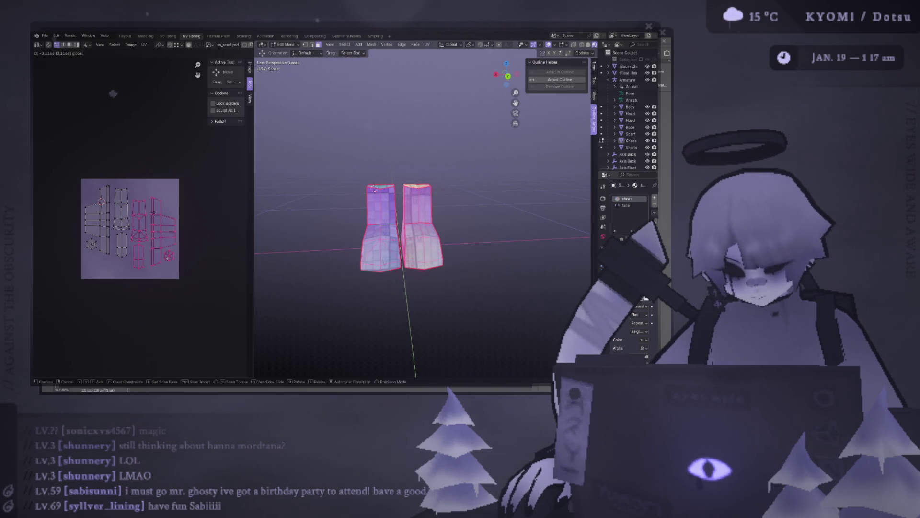
{"action": "key", "text": "a"}
{"action": "key", "text": "g"}
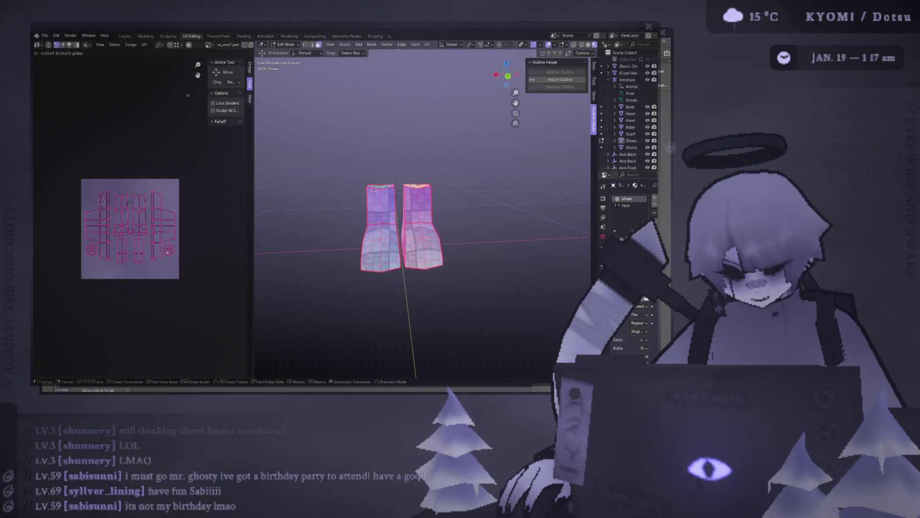
{"action": "key", "text": "s"}
{"action": "left_click", "coordinate": [221, 260]}
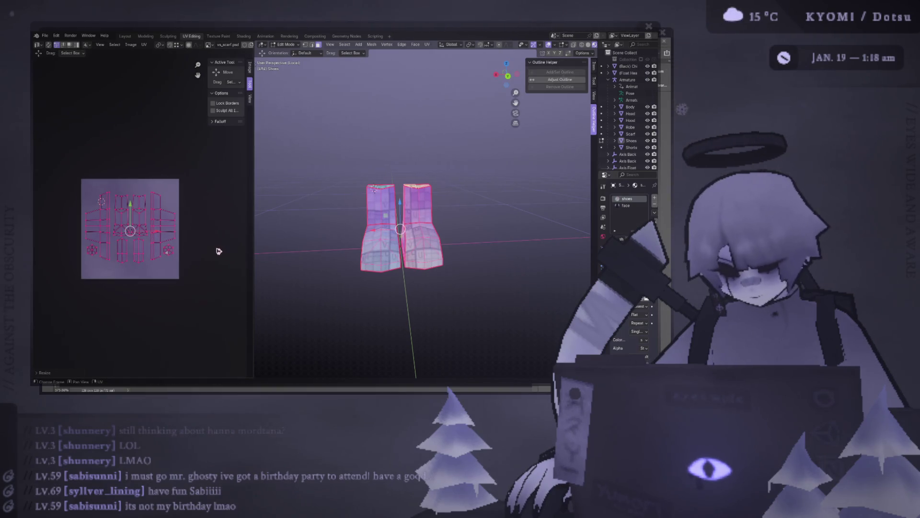
Select the right column of islands and check the purple texture in Photoshop
{"action": "left_click", "coordinate": [195, 219]}
{"action": "left_click_drag", "start_coordinate": [217, 284], "coordinate": [138, 178]}
{"action": "scroll", "coordinate": [140, 195], "scroll_direction": "up", "scroll_amount": 4}
{"action": "scroll", "coordinate": [151, 216], "scroll_direction": "down", "scroll_amount": 2}
{"action": "scroll", "coordinate": [175, 243], "scroll_direction": "down", "scroll_amount": 1}
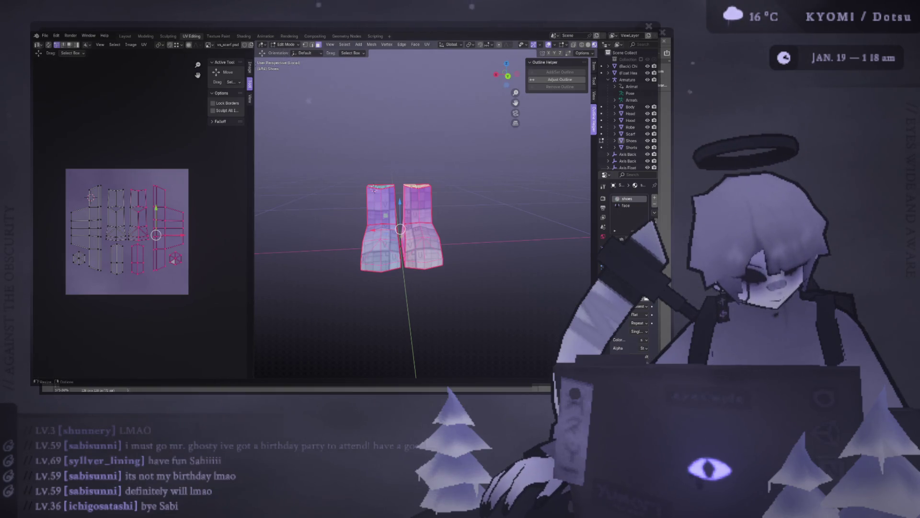
{"action": "key", "text": "alt+Tab"}
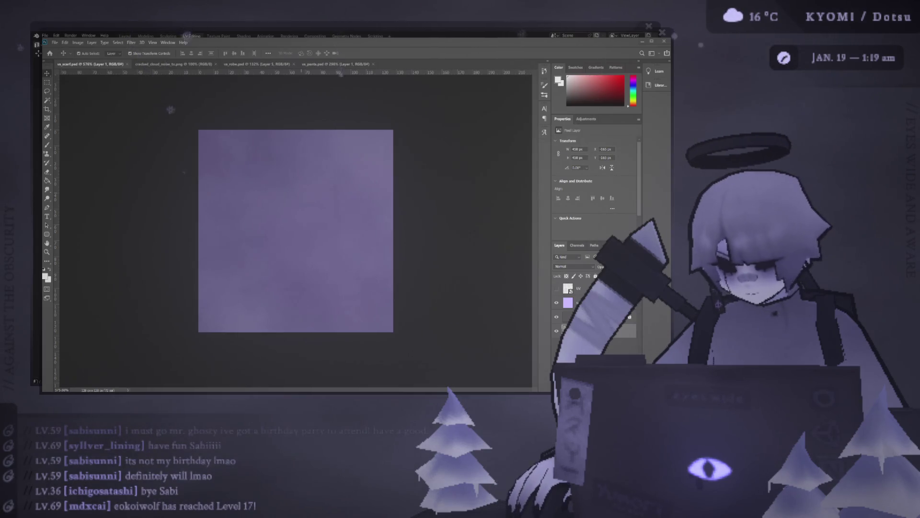
{"action": "key", "text": "alt+Tab"}
Nudge the central UV island columns sideways into new positions on the texture
{"action": "left_click_drag", "start_coordinate": [130, 216], "coordinate": [132, 208]}
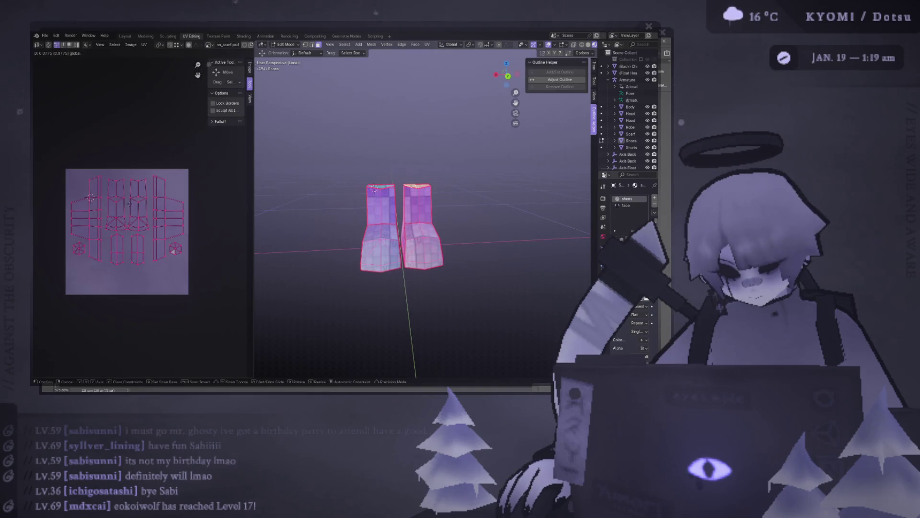
{"action": "left_click", "coordinate": [200, 217]}
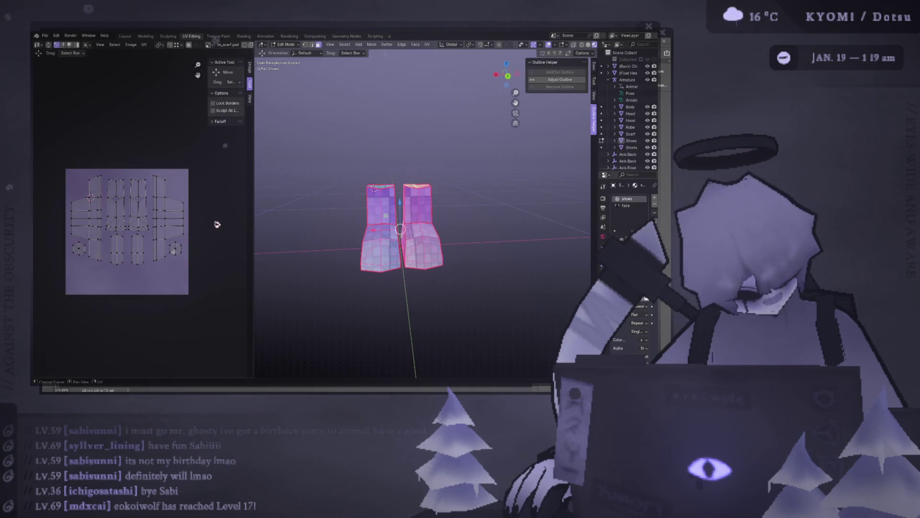
{"action": "left_click_drag", "start_coordinate": [107, 168], "coordinate": [124, 278]}
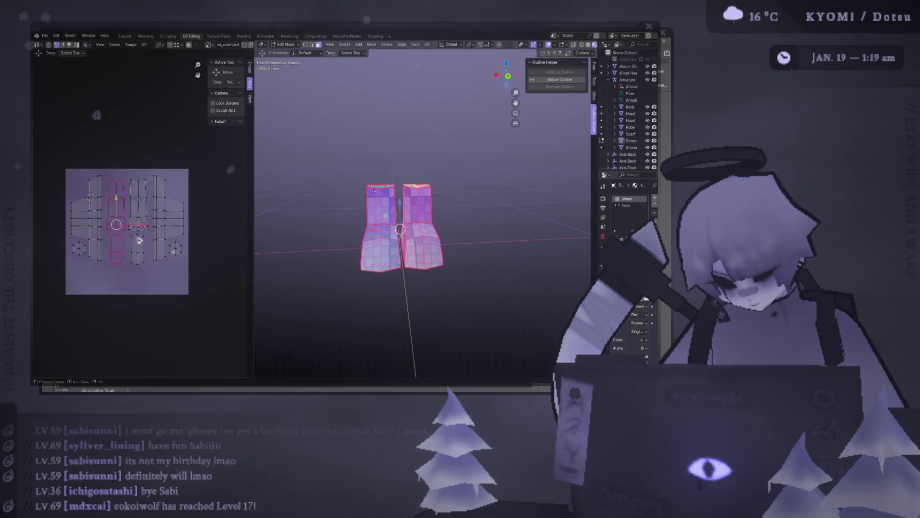
{"action": "key", "text": "g"}
{"action": "left_click", "coordinate": [142, 221]}
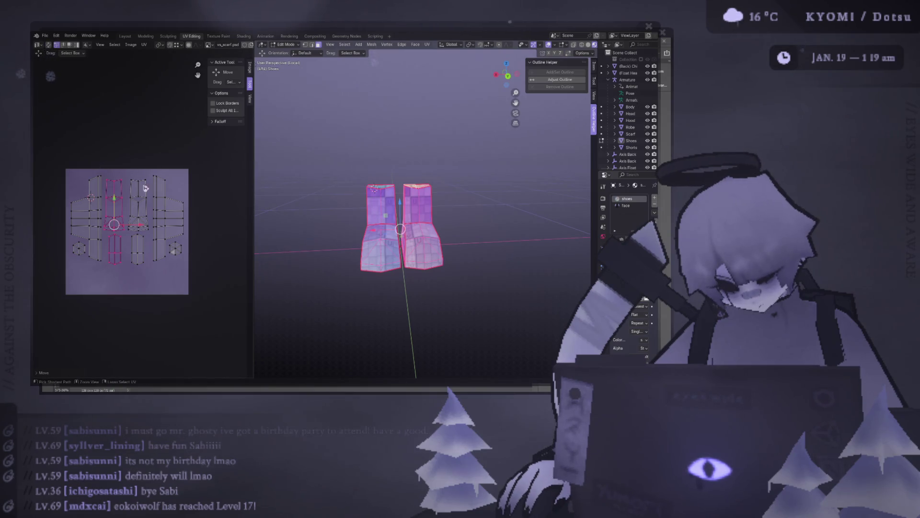
{"action": "left_click_drag", "start_coordinate": [137, 171], "coordinate": [145, 289]}
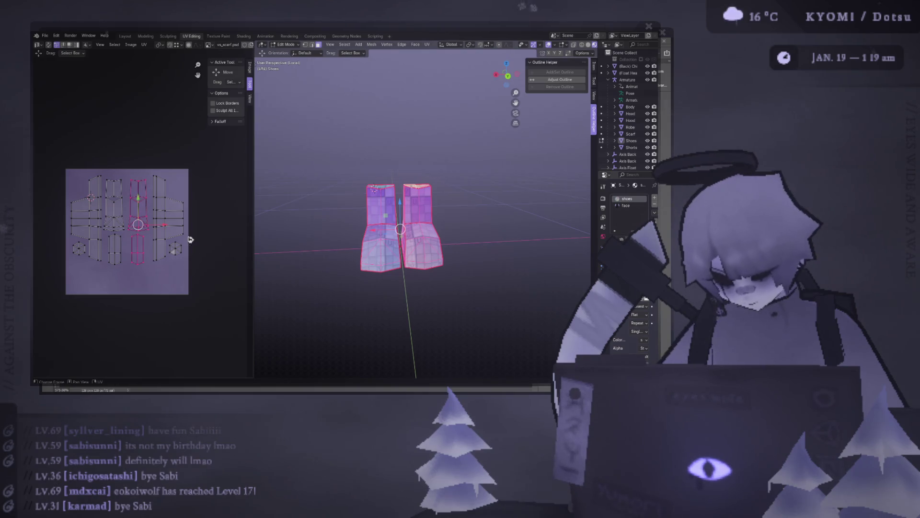
{"action": "key", "text": "g"}
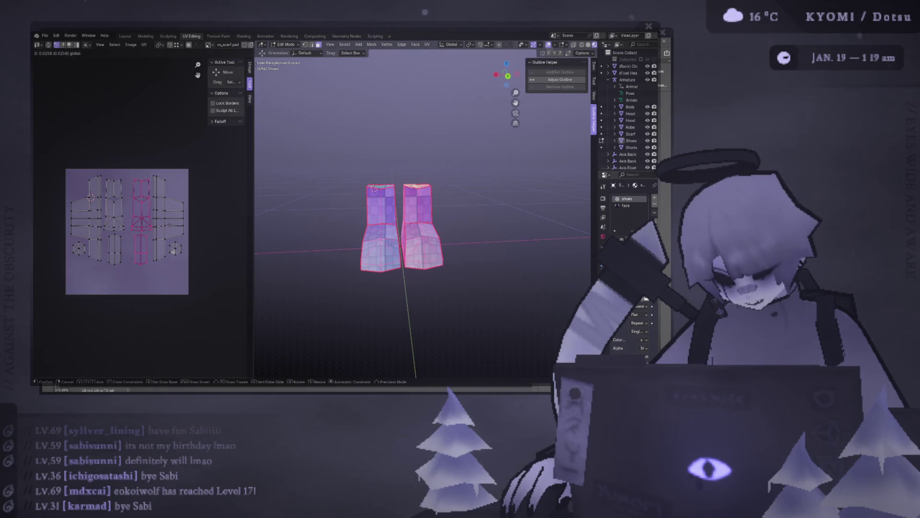
{"action": "left_click", "coordinate": [169, 225]}
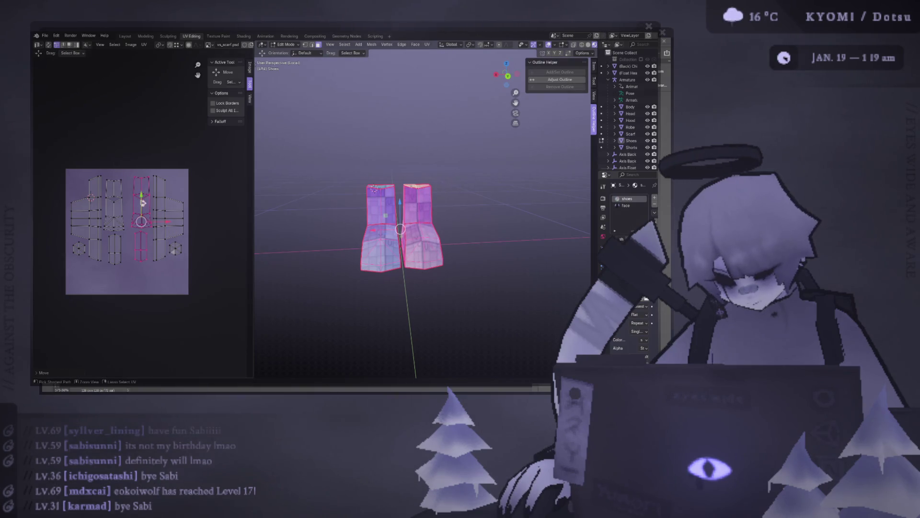
Shift two narrower island sets further right, checking against the purple texture in Photoshop
{"action": "mouse_move", "coordinate": [115, 165]}
{"action": "left_mouse_down"}
{"action": "mouse_move", "coordinate": [136, 274]}
{"action": "mouse_move", "coordinate": [146, 278]}
{"action": "left_mouse_up"}
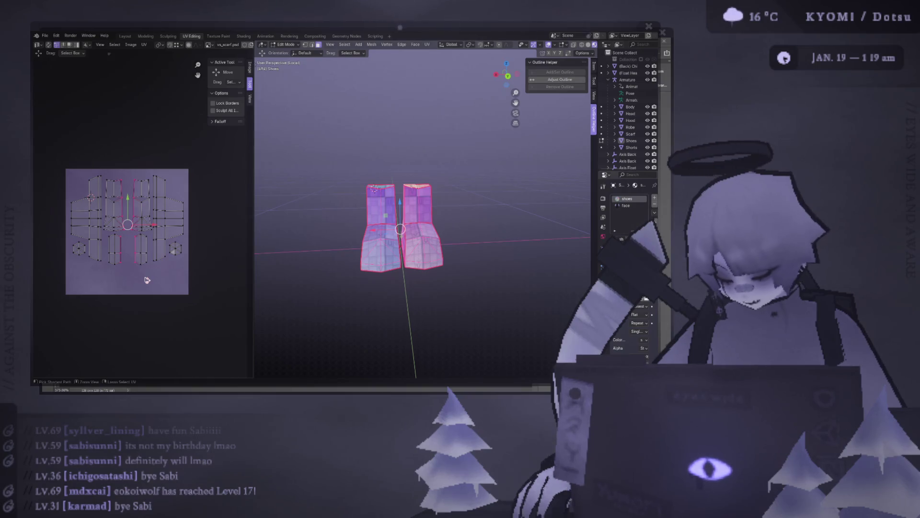
{"action": "key", "text": "g"}
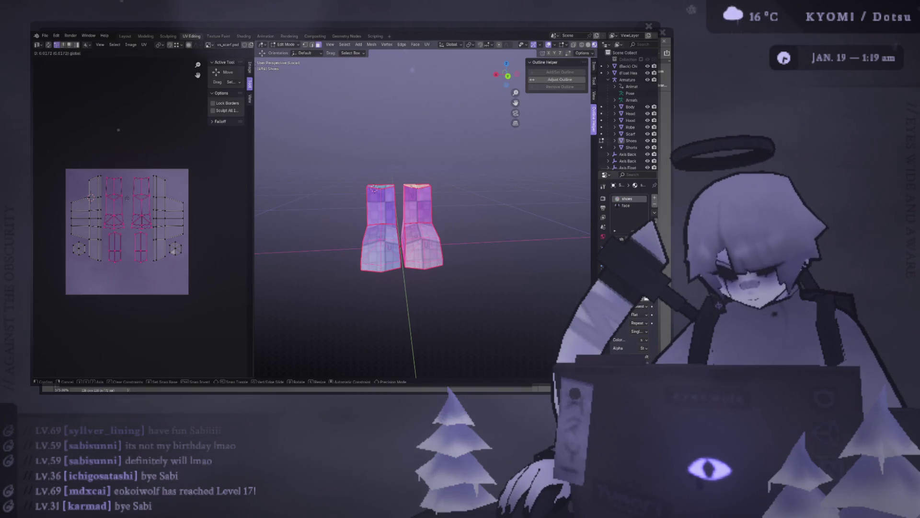
{"action": "left_click", "coordinate": [121, 273]}
{"action": "left_click_drag", "start_coordinate": [112, 159], "coordinate": [120, 254]}
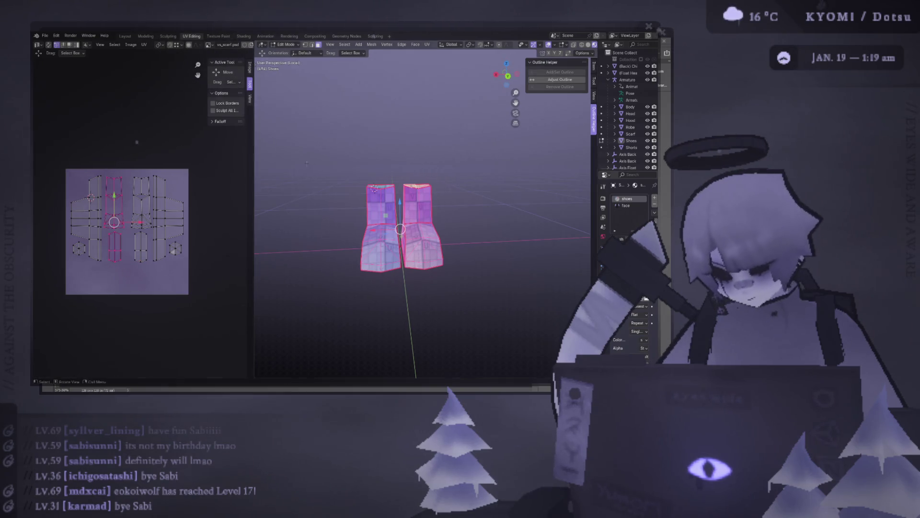
{"action": "key", "text": "g"}
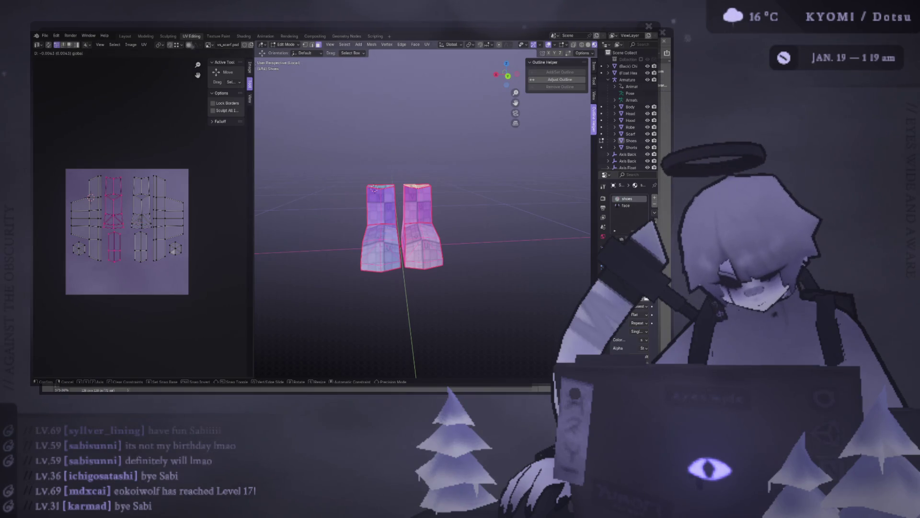
{"action": "left_click", "coordinate": [144, 276]}
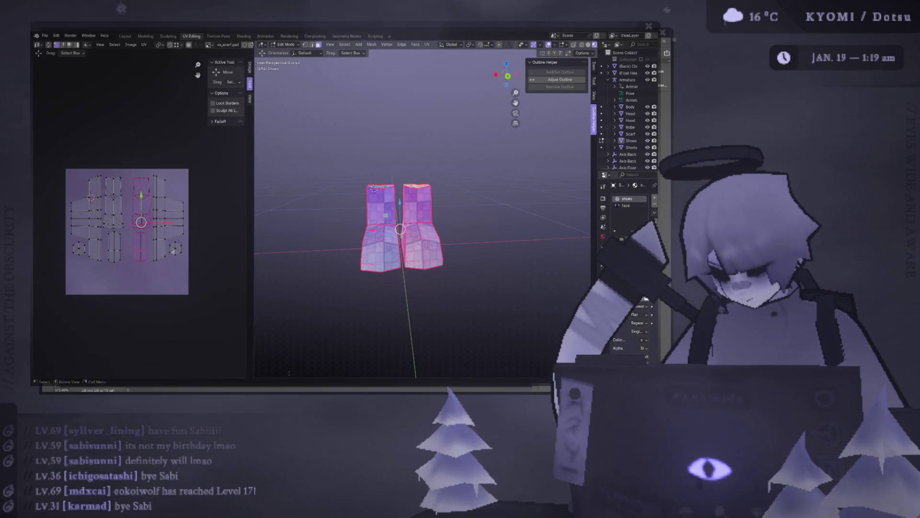
{"action": "key", "text": "alt+Tab"}
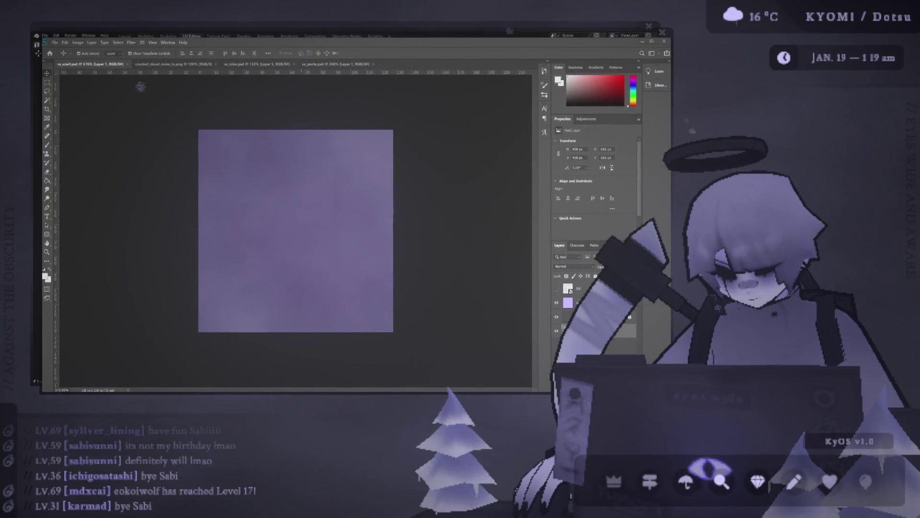
{"action": "key", "text": "alt+Tab"}
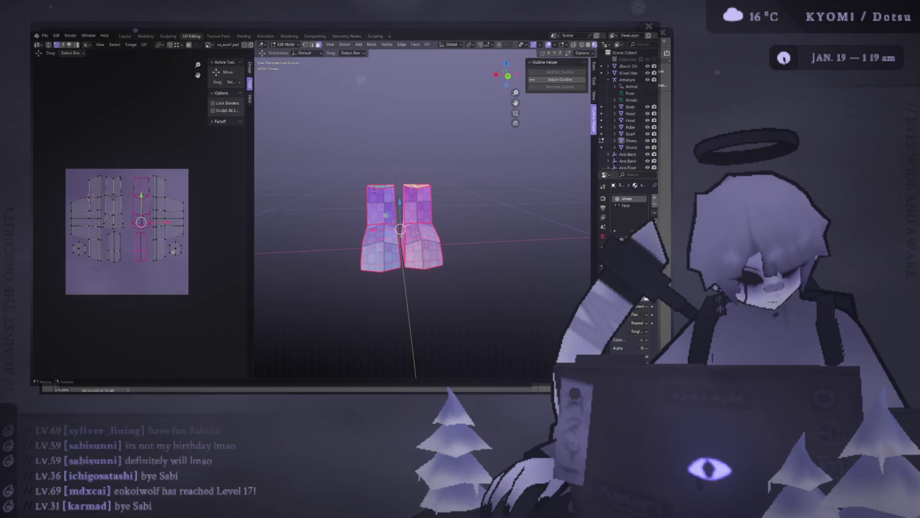
{"action": "key", "text": "alt+Tab"}
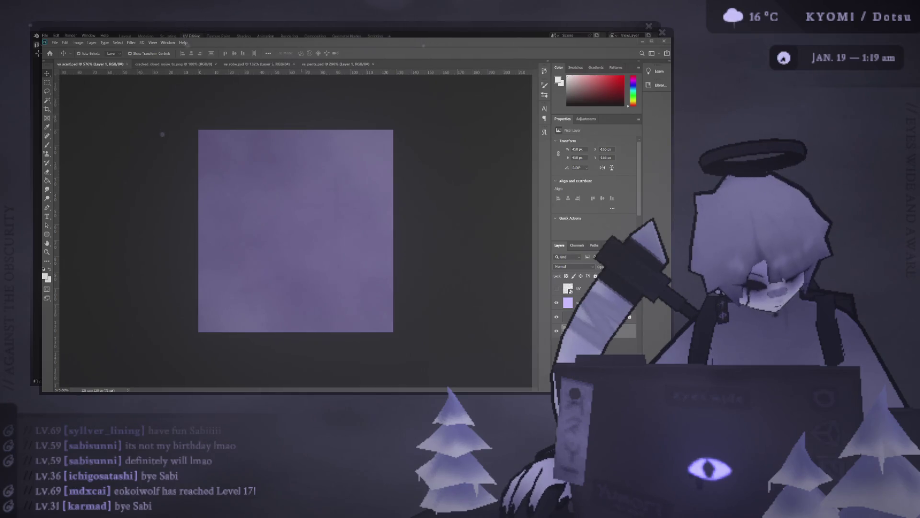
{"action": "key", "text": "alt+Tab"}
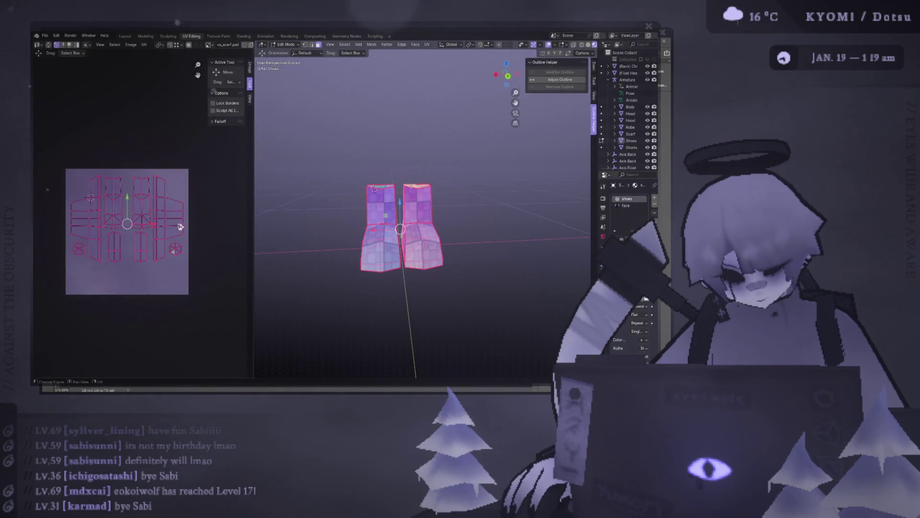
Rescale all shoe UV islands, stretch them wider and lower them slightly on the texture
{"action": "key", "text": "g"}
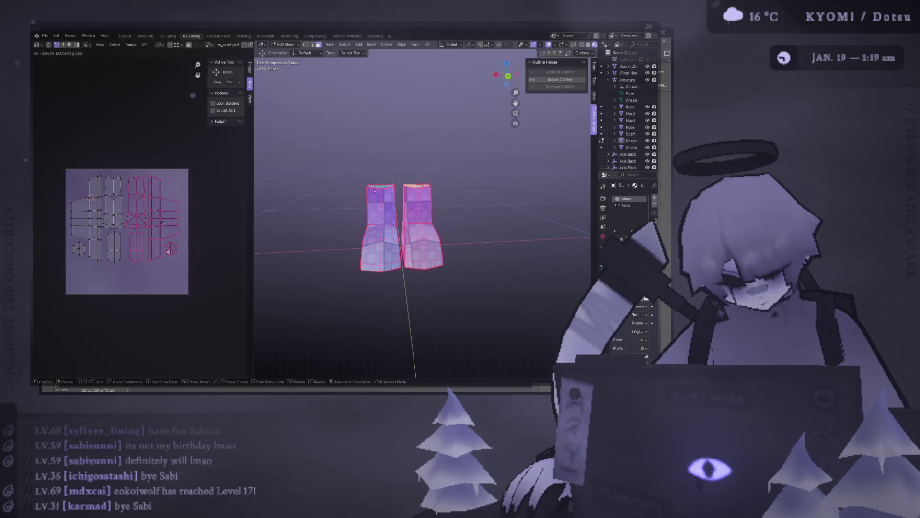
{"action": "key", "text": "a"}
{"action": "key", "text": "s"}
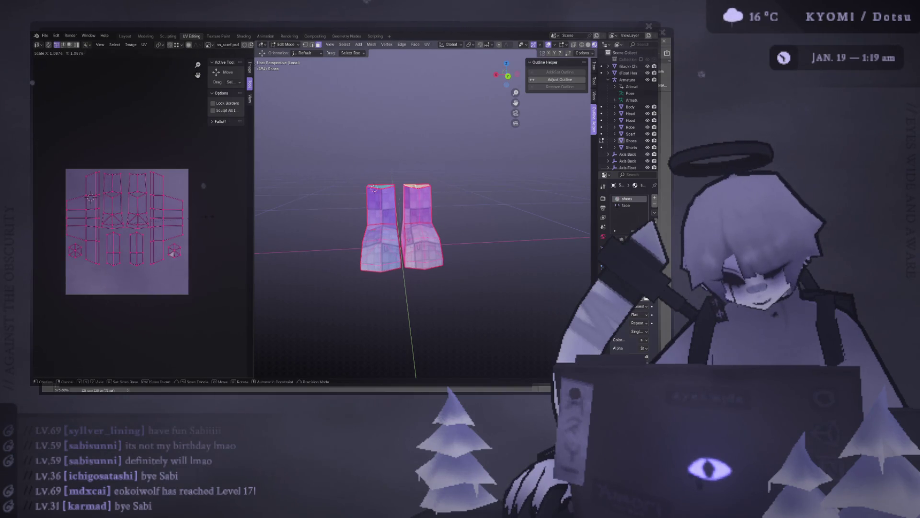
{"action": "left_click", "coordinate": [173, 249]}
{"action": "key", "text": "g"}
{"action": "key", "text": "s"}
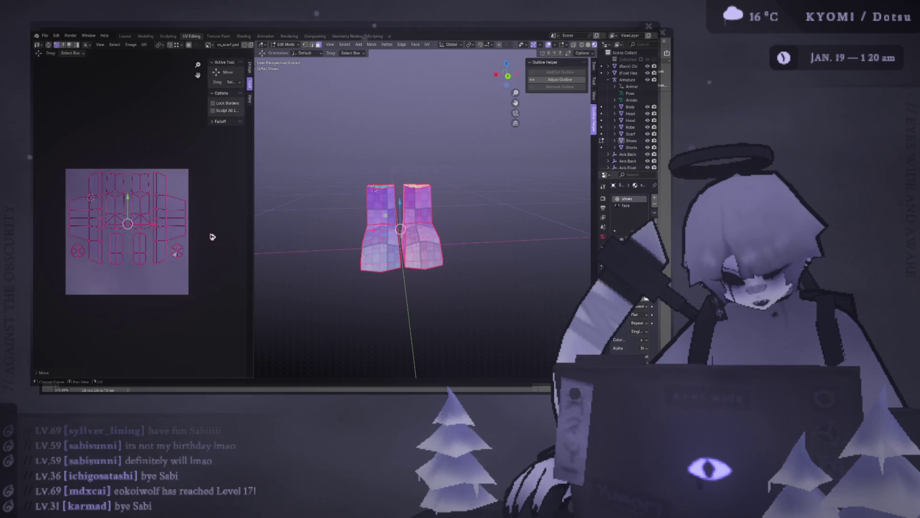
{"action": "left_click", "coordinate": [205, 233]}
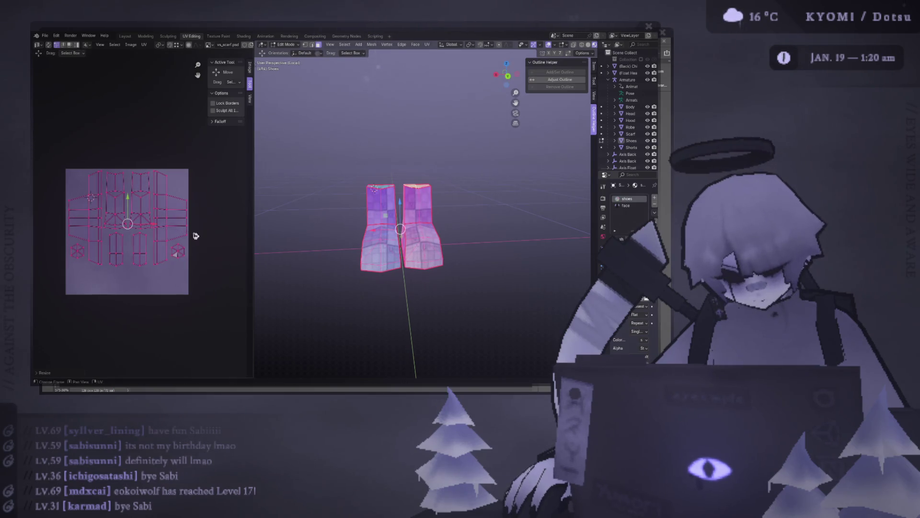
{"action": "left_click_drag", "start_coordinate": [130, 206], "coordinate": [131, 216]}
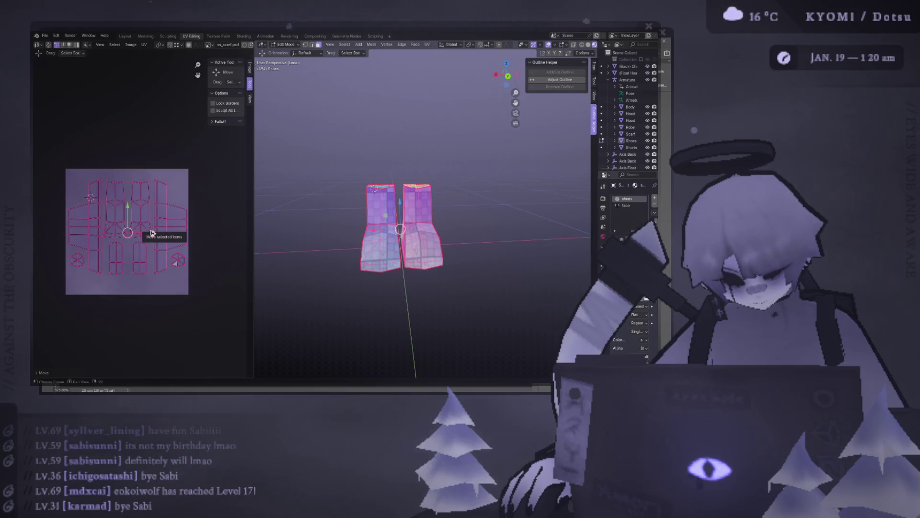
{"action": "key", "text": "s"}
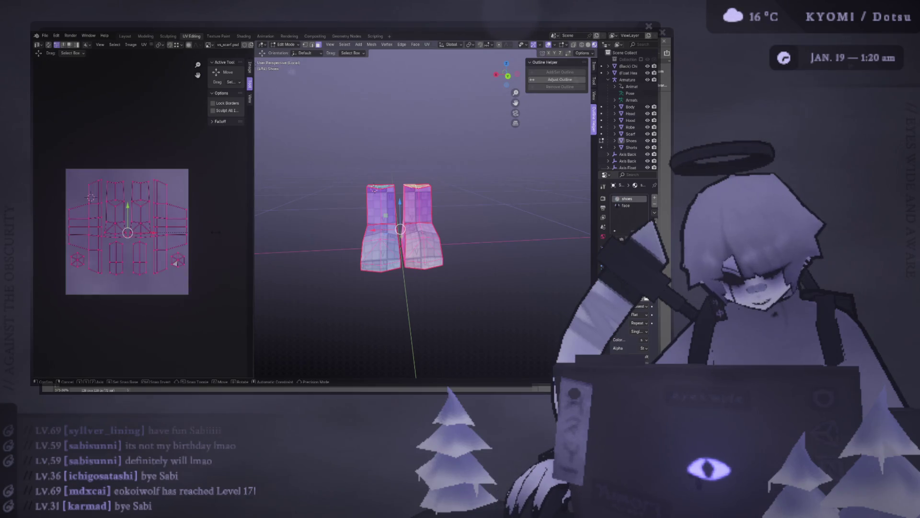
{"action": "left_click", "coordinate": [216, 232]}
Reposition the right-hand UV islands, save the file and return to Object Mode
{"action": "left_click_drag", "start_coordinate": [226, 288], "coordinate": [131, 152]}
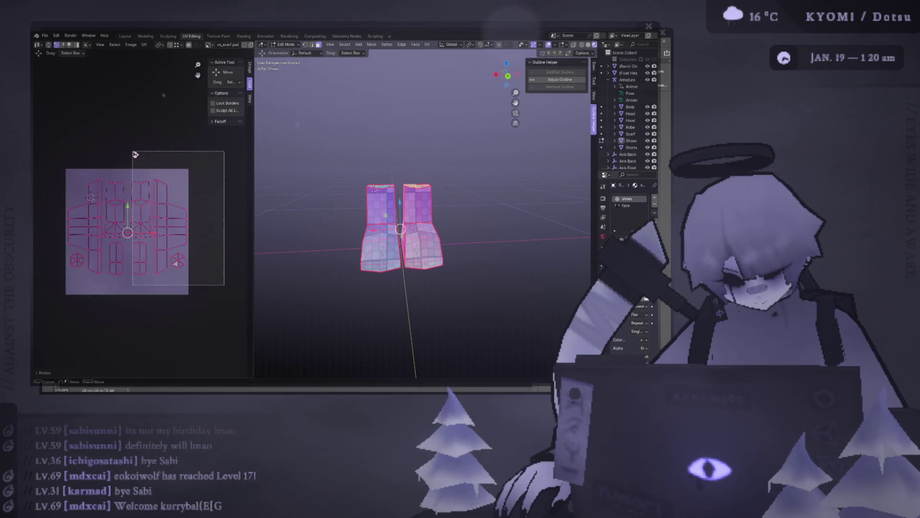
{"action": "left_click", "coordinate": [177, 138]}
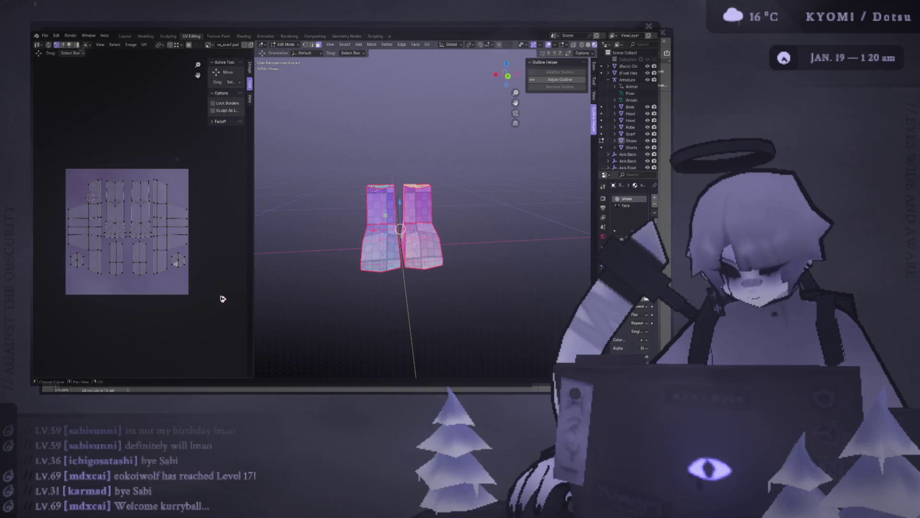
{"action": "scroll", "coordinate": [219, 251], "scroll_direction": "down", "scroll_amount": 2}
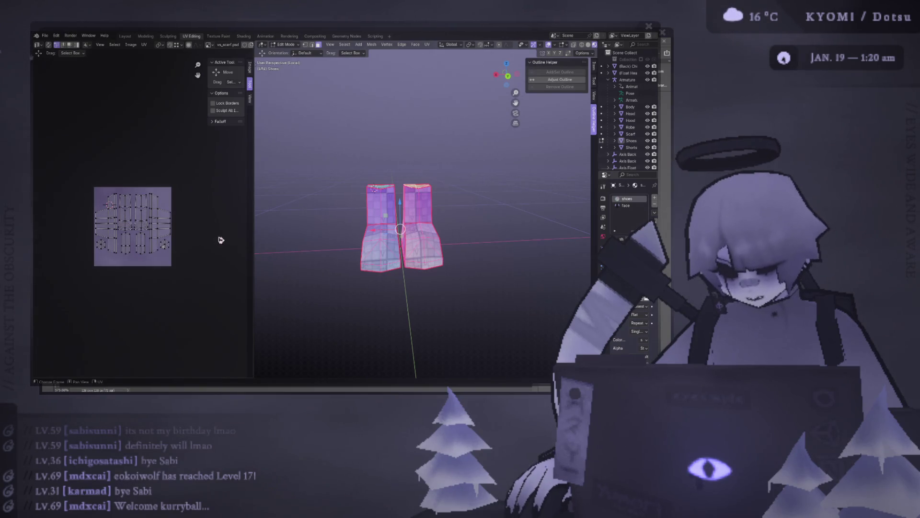
{"action": "left_click_drag", "start_coordinate": [208, 271], "coordinate": [133, 171]}
{"action": "scroll", "coordinate": [133, 171], "scroll_direction": "up", "scroll_amount": 4}
{"action": "scroll", "coordinate": [132, 171], "scroll_direction": "down", "scroll_amount": 1}
{"action": "left_click_drag", "start_coordinate": [227, 319], "coordinate": [131, 123]}
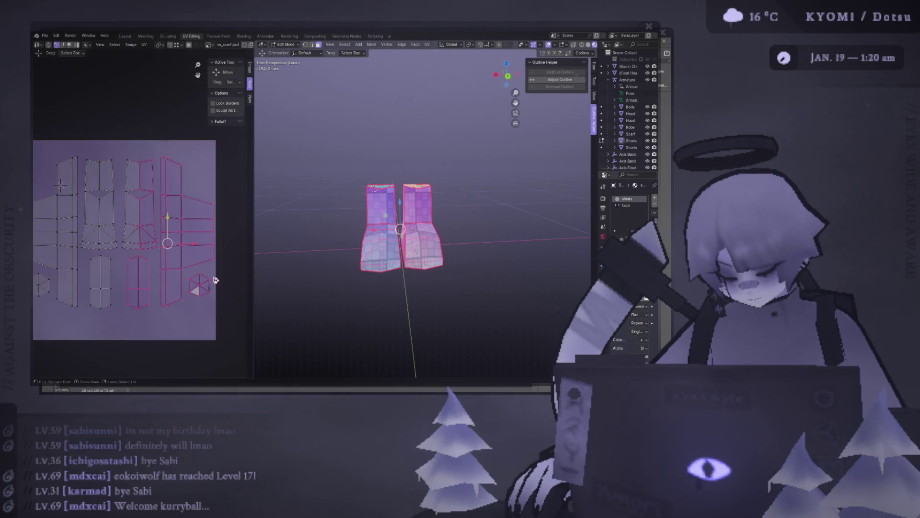
{"action": "left_click", "coordinate": [179, 247]}
{"action": "key", "text": "ctrl+s"}
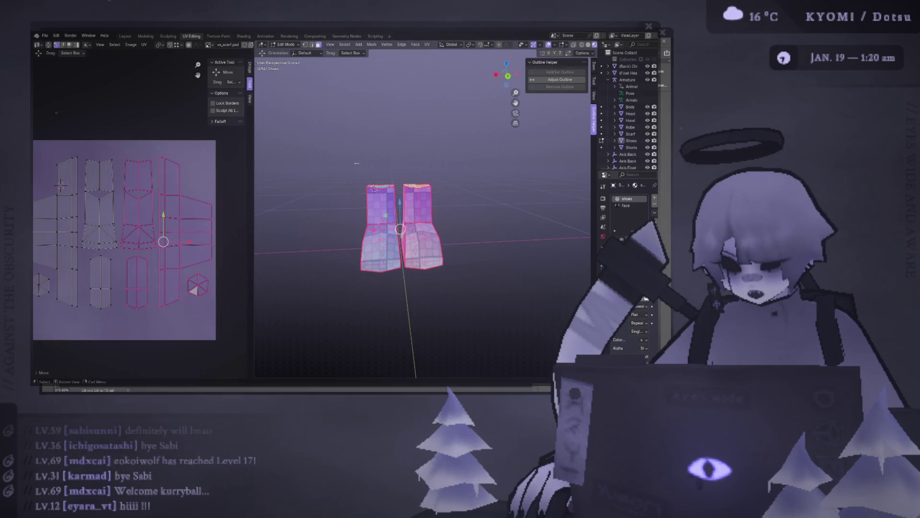
{"action": "key", "text": "Tab"}
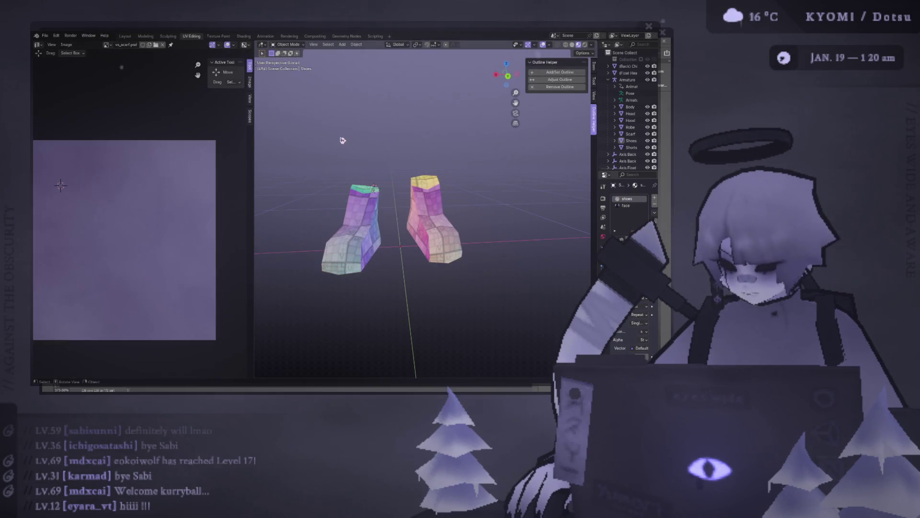
Play the character animation in the Layout workspace with overlays hidden, viewed front and behind
{"action": "left_click", "coordinate": [125, 36]}
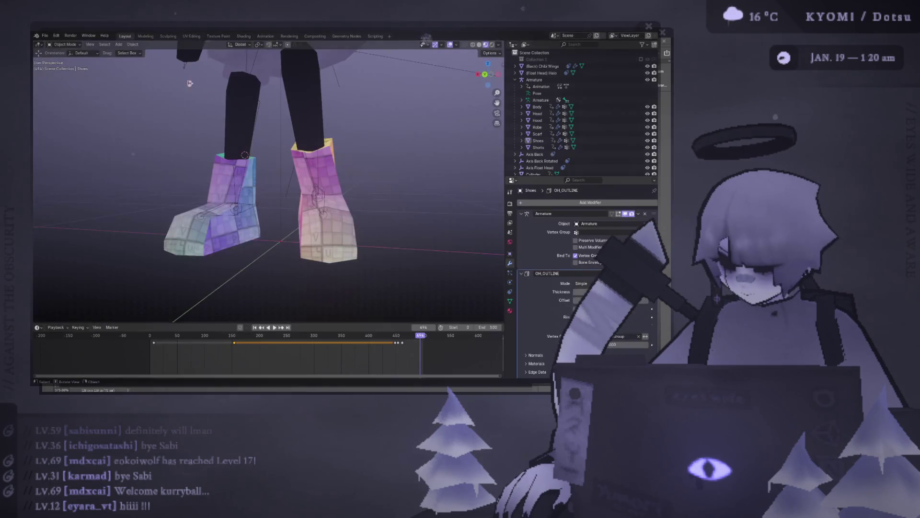
{"action": "scroll", "coordinate": [266, 134], "scroll_direction": "down", "scroll_amount": 3}
{"action": "scroll", "coordinate": [265, 135], "scroll_direction": "down", "scroll_amount": 4}
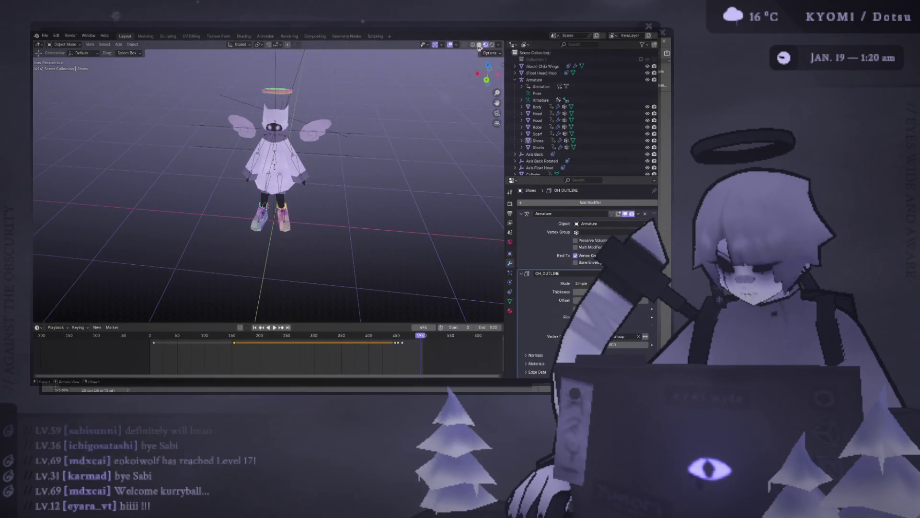
{"action": "left_click", "coordinate": [449, 45]}
{"action": "middle_click_drag", "start_coordinate": [425, 82], "coordinate": [346, 91]}
{"action": "scroll", "coordinate": [336, 137], "scroll_direction": "up", "scroll_amount": 2}
{"action": "scroll", "coordinate": [337, 137], "scroll_direction": "up", "scroll_amount": 2}
{"action": "key", "text": "space"}
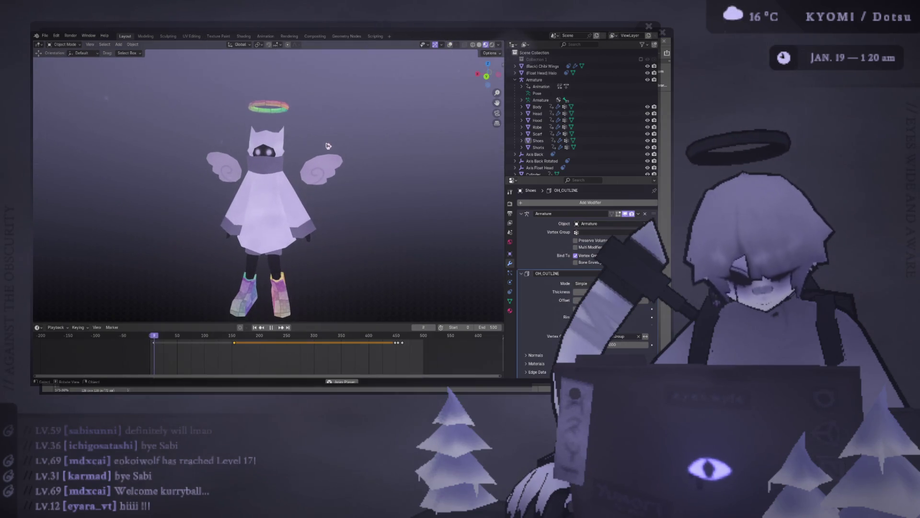
{"action": "scroll", "coordinate": [305, 121], "scroll_direction": "down", "scroll_amount": 2}
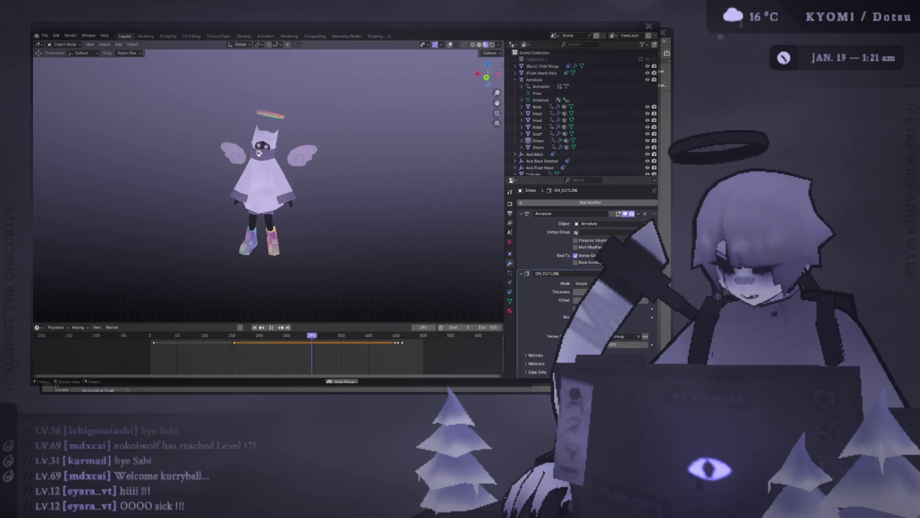
{"action": "scroll", "coordinate": [251, 127], "scroll_direction": "down", "scroll_amount": 3}
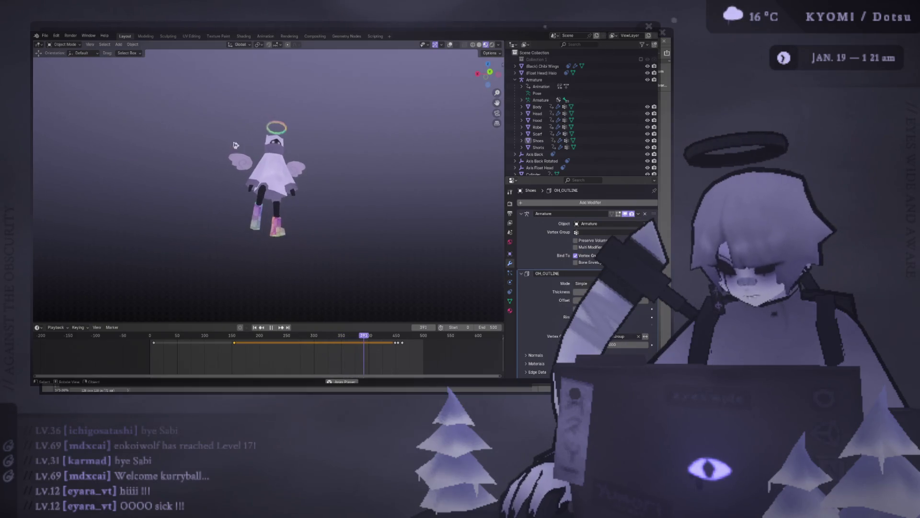
{"action": "mouse_move", "coordinate": [223, 160]}
{"action": "middle_mouse_down"}
{"action": "mouse_move", "coordinate": [350, 174]}
{"action": "mouse_move", "coordinate": [186, 124]}
{"action": "middle_mouse_up"}
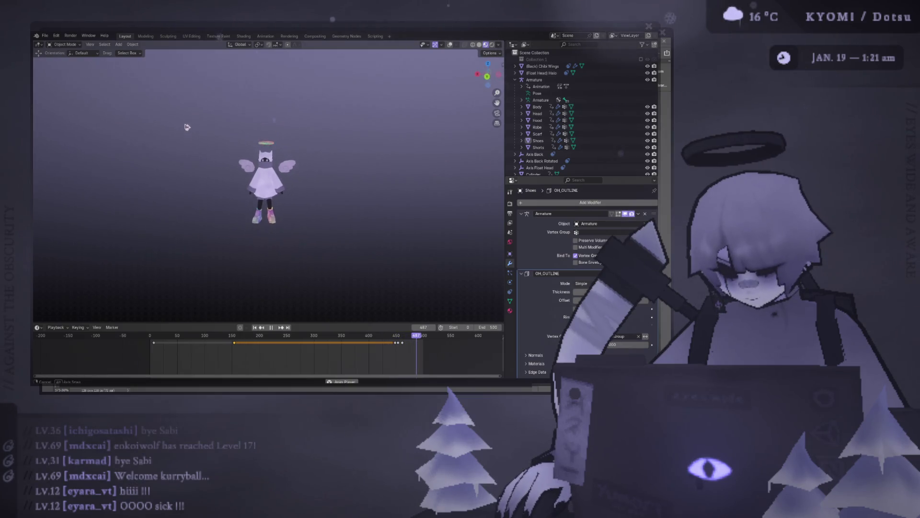
{"action": "scroll", "coordinate": [186, 124], "scroll_direction": "up", "scroll_amount": 4}
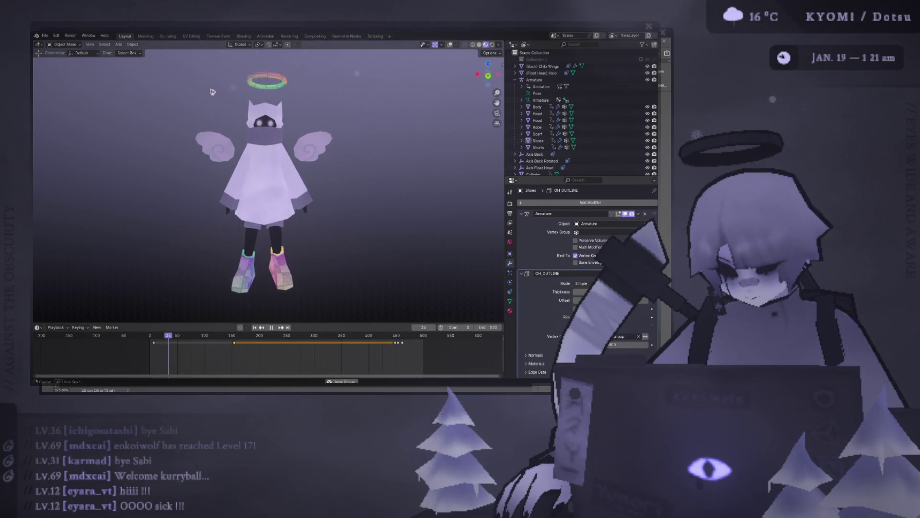
{"action": "scroll", "coordinate": [211, 92], "scroll_direction": "up", "scroll_amount": 5}
{"action": "scroll", "coordinate": [225, 208], "scroll_direction": "up", "scroll_amount": 3}
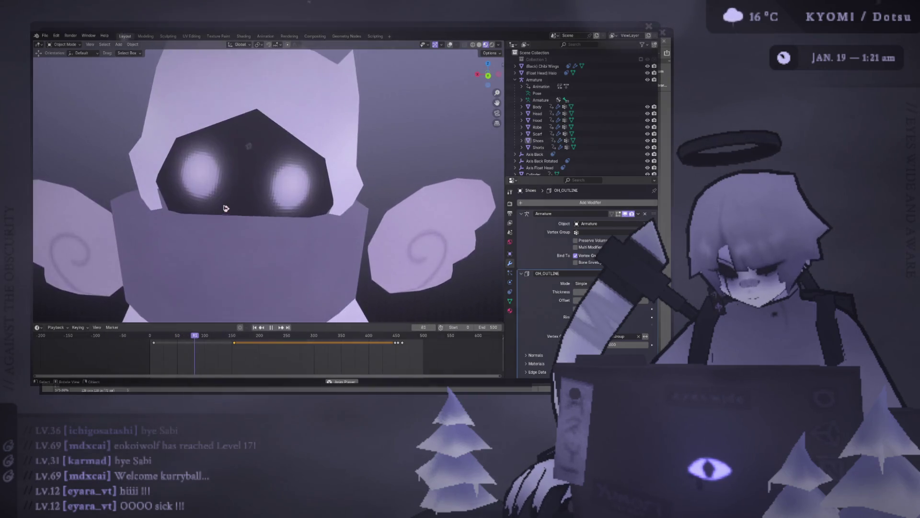
{"action": "scroll", "coordinate": [220, 206], "scroll_direction": "down", "scroll_amount": 8}
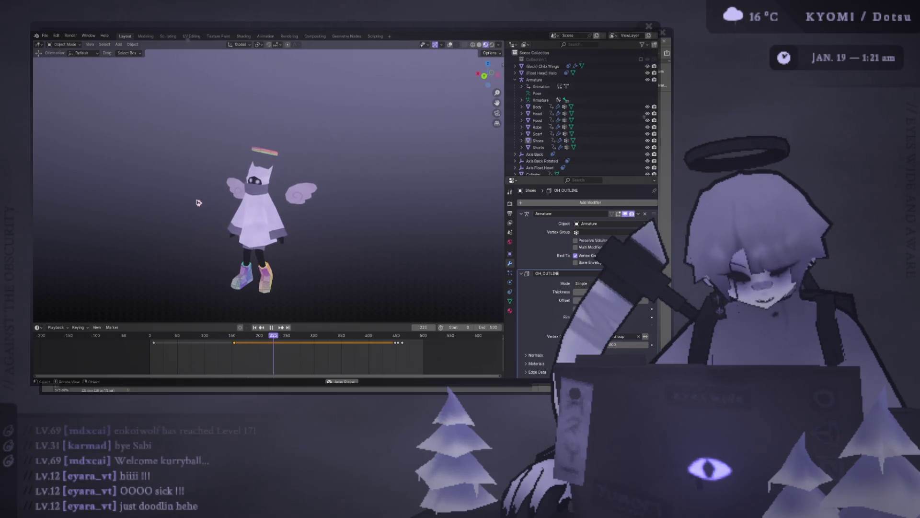
{"action": "key", "text": "alt+Tab"}
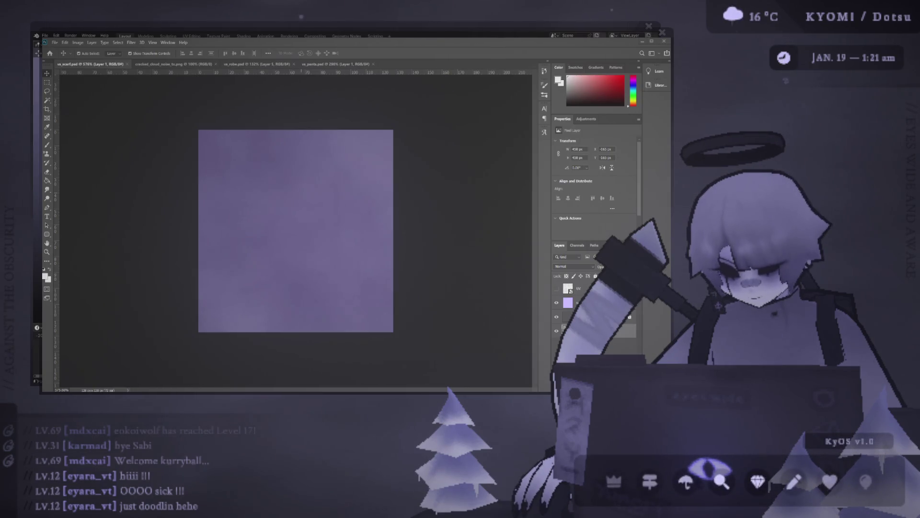
Select the shoes and bring up their whole UV layout in the UV Editing workspace
{"action": "key", "text": "alt+Tab"}
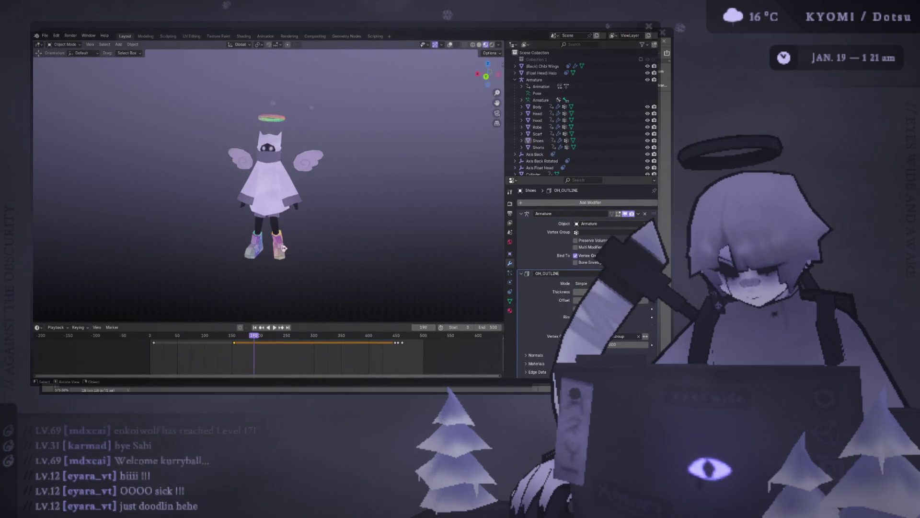
{"action": "scroll", "coordinate": [262, 234], "scroll_direction": "up", "scroll_amount": 3}
{"action": "middle_click_drag", "start_coordinate": [271, 305], "coordinate": [273, 205], "text": "shift"}
{"action": "left_click", "coordinate": [274, 204]}
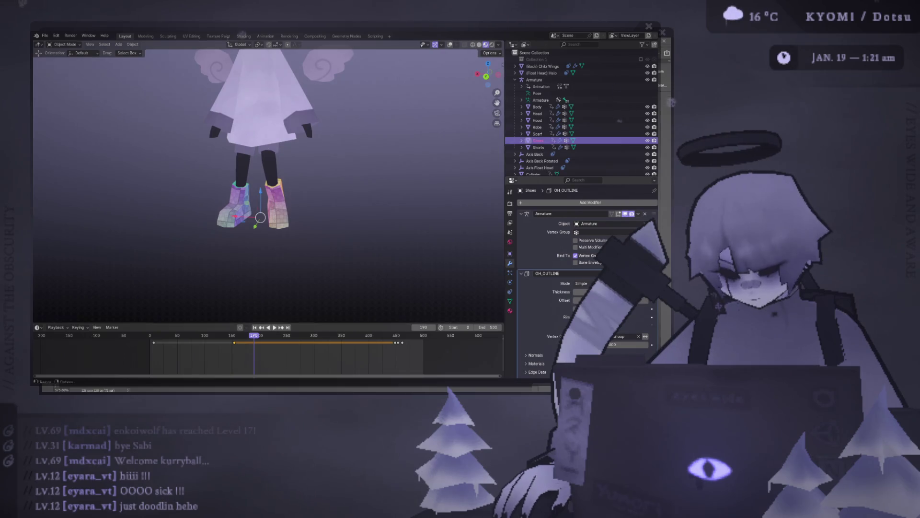
{"action": "left_click", "coordinate": [192, 35]}
{"action": "key", "text": "a"}
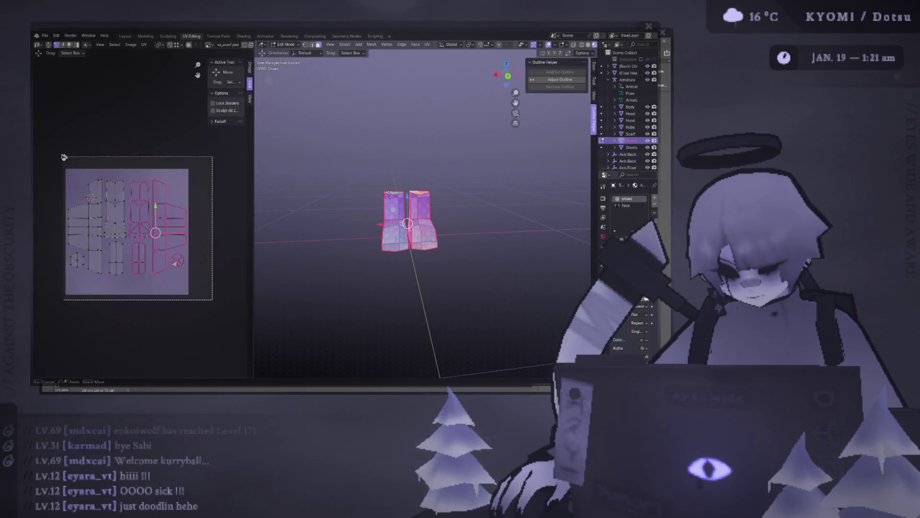
{"action": "scroll", "coordinate": [203, 216], "scroll_direction": "down", "scroll_amount": 1}
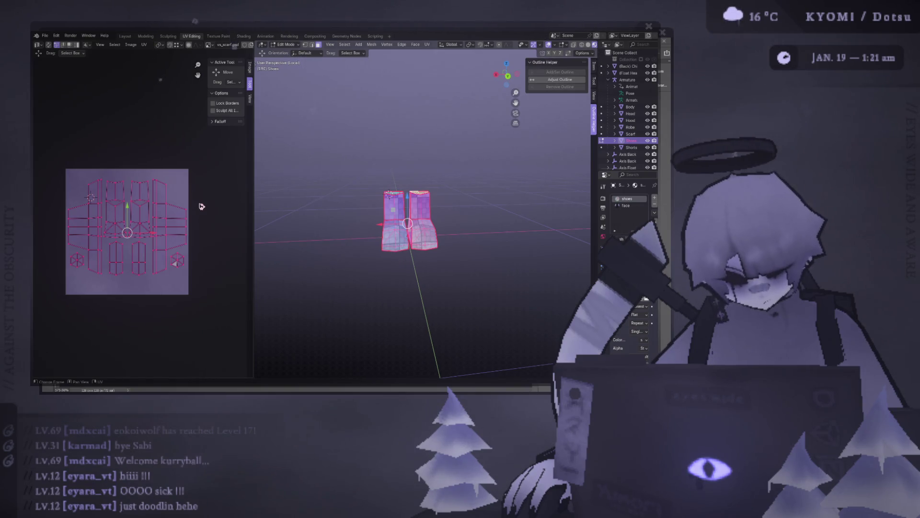
Select the boot's large front face and its whole linked piece to inspect its UV island
{"action": "key", "text": "alt+a"}
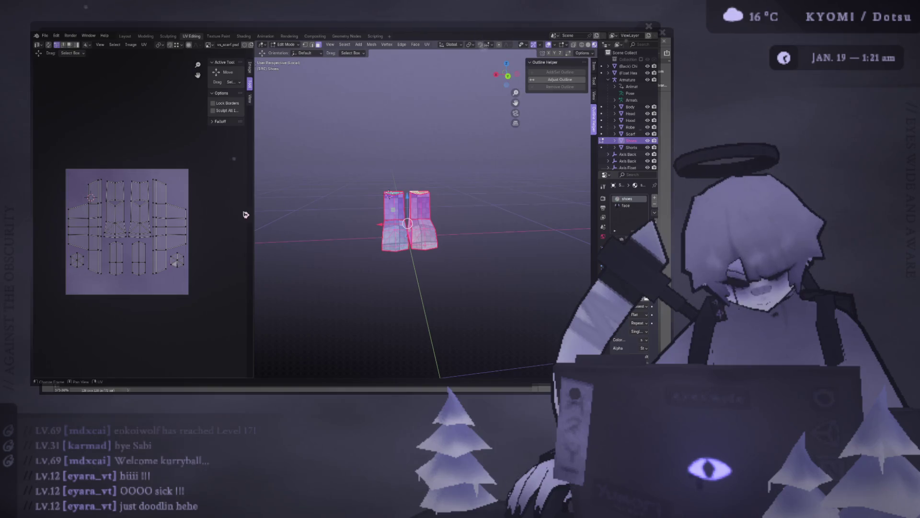
{"action": "scroll", "coordinate": [431, 201], "scroll_direction": "up", "scroll_amount": 5}
{"action": "middle_click_drag", "start_coordinate": [432, 202], "coordinate": [457, 191]}
{"action": "key", "text": "alt+a"}
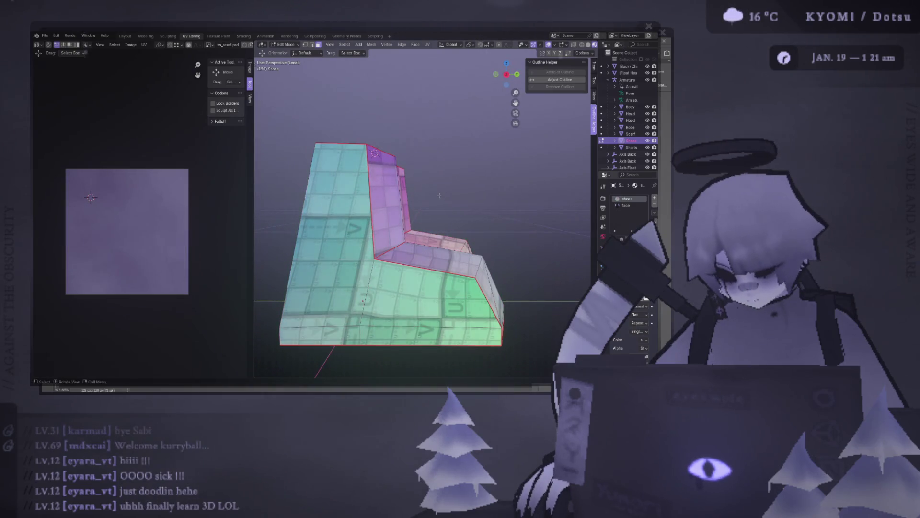
{"action": "mouse_move", "coordinate": [376, 154]}
{"action": "middle_mouse_down"}
{"action": "mouse_move", "coordinate": [460, 152]}
{"action": "mouse_move", "coordinate": [444, 150]}
{"action": "middle_mouse_up"}
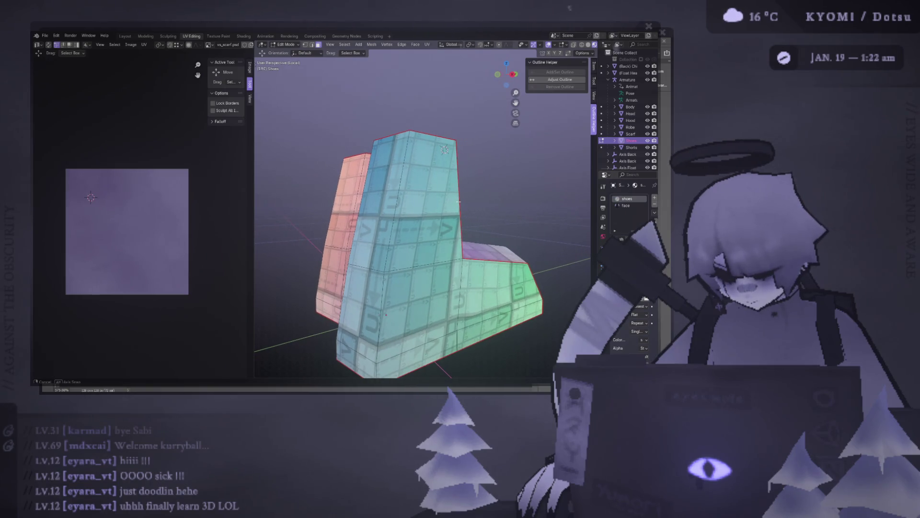
{"action": "left_click", "coordinate": [446, 148]}
{"action": "key", "text": "ctrl+l"}
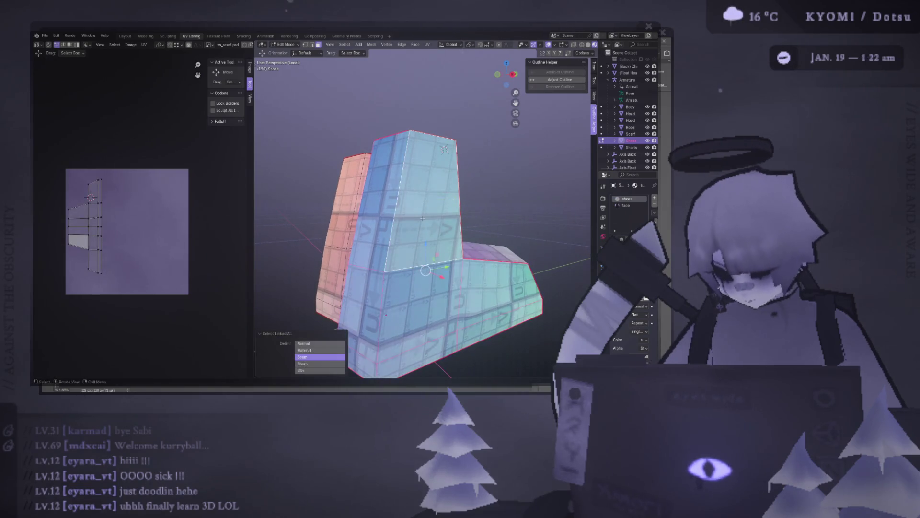
{"action": "key", "text": "a"}
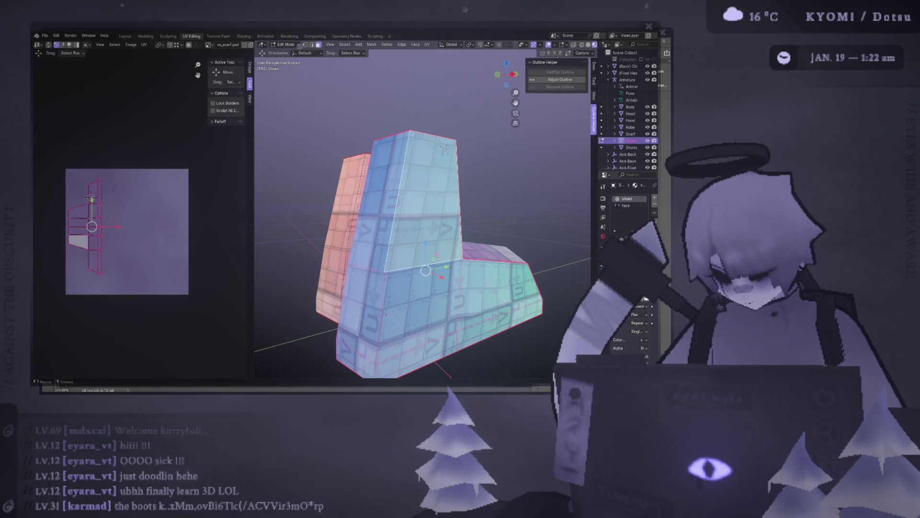
Clear the selection, save the file and show both boots in Object Mode
{"action": "left_click", "coordinate": [134, 157]}
{"action": "key", "text": "ctrl+s"}
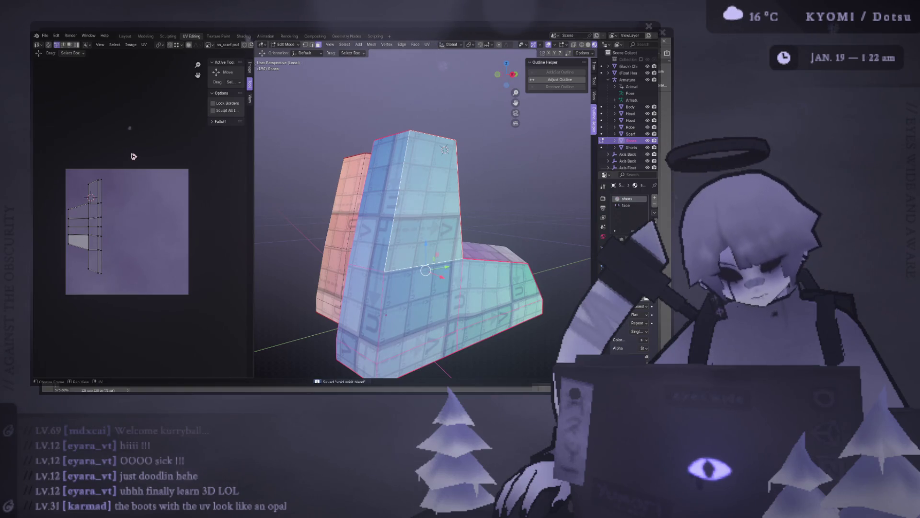
{"action": "scroll", "coordinate": [424, 267], "scroll_direction": "down", "scroll_amount": 5}
{"action": "key", "text": "Tab"}
{"action": "mouse_move", "coordinate": [425, 216]}
{"action": "middle_mouse_down"}
{"action": "mouse_move", "coordinate": [410, 154]}
{"action": "mouse_move", "coordinate": [370, 149]}
{"action": "middle_mouse_up"}
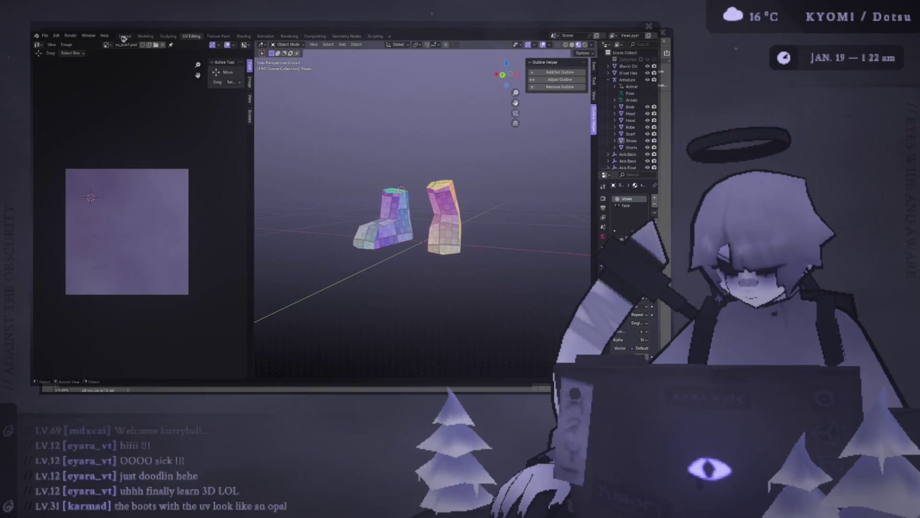
Return to the Layout workspace and bring Photoshop's purple texture canvas forward
{"action": "left_click", "coordinate": [124, 36]}
{"action": "scroll", "coordinate": [293, 185], "scroll_direction": "down", "scroll_amount": 3}
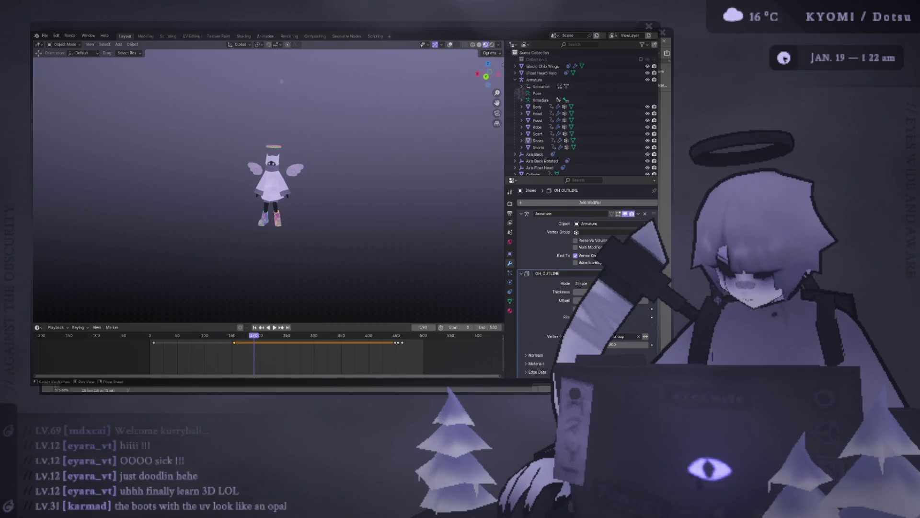
{"action": "key", "text": "alt+Tab"}
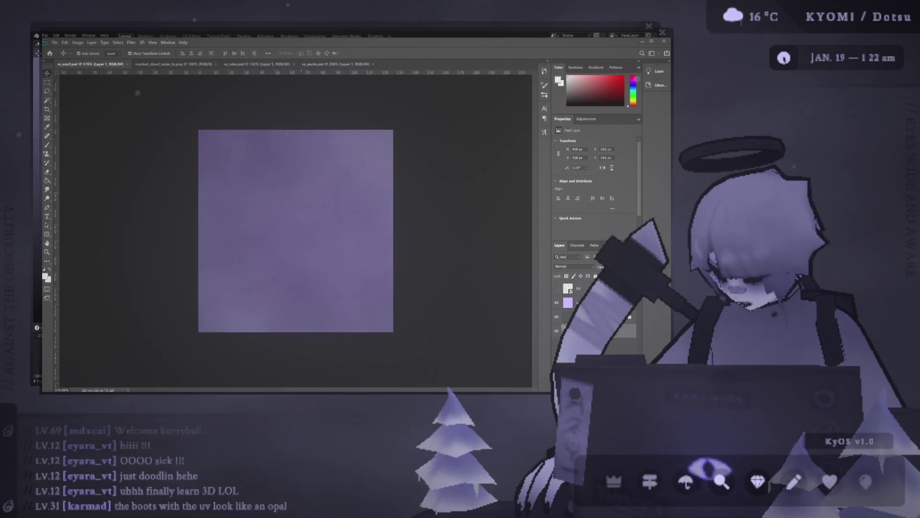
Float the rainbow-boots reference over the canvas and drag Photoshop aside to reveal Blender
{"action": "left_click_drag", "start_coordinate": [382, 136], "coordinate": [256, 93]}
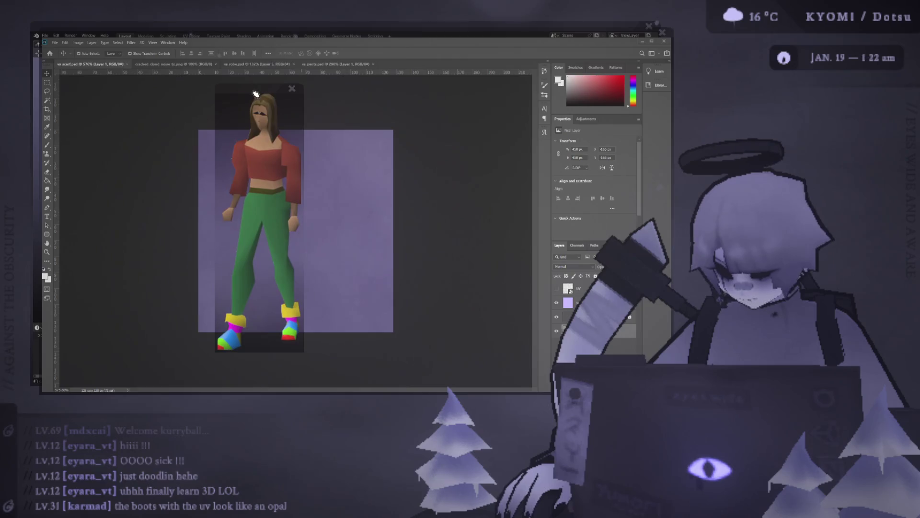
{"action": "scroll", "coordinate": [262, 91], "scroll_direction": "up", "scroll_amount": 2}
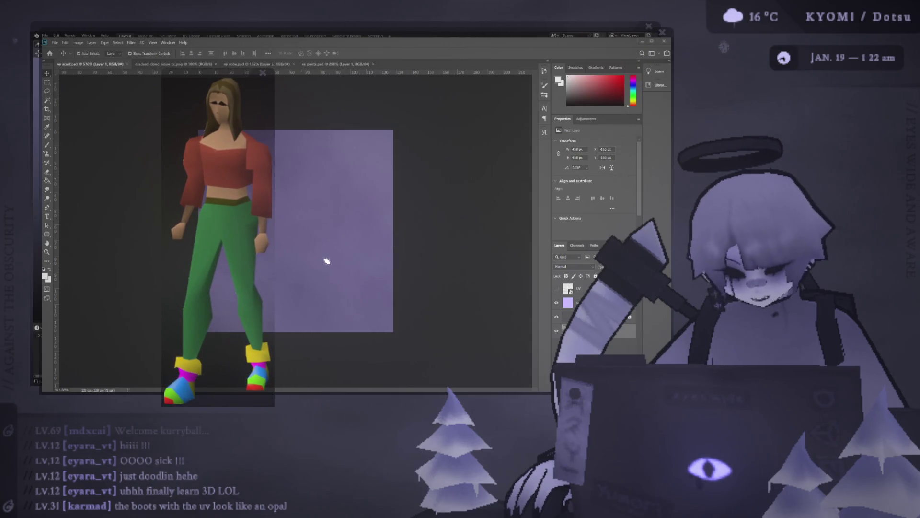
{"action": "key", "text": "Escape"}
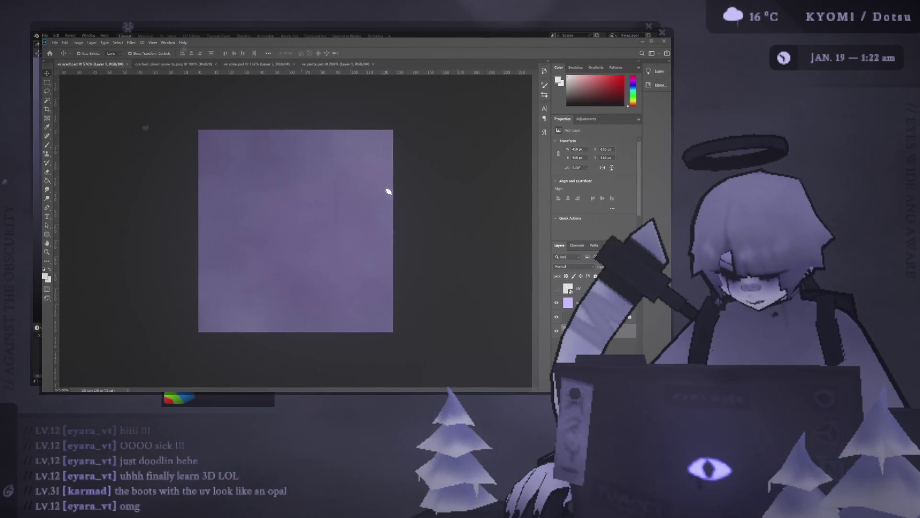
{"action": "left_click_drag", "start_coordinate": [256, 26], "coordinate": [281, 26]}
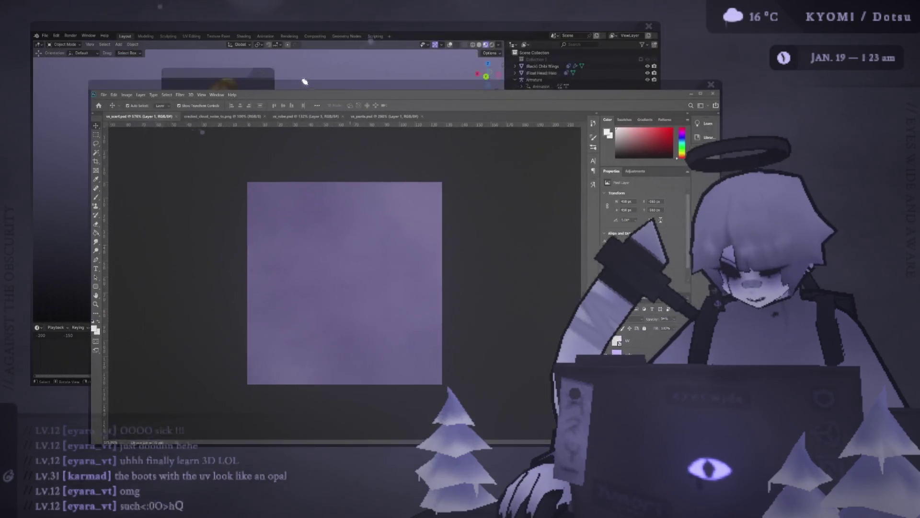
{"action": "mouse_move", "coordinate": [418, 75]}
{"action": "left_mouse_down"}
{"action": "mouse_move", "coordinate": [270, 81]}
{"action": "mouse_move", "coordinate": [310, 84]}
{"action": "left_mouse_up"}
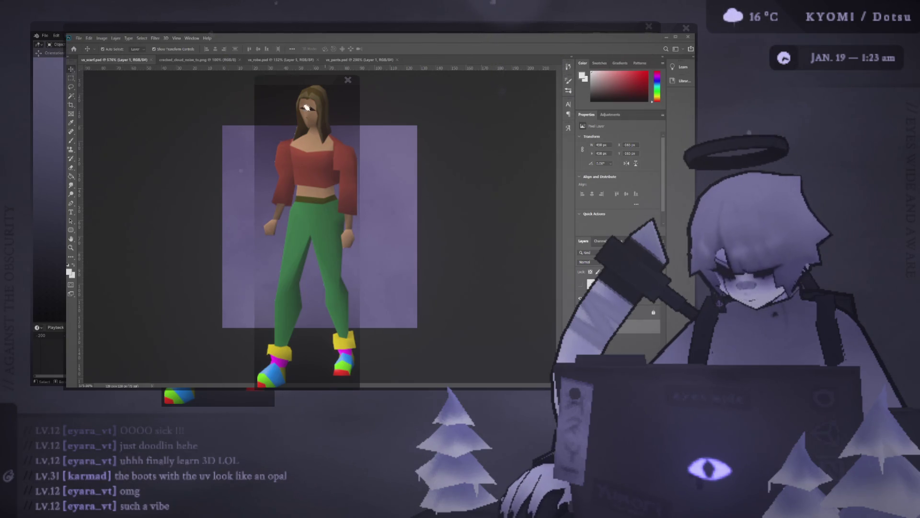
{"action": "scroll", "coordinate": [307, 85], "scroll_direction": "down", "scroll_amount": 2, "text": "alt"}
{"action": "left_click_drag", "start_coordinate": [302, 82], "coordinate": [334, 113]}
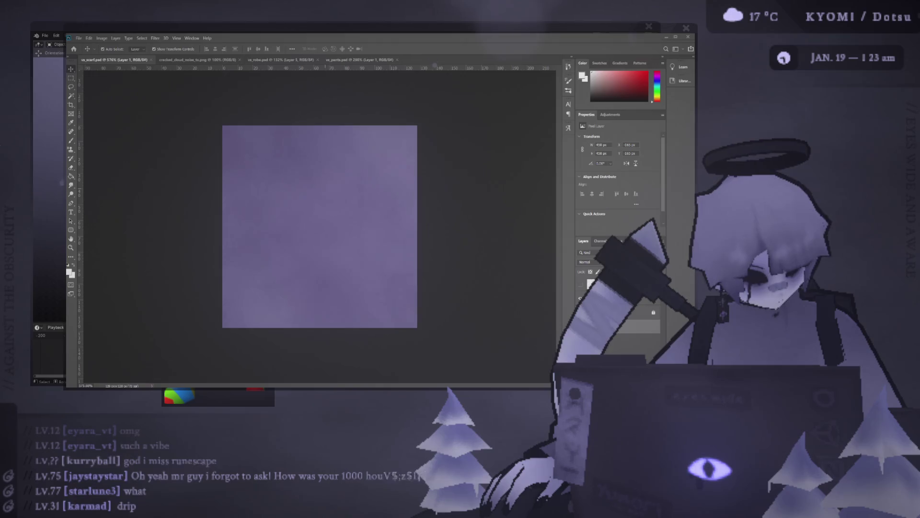
{"action": "left_click_drag", "start_coordinate": [222, 28], "coordinate": [329, 165]}
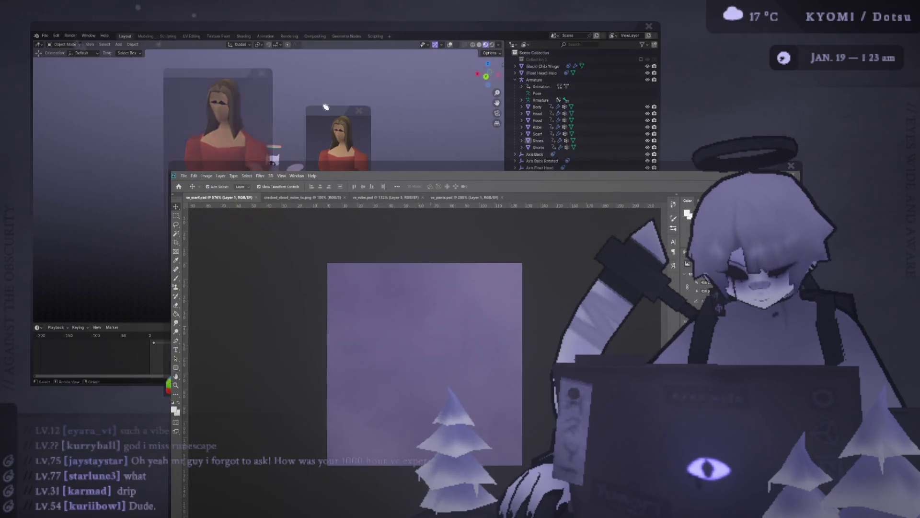
Pin a small reference picture at the top right and return to the Blender character scene
{"action": "mouse_move", "coordinate": [351, 122]}
{"action": "left_mouse_down"}
{"action": "mouse_move", "coordinate": [764, 103]}
{"action": "mouse_move", "coordinate": [668, 103]}
{"action": "mouse_move", "coordinate": [830, 108]}
{"action": "left_mouse_up"}
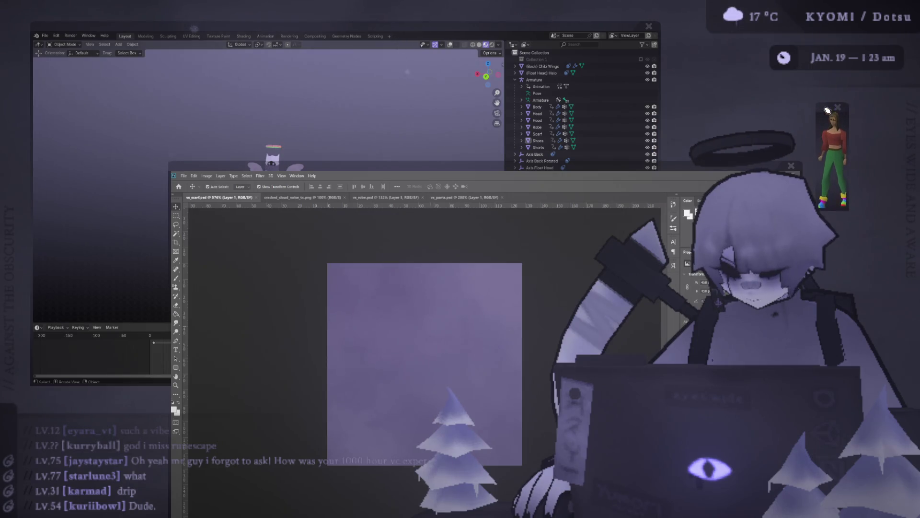
{"action": "left_click_drag", "start_coordinate": [842, 163], "coordinate": [883, 229]}
{"action": "left_click_drag", "start_coordinate": [523, 202], "coordinate": [375, 78]}
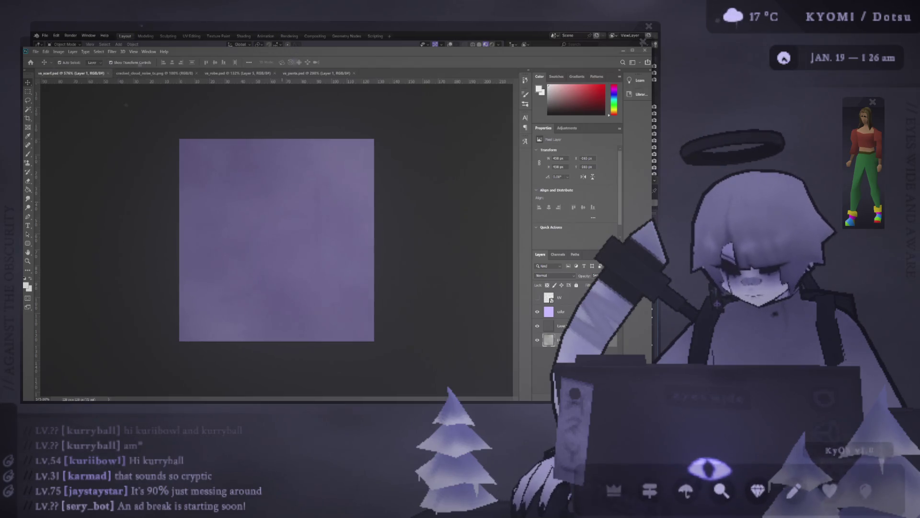
{"action": "key", "text": "alt+Tab"}
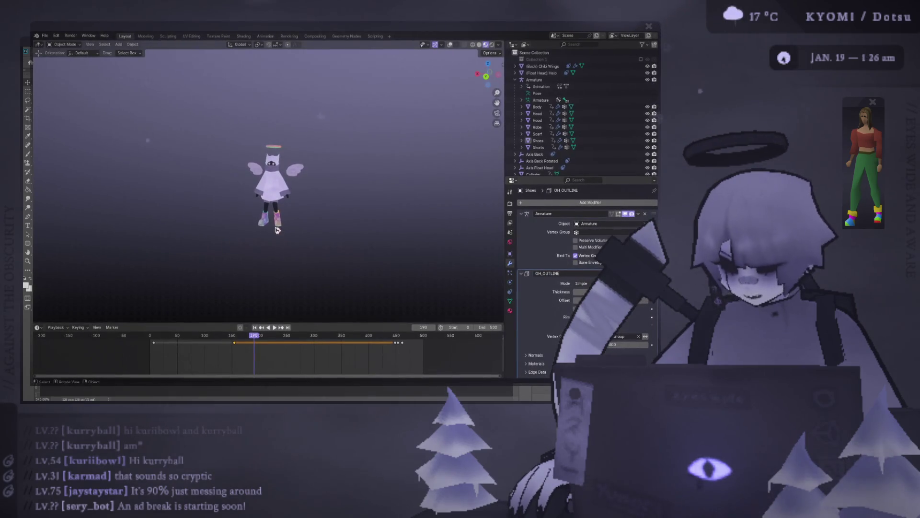
Bring the Photoshop purple texture canvas forward again
{"action": "key", "text": "alt+Tab"}
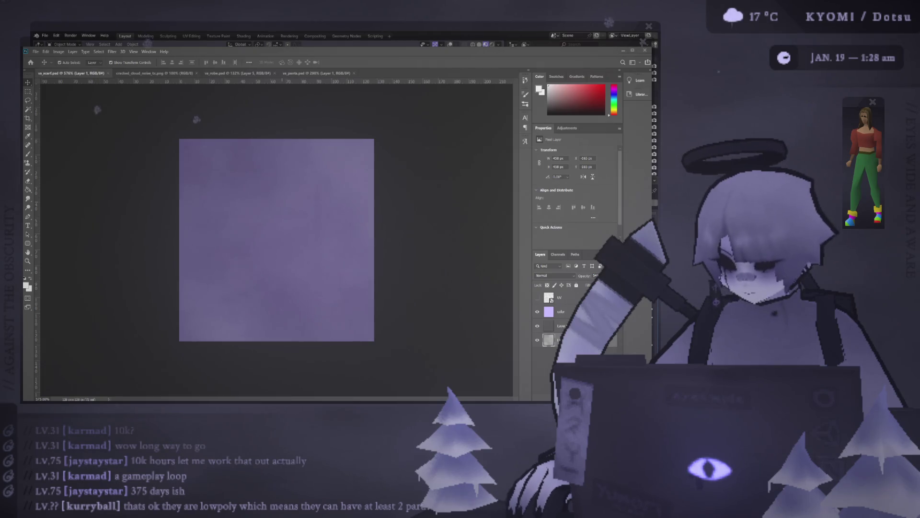
{"action": "key", "text": "alt+Tab"}
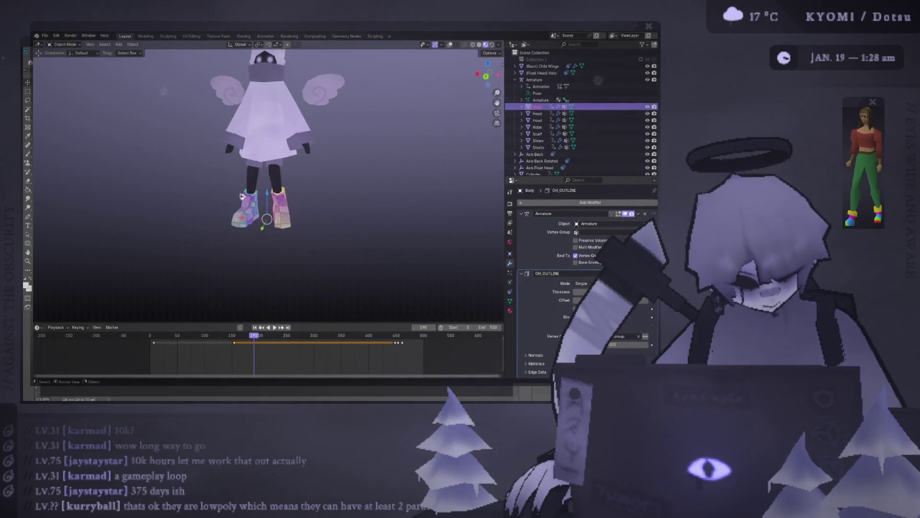
{"action": "mouse_move", "coordinate": [213, 208]}
{"action": "middle_mouse_down"}
{"action": "mouse_move", "coordinate": [130, 151]}
{"action": "mouse_move", "coordinate": [388, 137]}
{"action": "mouse_move", "coordinate": [70, 215]}
{"action": "middle_mouse_up"}
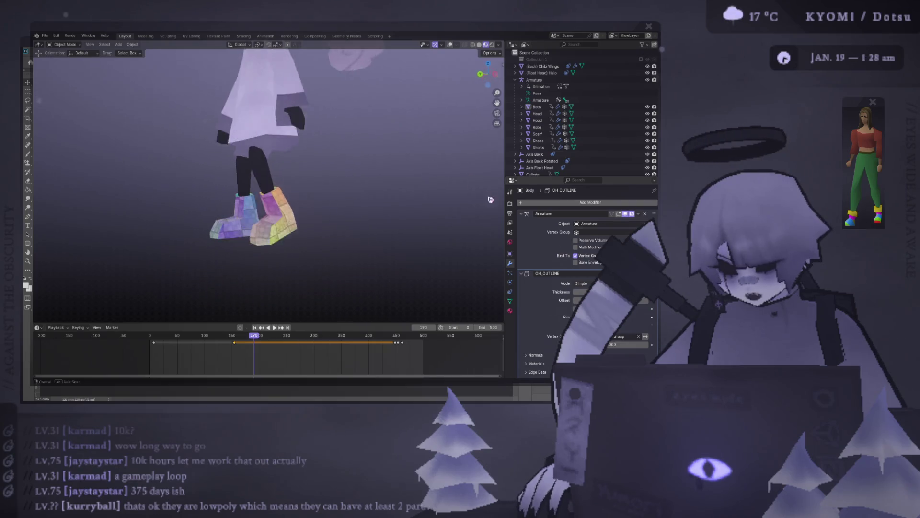
{"action": "mouse_move", "coordinate": [70, 215]}
{"action": "middle_mouse_down"}
{"action": "mouse_move", "coordinate": [168, 220]}
{"action": "mouse_move", "coordinate": [164, 253]}
{"action": "middle_mouse_up"}
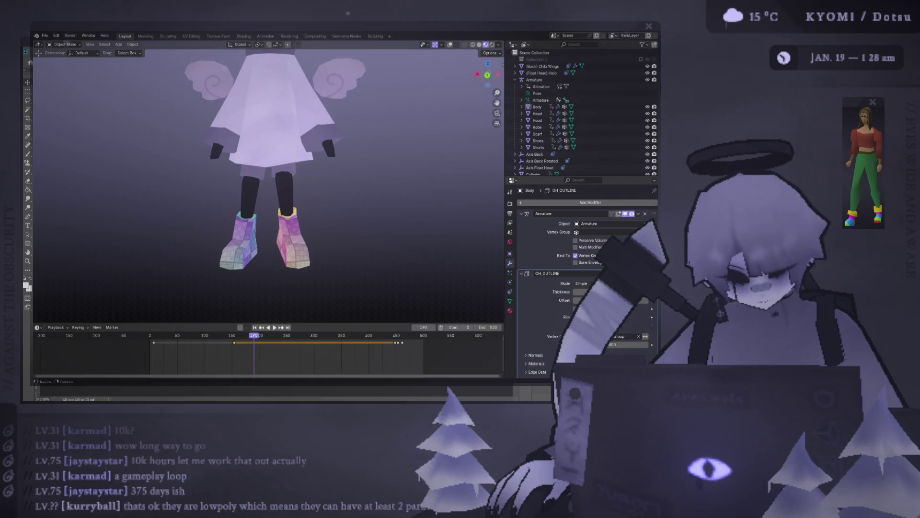
{"action": "key", "text": "alt+Tab"}
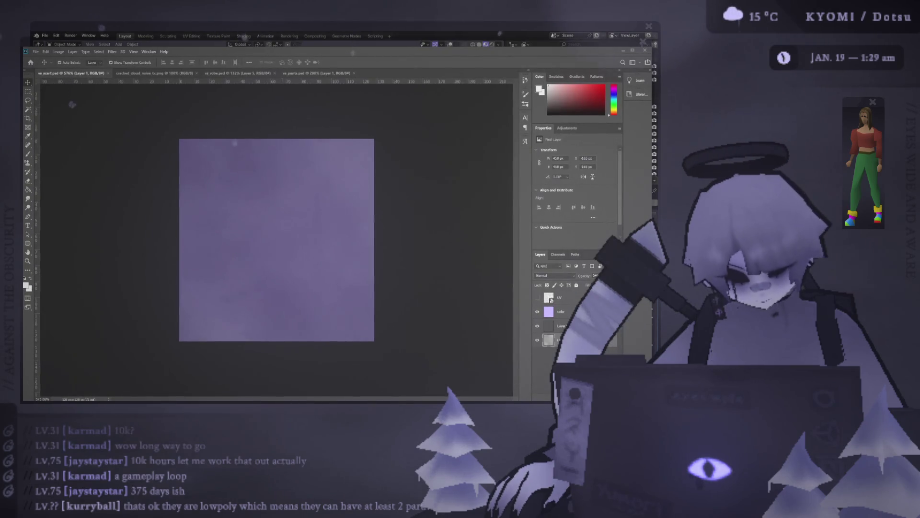
{"action": "key", "text": "alt+Tab"}
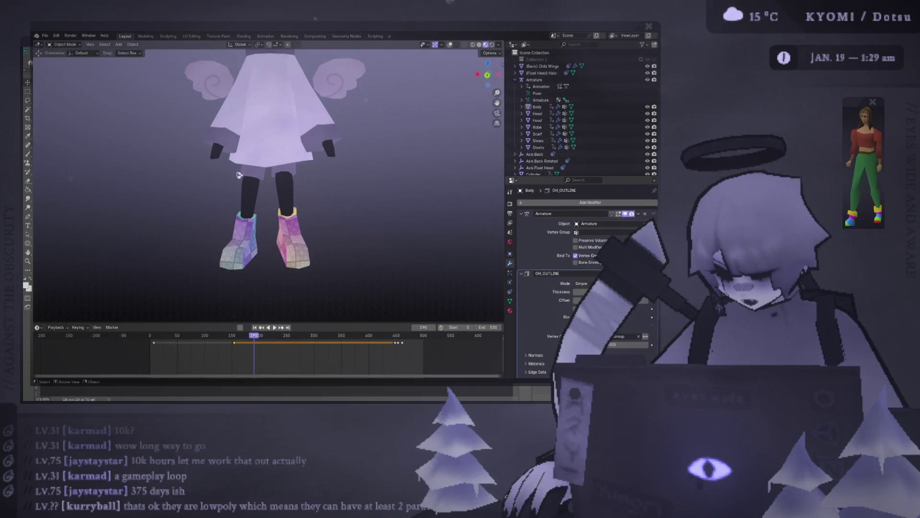
{"action": "scroll", "coordinate": [288, 229], "scroll_direction": "down", "scroll_amount": 4}
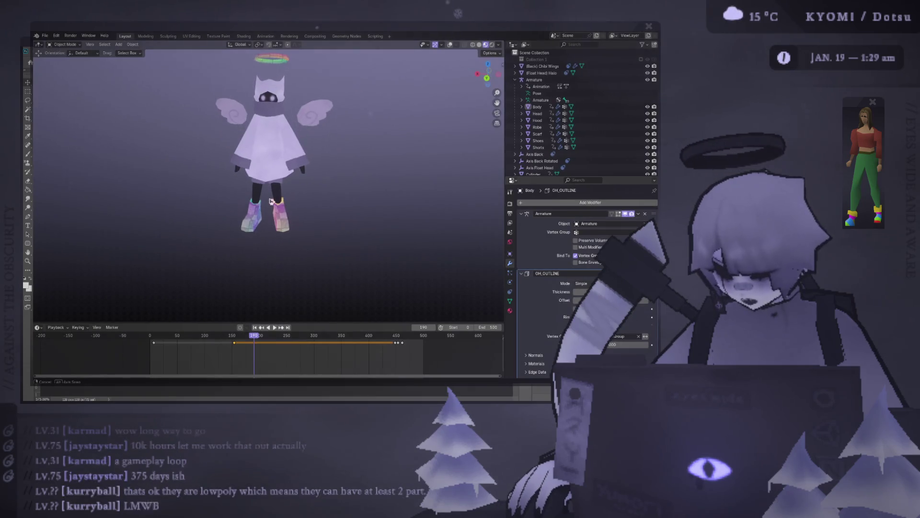
{"action": "left_click", "coordinate": [288, 228]}
{"action": "scroll", "coordinate": [288, 228], "scroll_direction": "up", "scroll_amount": 2}
{"action": "key", "text": "Tab"}
Show overlays and select linked shoe faces from above and below with Ctrl+L
{"action": "left_click", "coordinate": [440, 44]}
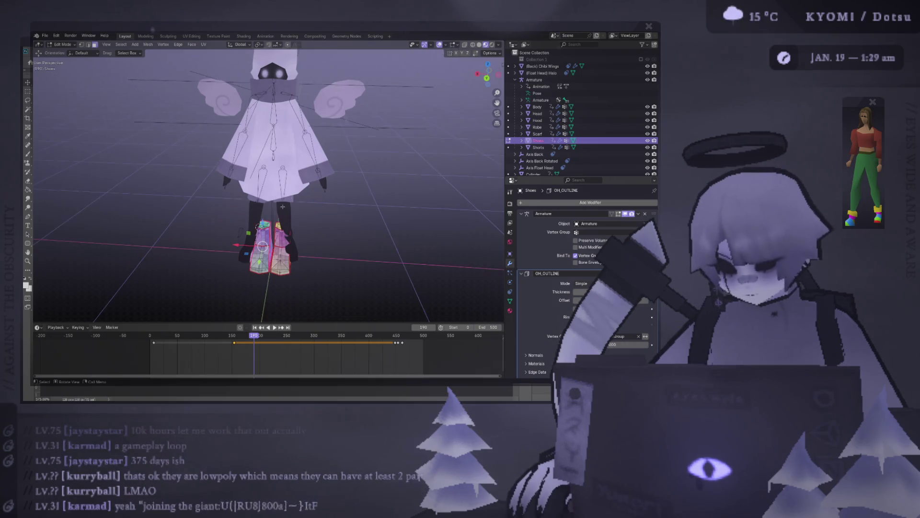
{"action": "scroll", "coordinate": [257, 183], "scroll_direction": "up", "scroll_amount": 2}
{"action": "scroll", "coordinate": [257, 183], "scroll_direction": "up", "scroll_amount": 1}
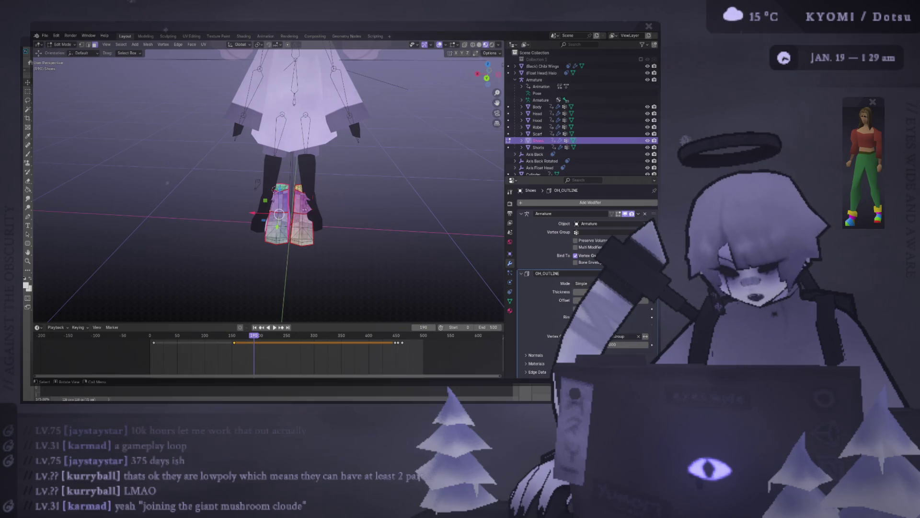
{"action": "scroll", "coordinate": [288, 217], "scroll_direction": "up", "scroll_amount": 3}
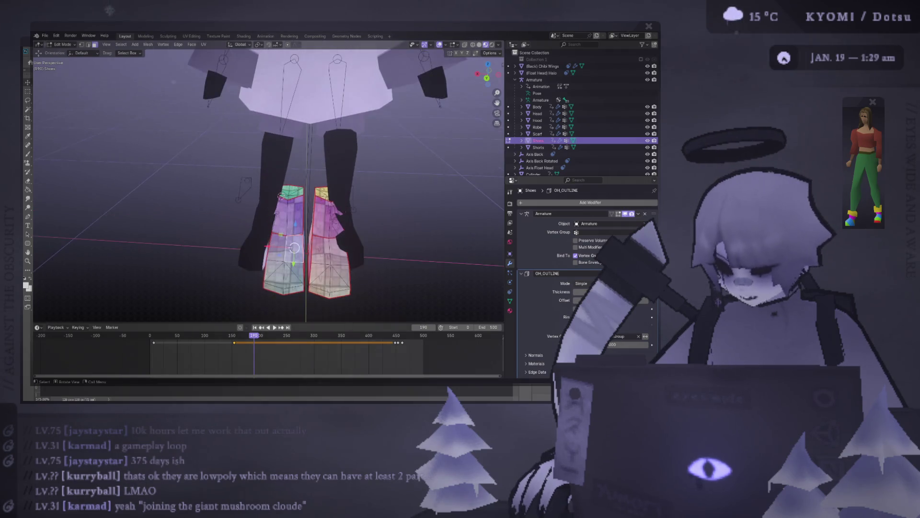
{"action": "middle_click_drag", "start_coordinate": [288, 180], "coordinate": [309, 231]}
{"action": "key", "text": "ctrl+l"}
{"action": "left_click", "coordinate": [97, 300]}
{"action": "mouse_move", "coordinate": [97, 300]}
{"action": "middle_mouse_down"}
{"action": "mouse_move", "coordinate": [288, 216]}
{"action": "mouse_move", "coordinate": [252, 179]}
{"action": "mouse_move", "coordinate": [288, 202]}
{"action": "mouse_move", "coordinate": [287, 165]}
{"action": "mouse_move", "coordinate": [287, 187]}
{"action": "mouse_move", "coordinate": [302, 187]}
{"action": "mouse_move", "coordinate": [309, 216]}
{"action": "mouse_move", "coordinate": [295, 223]}
{"action": "middle_mouse_up"}
{"action": "key", "text": "ctrl+l"}
{"action": "left_click", "coordinate": [97, 301]}
Adjust the shoe face selection, leave Edit Mode and bring up the UV menu in UV Editing
{"action": "left_click", "coordinate": [324, 243], "text": "ctrl"}
{"action": "left_click", "coordinate": [305, 240]}
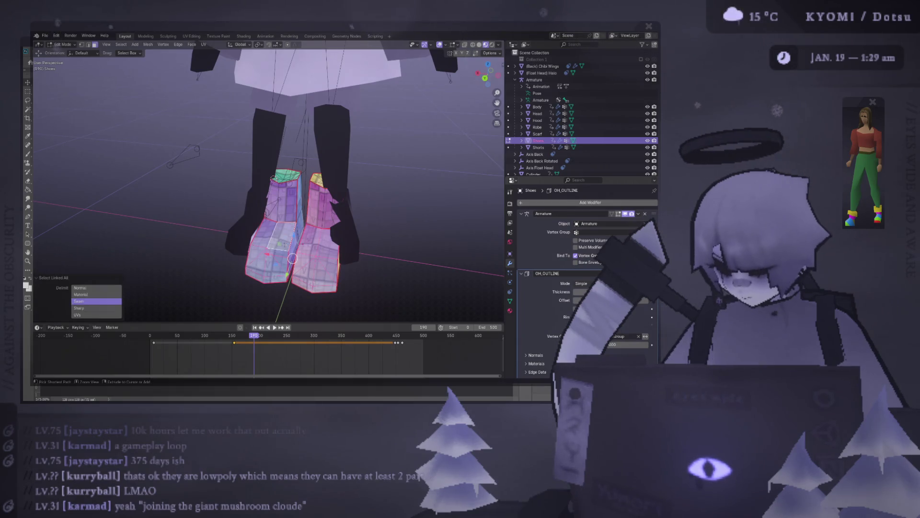
{"action": "left_click", "coordinate": [288, 211], "text": "ctrl"}
{"action": "left_click", "coordinate": [288, 212]}
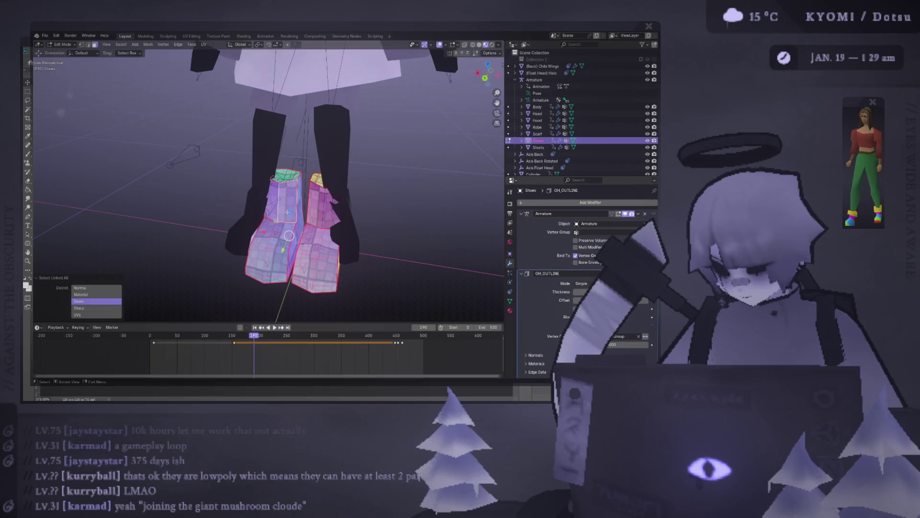
{"action": "key", "text": "Tab"}
{"action": "scroll", "coordinate": [287, 215], "scroll_direction": "down", "scroll_amount": 3}
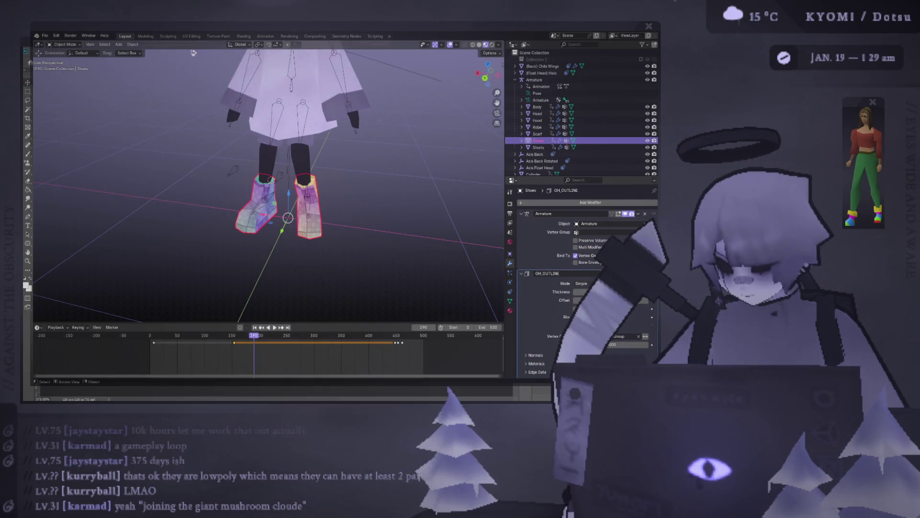
{"action": "left_click", "coordinate": [191, 36]}
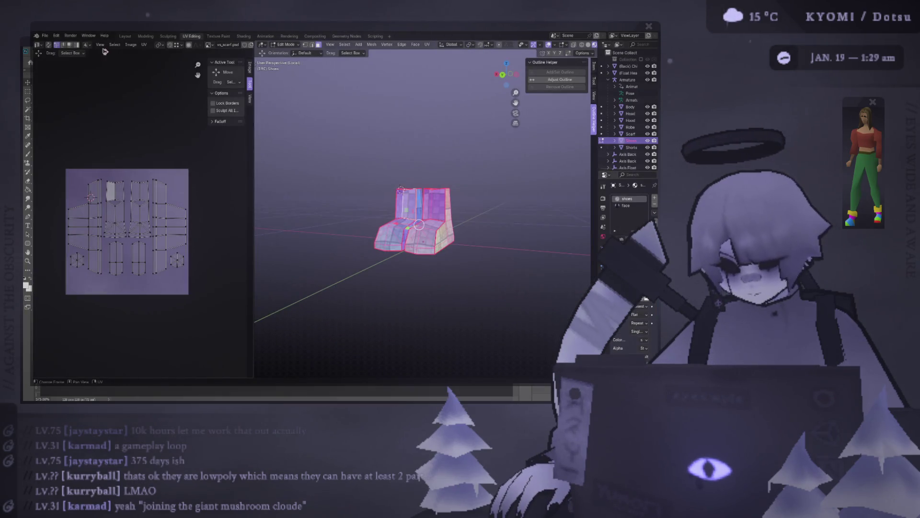
{"action": "left_click", "coordinate": [144, 45]}
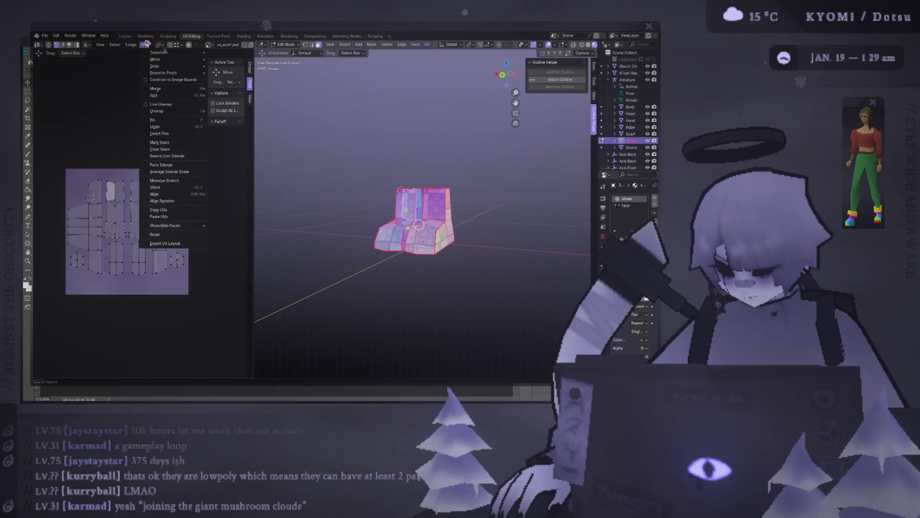
{"action": "left_click", "coordinate": [144, 45]}
{"action": "left_click", "coordinate": [144, 45]}
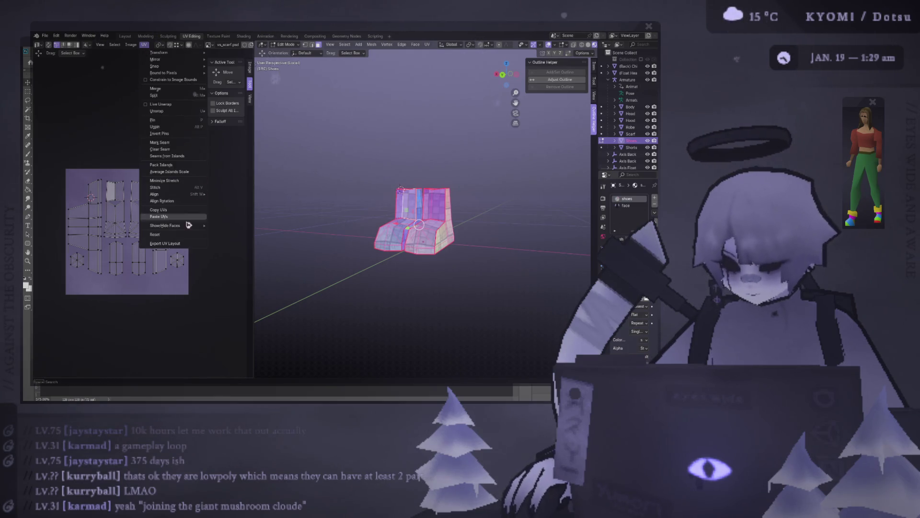